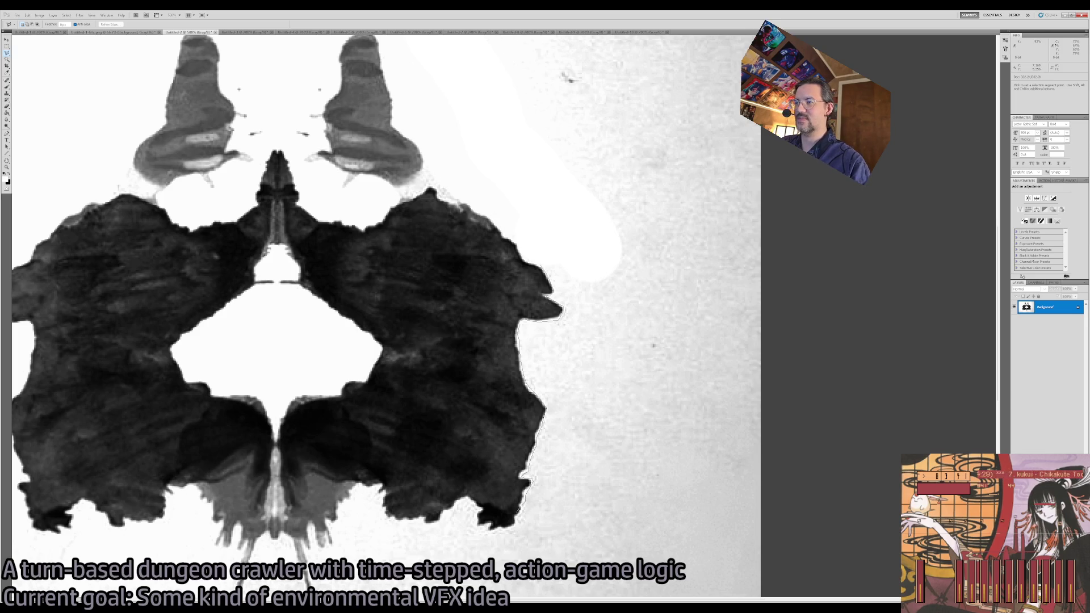
Zoom out, then Magic Wand the paper around the inkblot, Shift-adding areas until all of it is selected.
scroll(562, 309, down, 5)
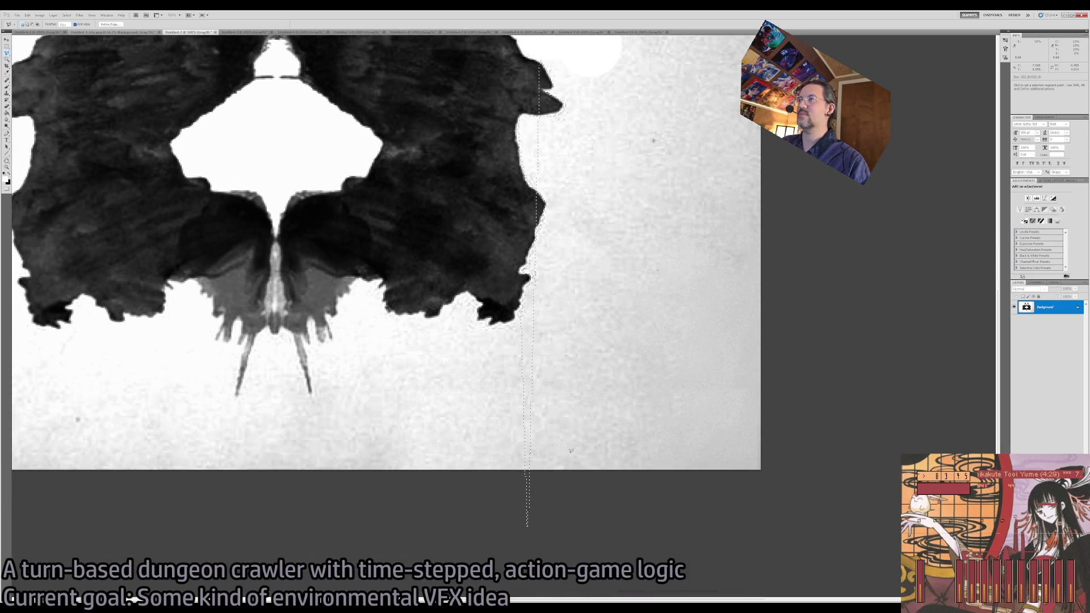
key(z)
alt+click(580, 318)
key(w)
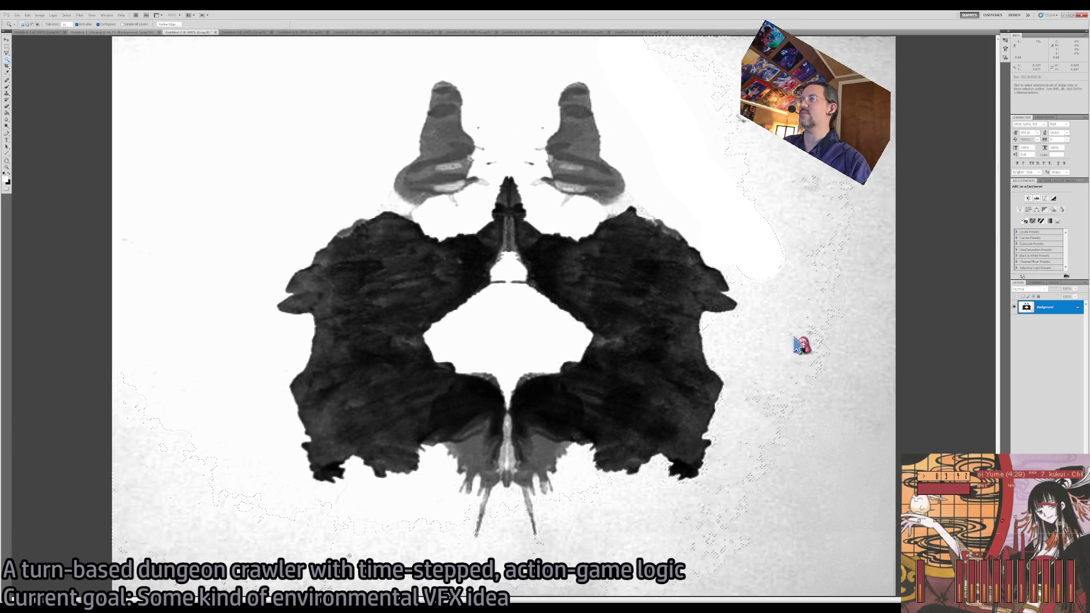
click(812, 341)
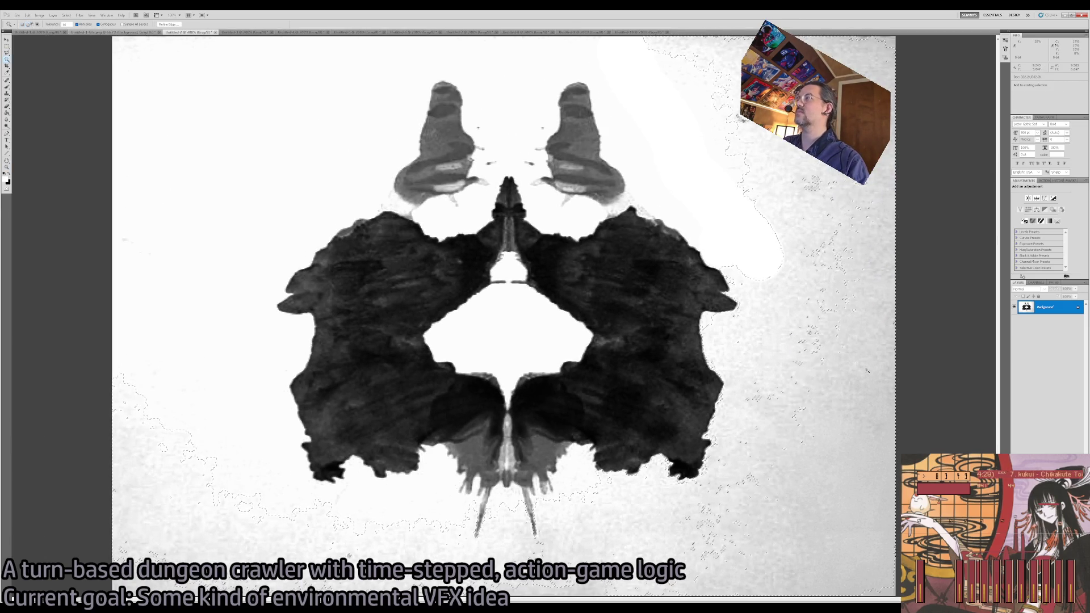
shift+click(583, 478)
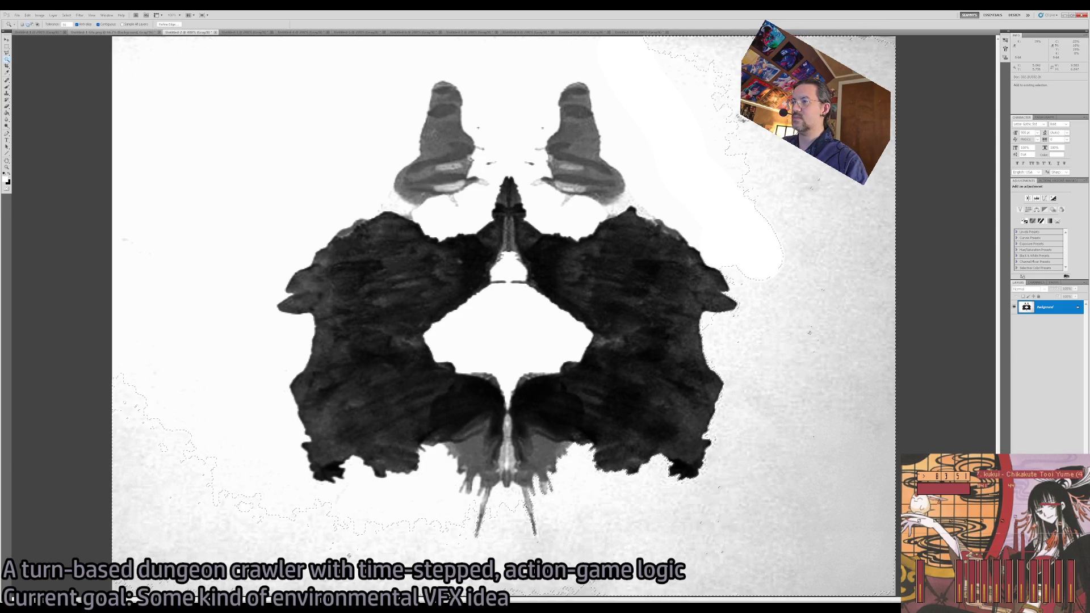
shift+click(497, 529)
key(space)
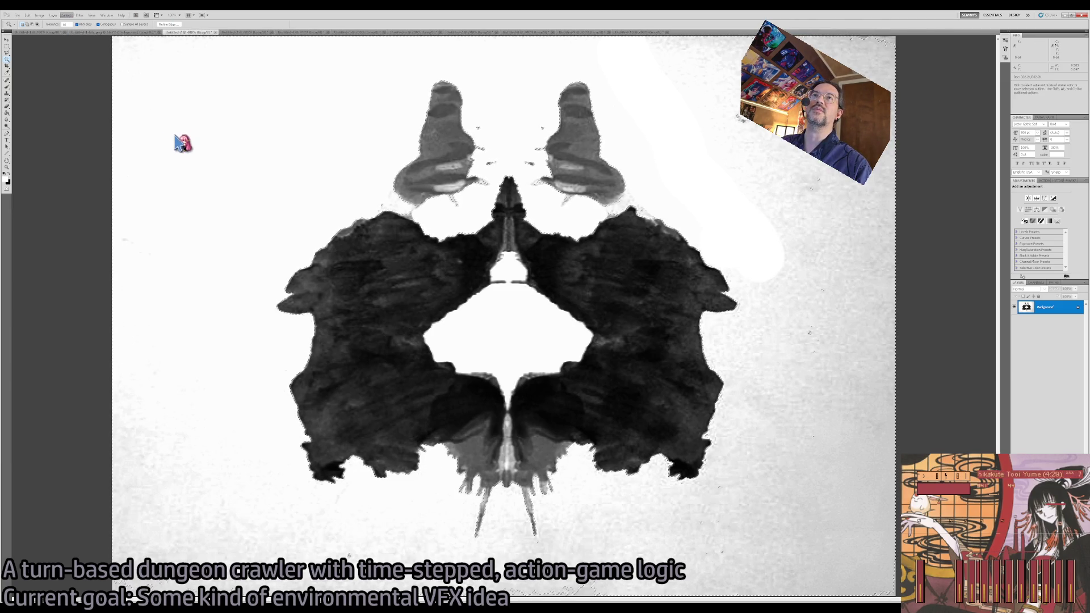
key(l)
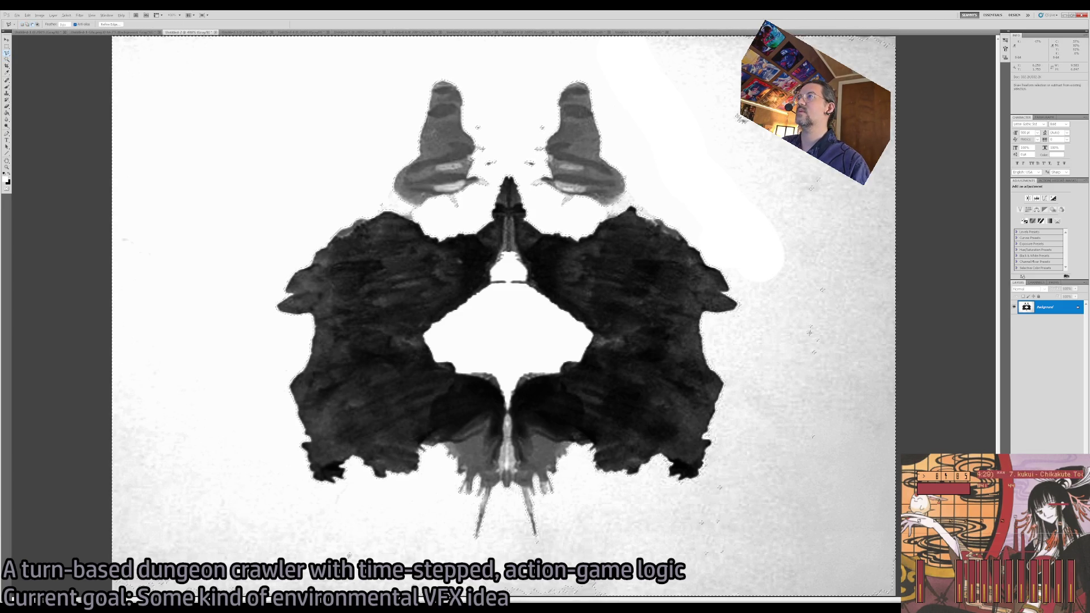
Add the remaining paper regions to the selection with Polygonal Lasso outlines.
drag(659, 224, 597, 177)
click(439, 51)
click(330, 121)
click(223, 269)
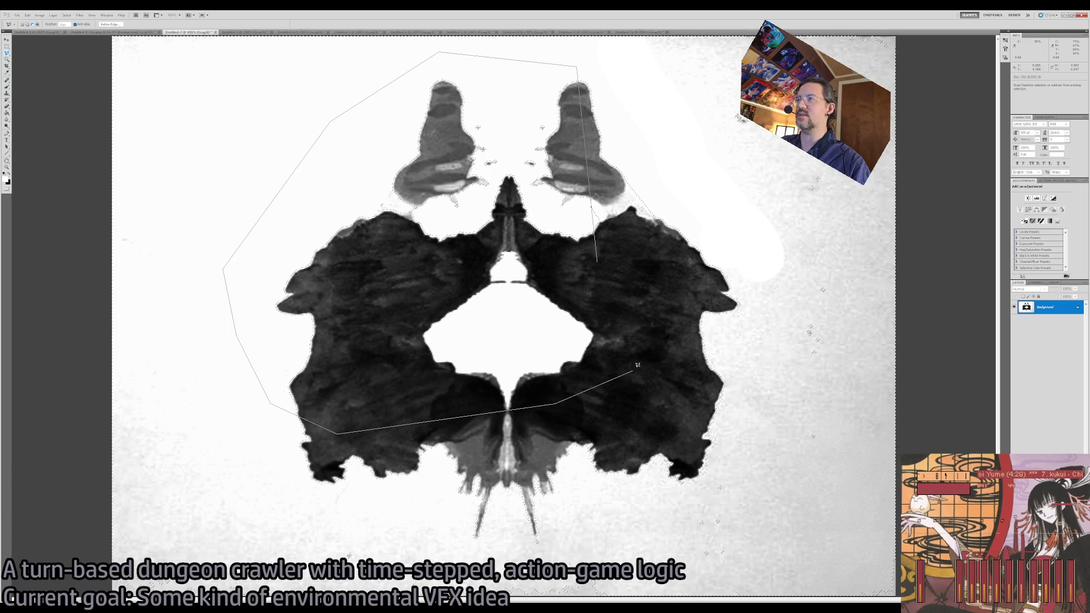
double_click(633, 265)
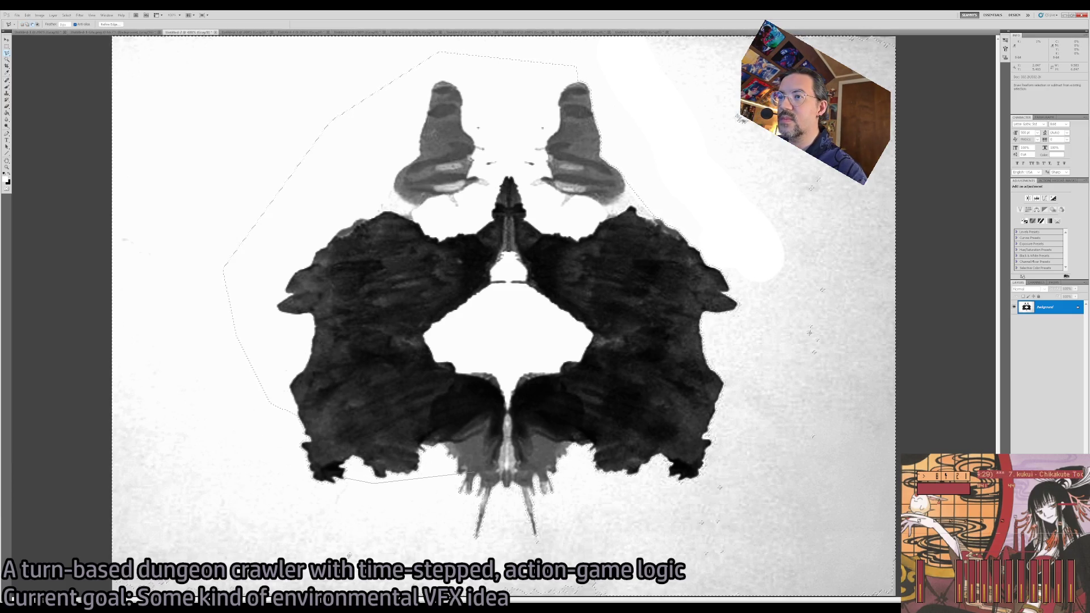
click(317, 488)
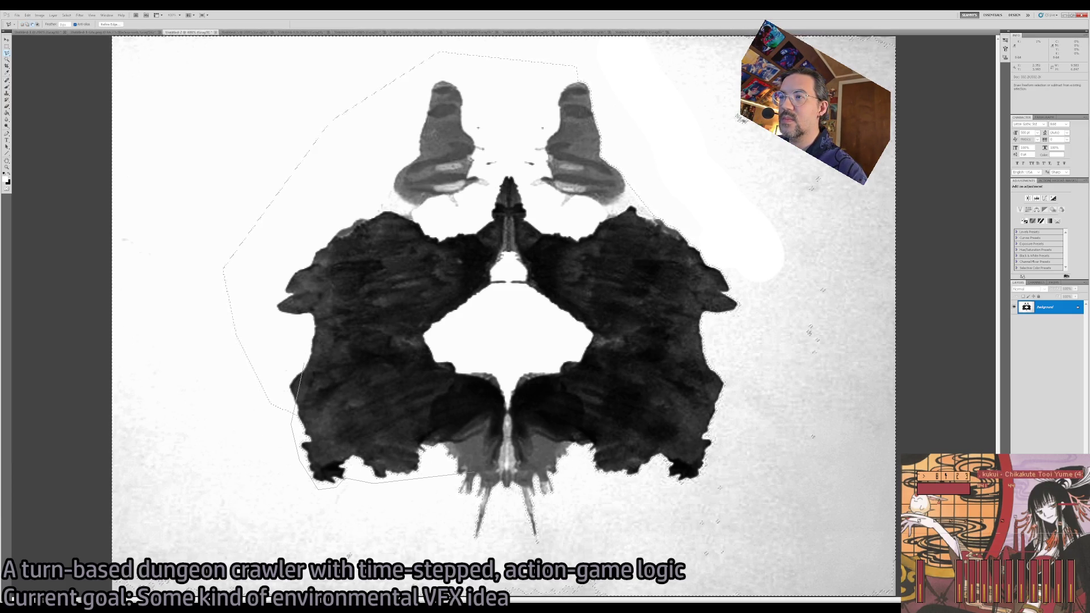
double_click(624, 406)
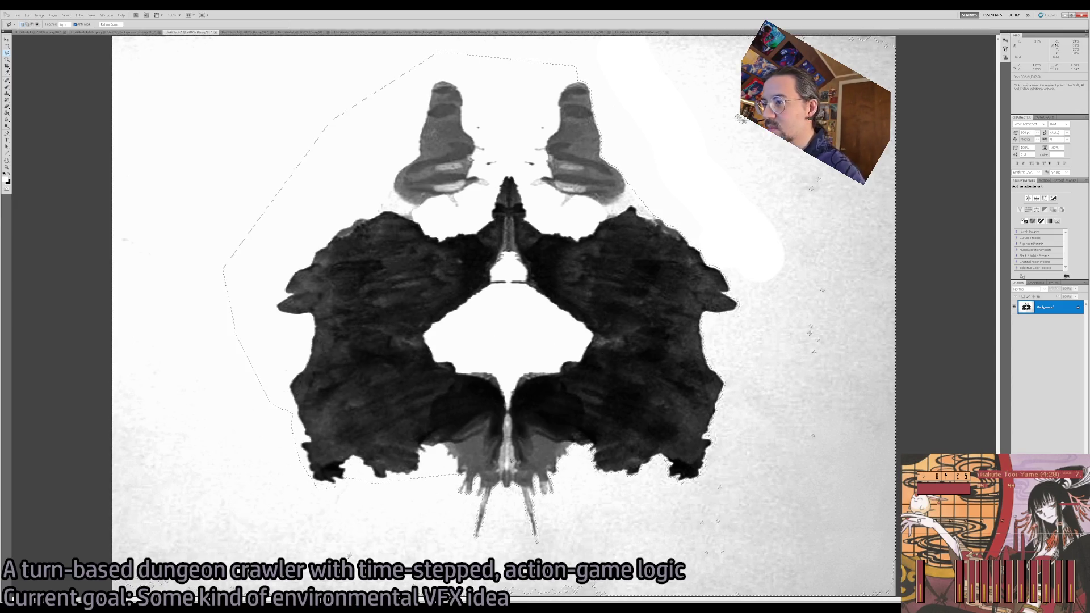
Fill the selected paper white, deselect, and brush out the stray specks on the right in white.
key(i)
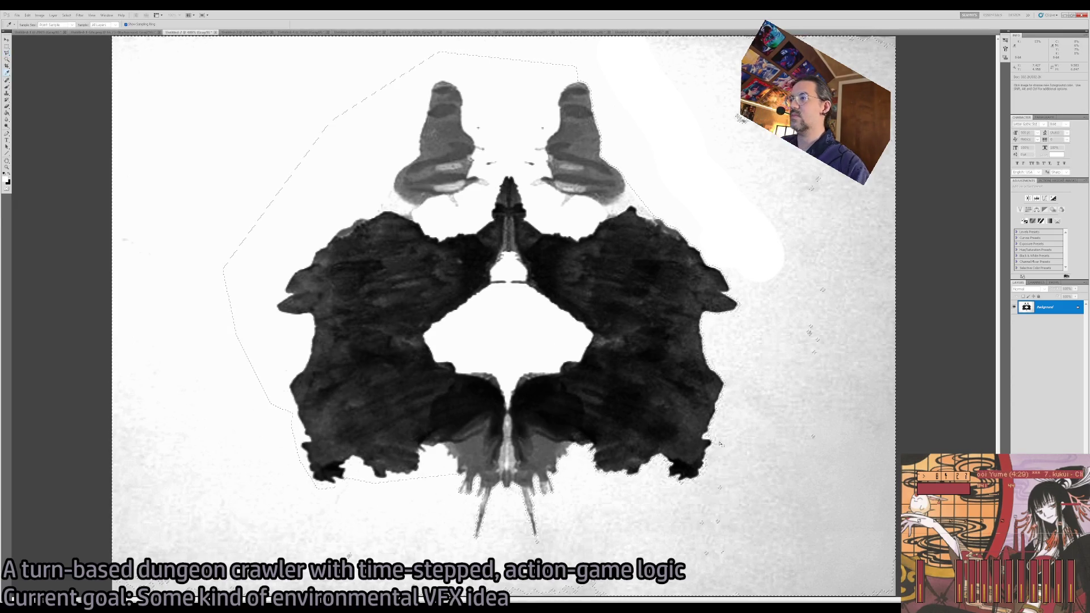
key(z)
key(ctrl+h)
key(b)
mouse_move(848, 38)
mouse_down()
mouse_move(791, 409)
mouse_move(769, 469)
mouse_move(708, 540)
mouse_up()
key(space)
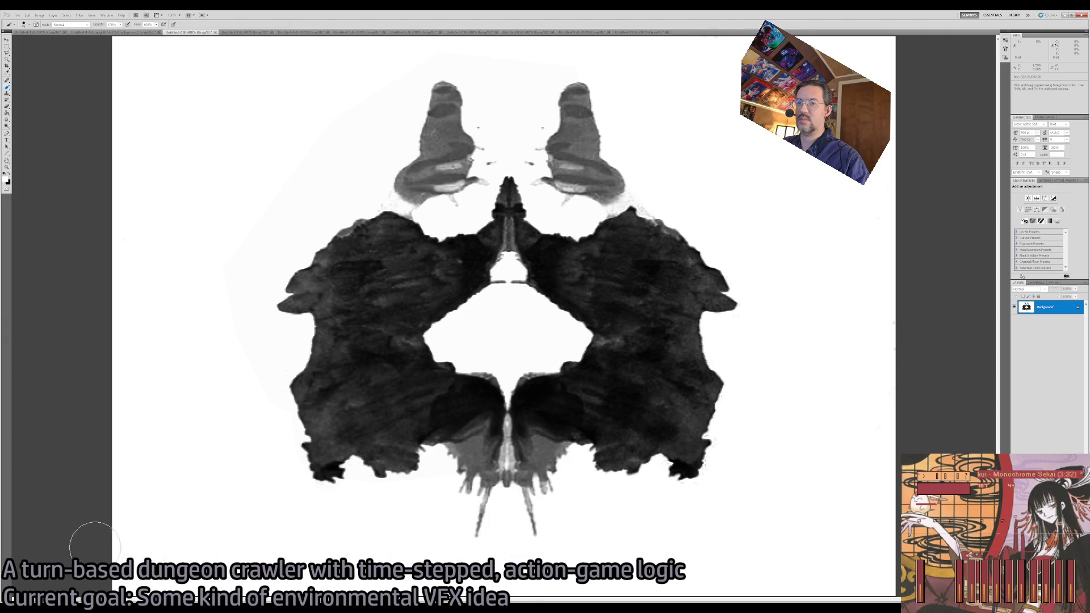
key(ctrl+alt+shift)
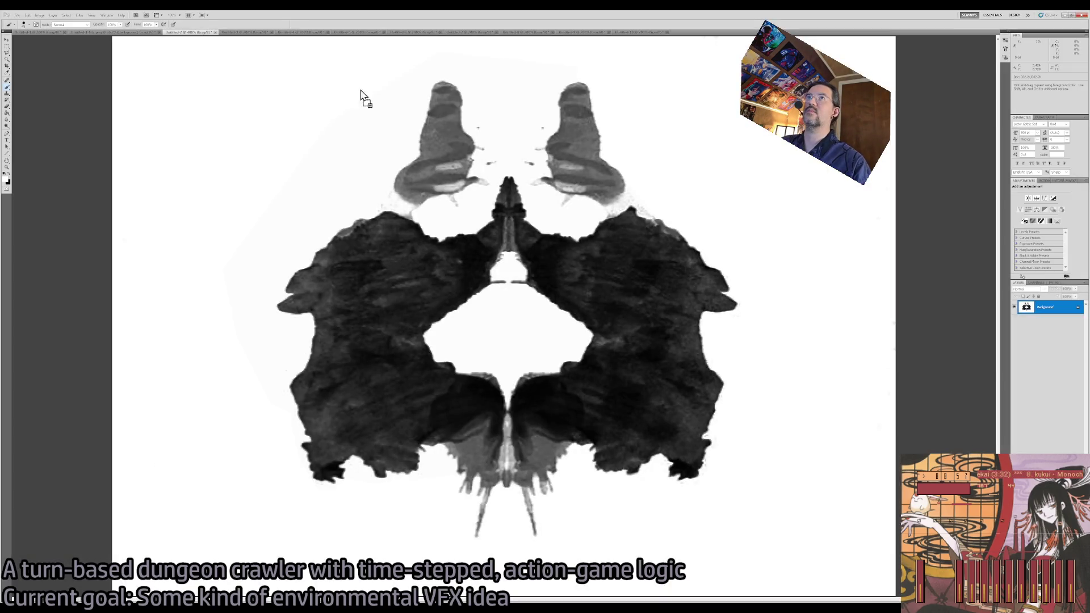
Duplicate the layer as Background copy and raise its contrast with Levels so the ink is solid black.
key(z)
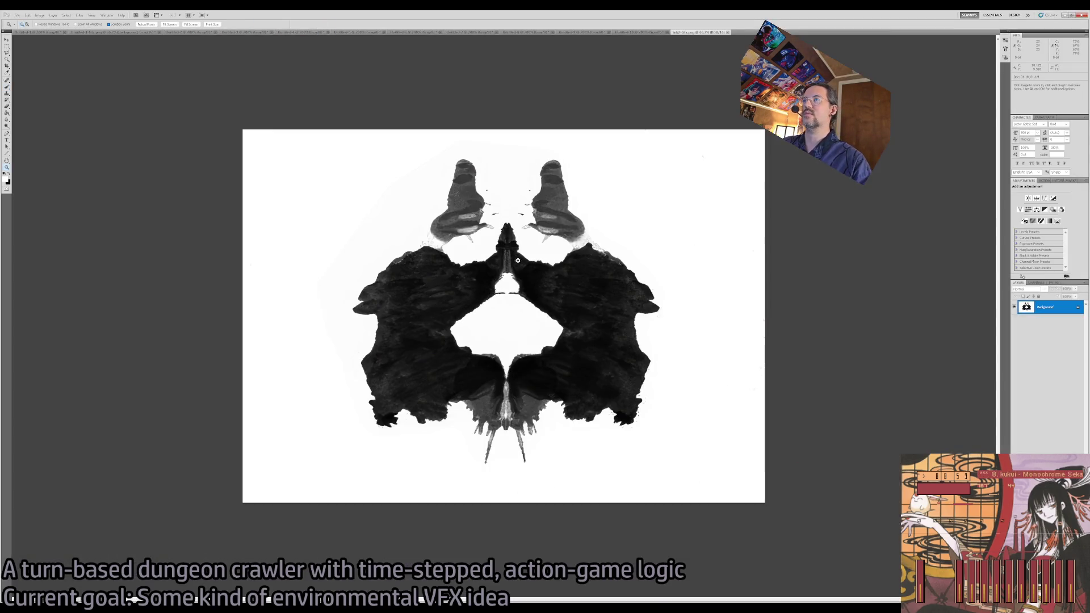
click(634, 326)
click(634, 325)
mouse_move(633, 325)
mouse_down()
mouse_move(556, 325)
mouse_move(582, 325)
mouse_up()
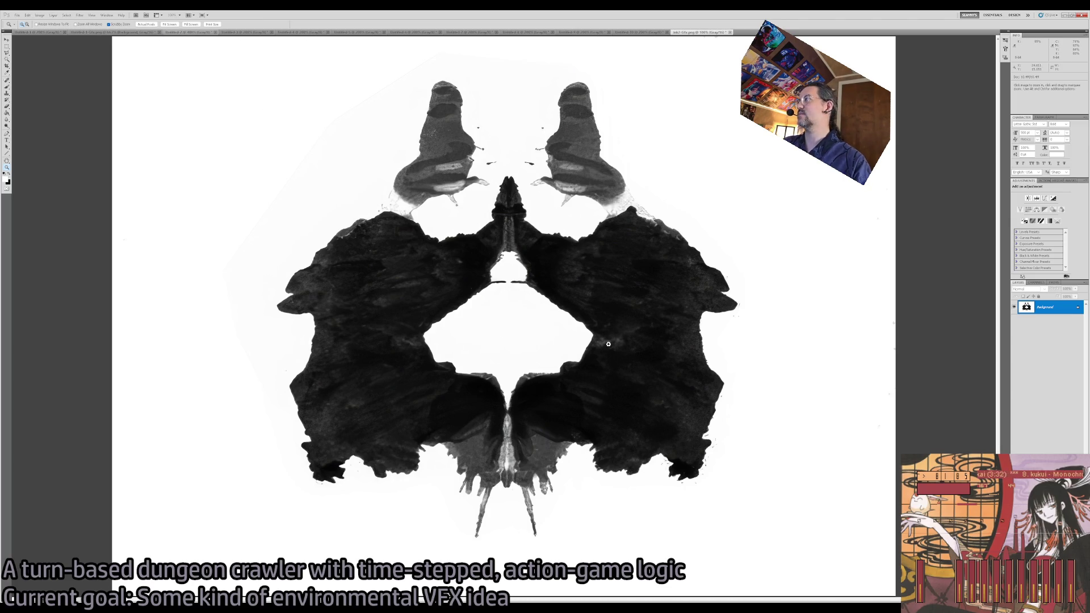
alt+click(537, 309)
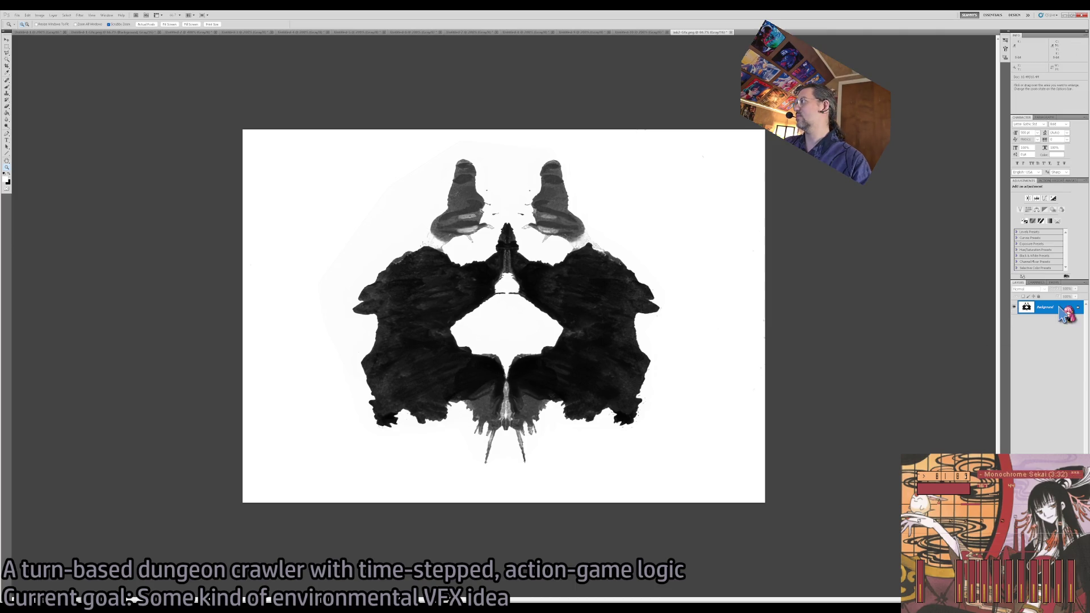
key(ctrl+j)
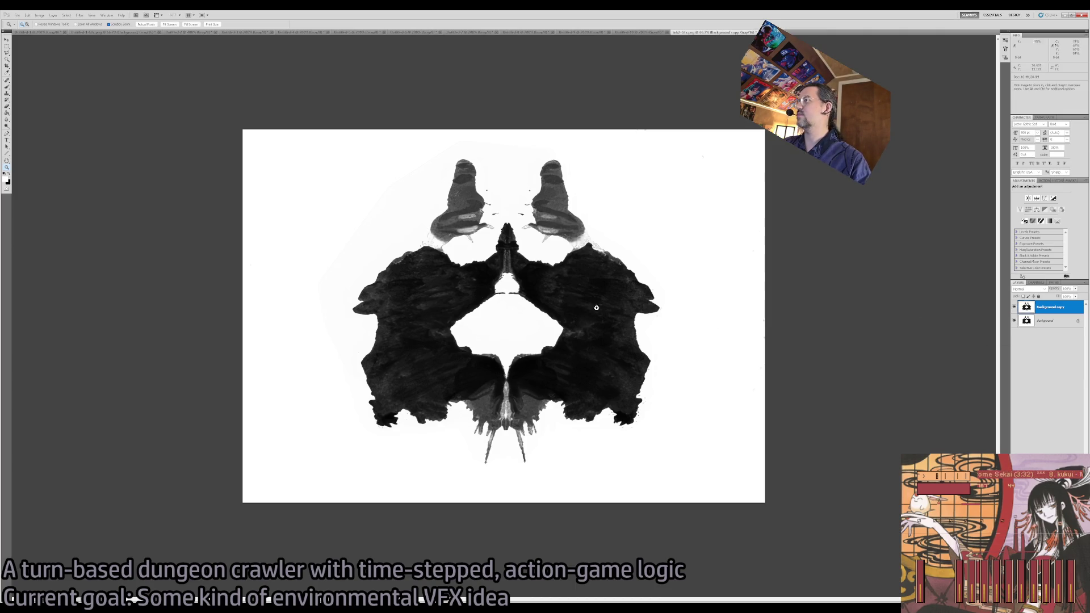
key(i)
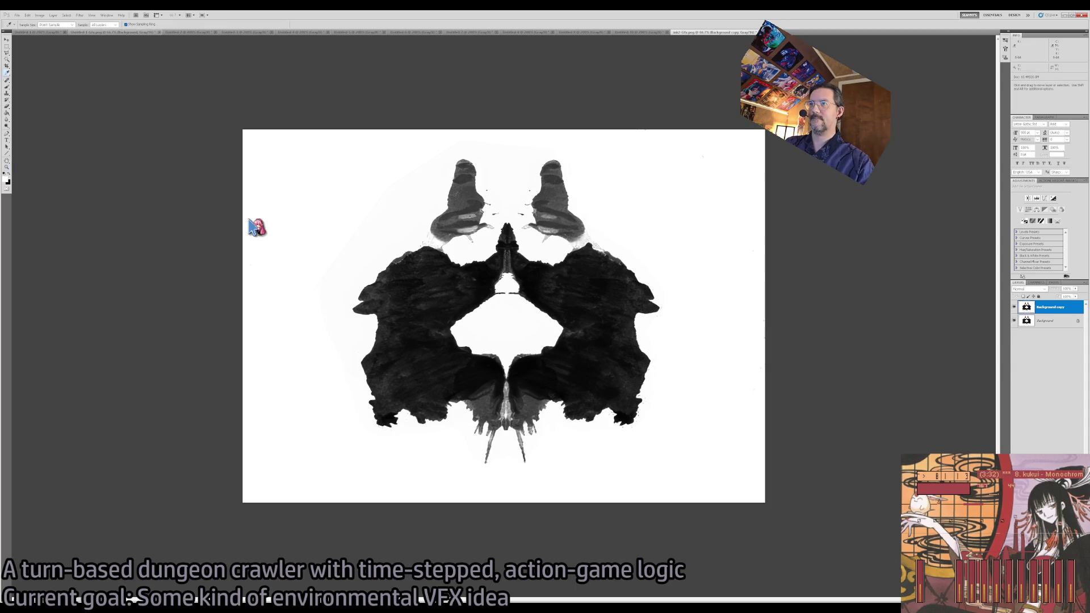
key(ctrl+shift+l)
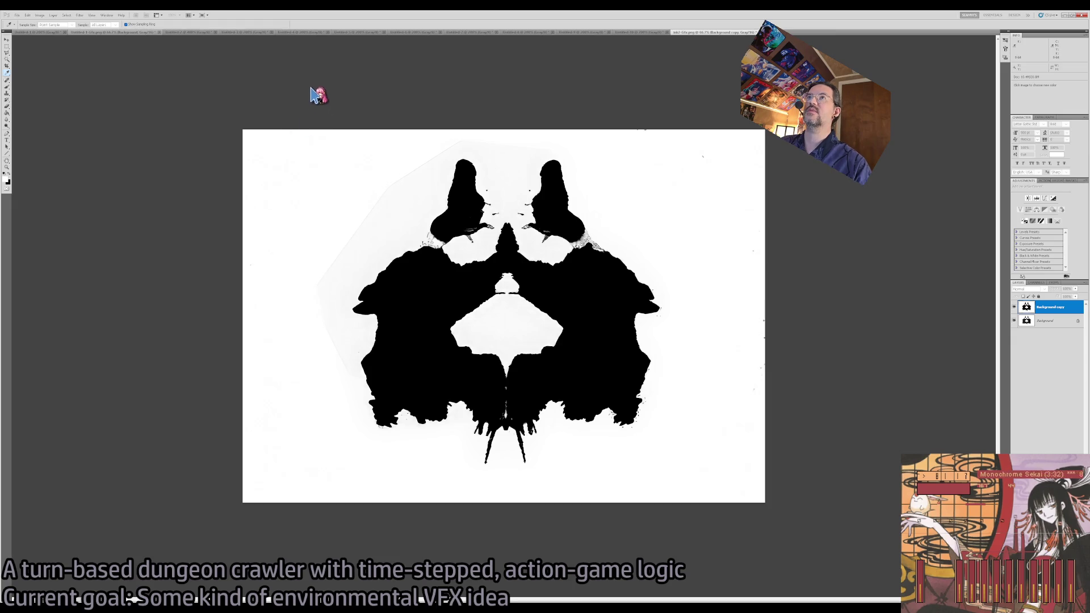
Apply a heavy Gaussian Blur to the inkblot on Background copy.
key(z)
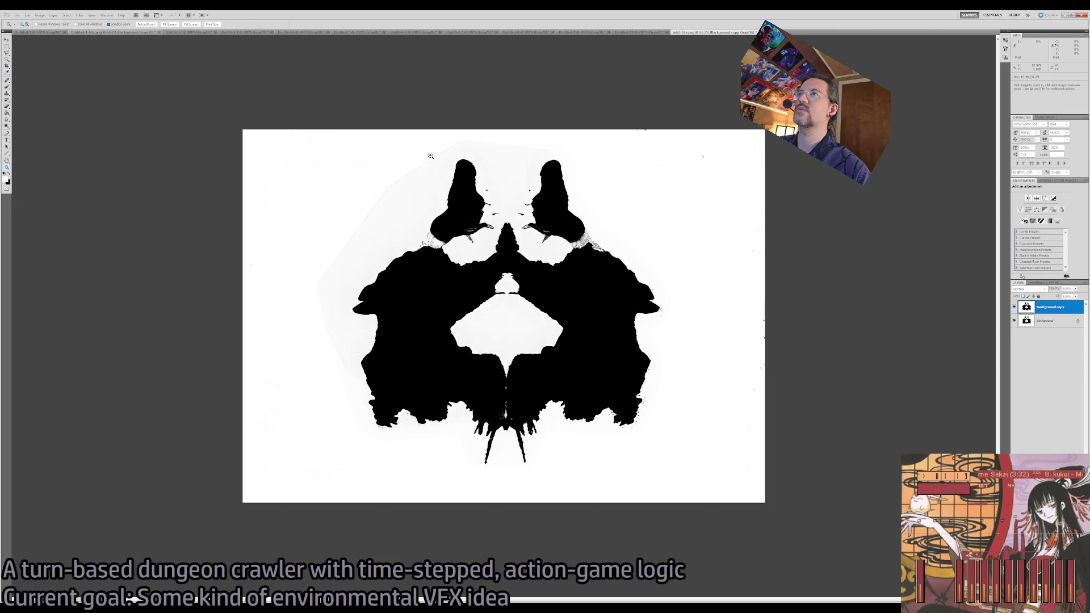
key(e)
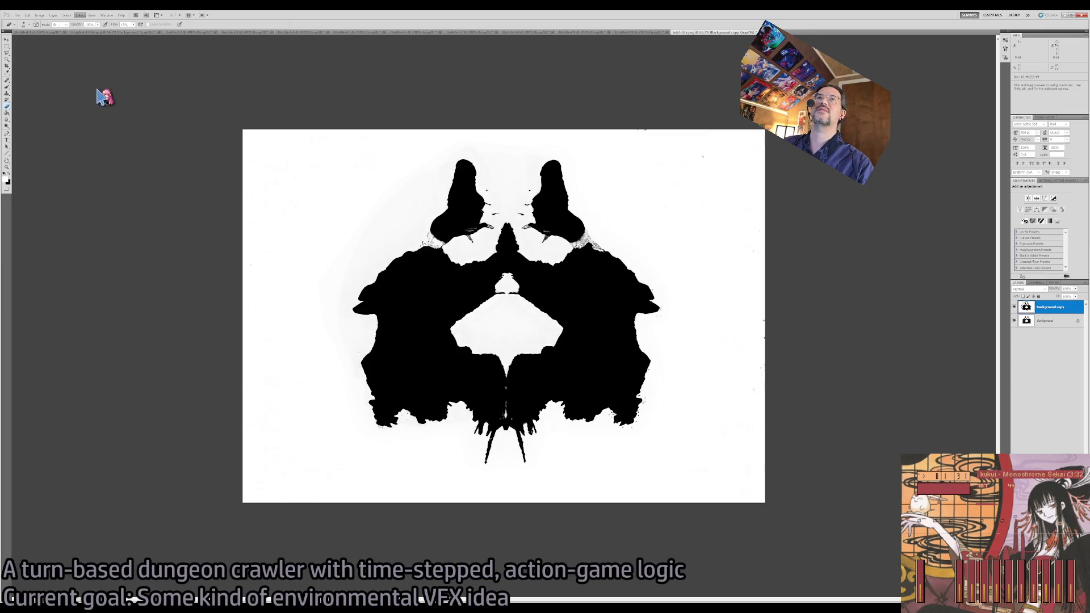
key(h)
key(ctrl+f)
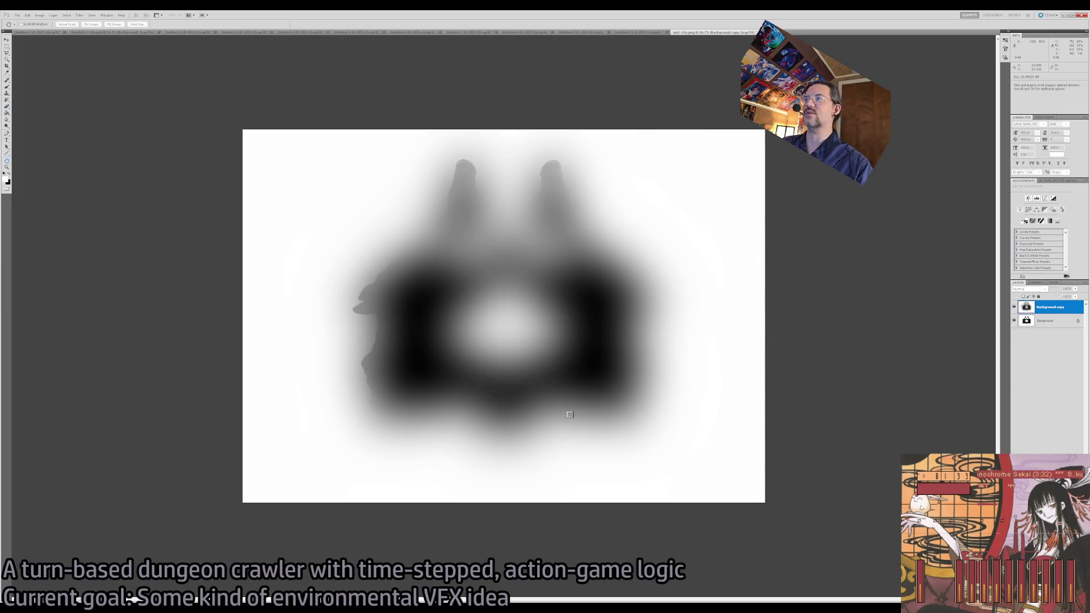
key(e)
Compare the layers, then hide Background copy and select the original Background layer.
click(1014, 321)
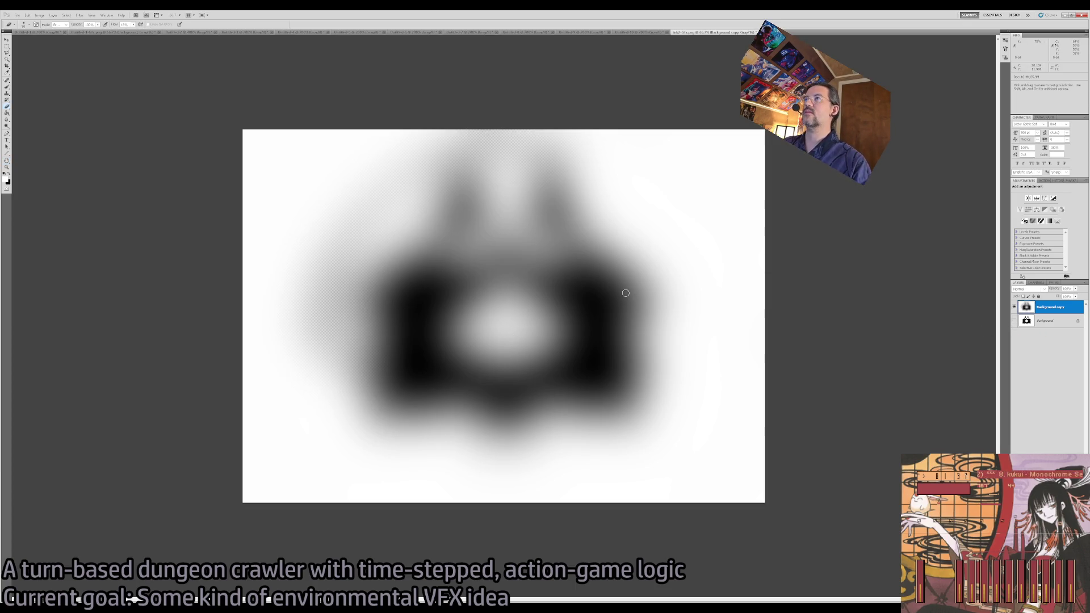
click(1015, 321)
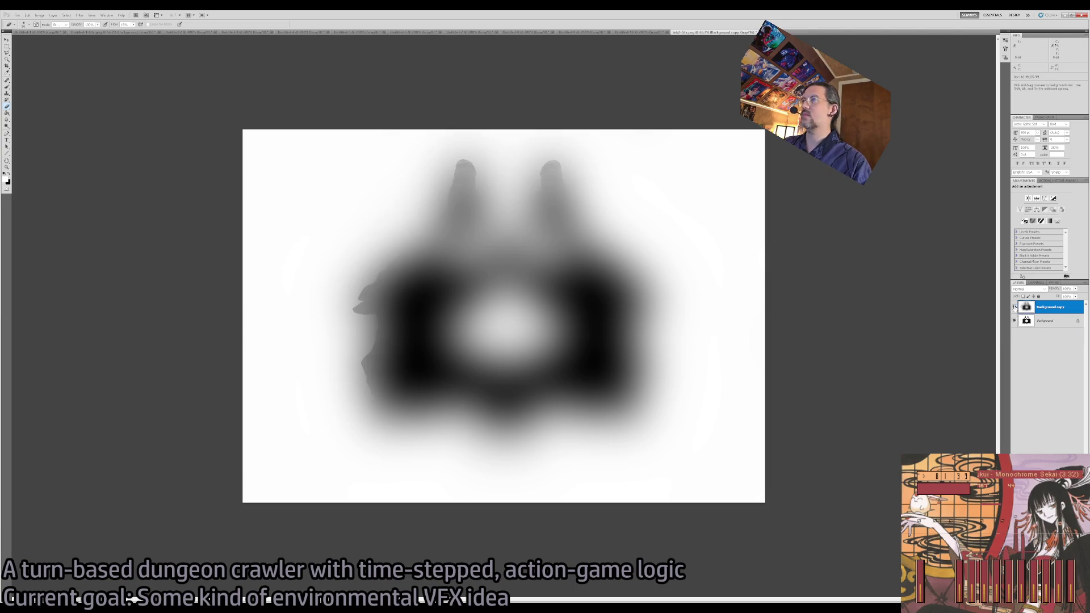
click(1014, 307)
click(1015, 307)
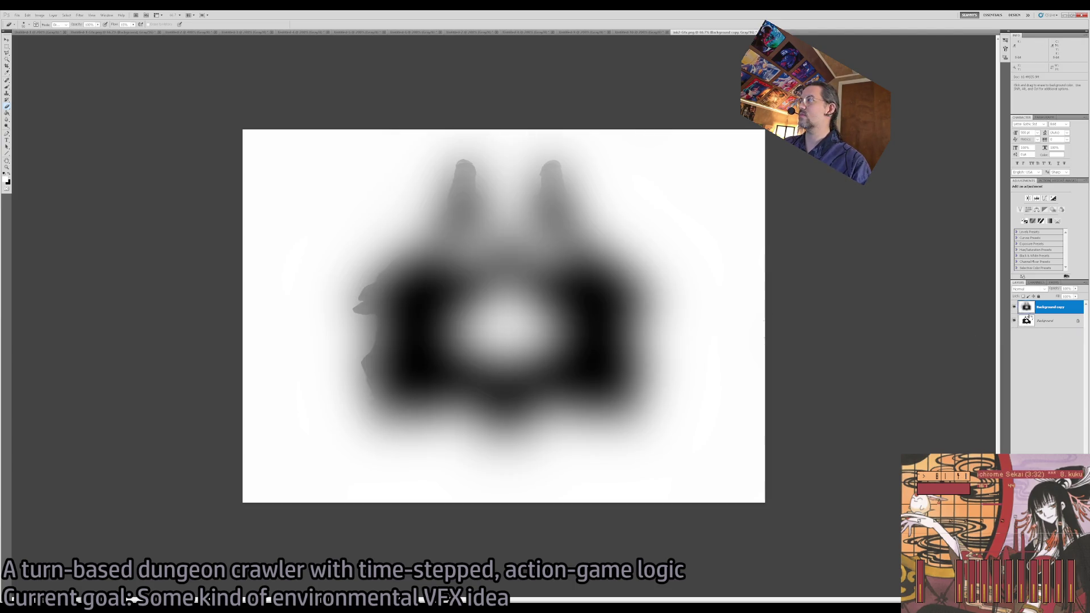
click(1015, 307)
click(1030, 321)
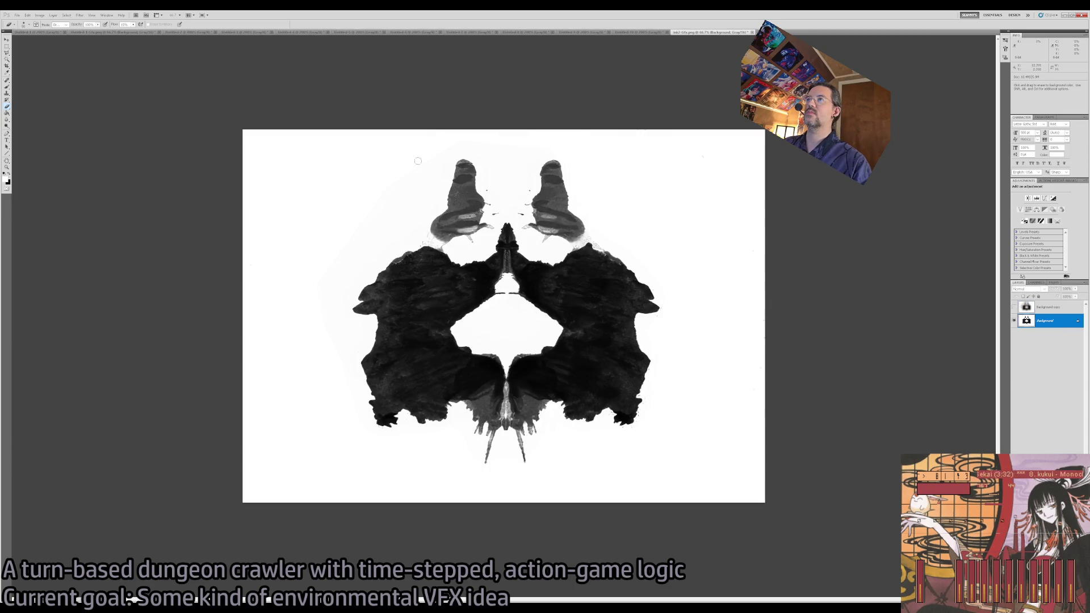
Box the top lobes, left and right blobs and bottom drip with rectangles, then crop to that selection.
key(m)
key(shift)
mouse_move(589, 190)
mouse_down()
mouse_move(518, 179)
mouse_move(563, 187)
mouse_up()
drag(445, 154, 572, 179)
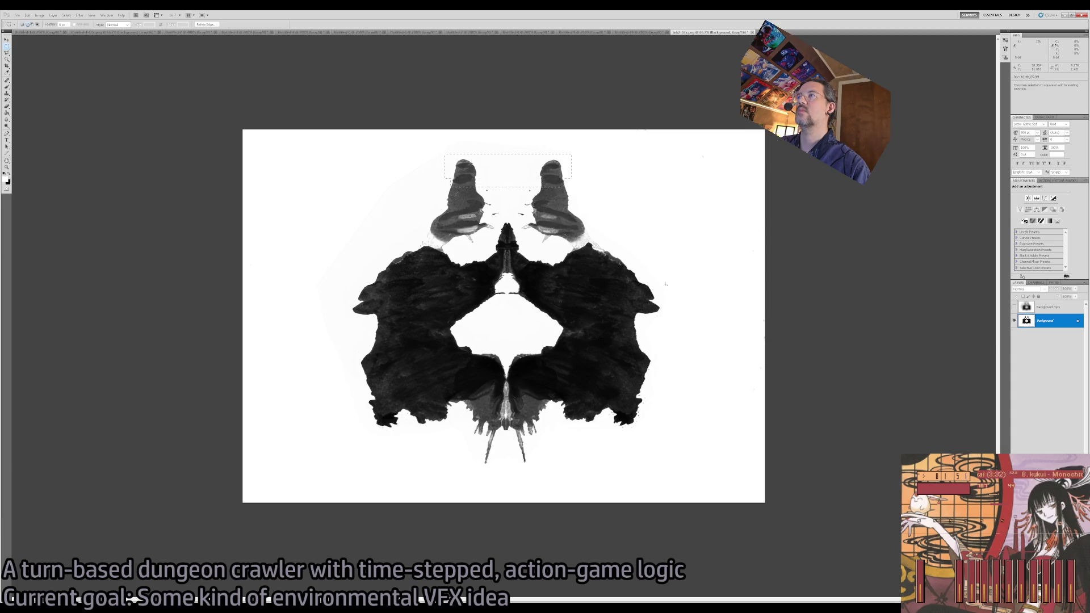
drag(665, 296, 640, 328)
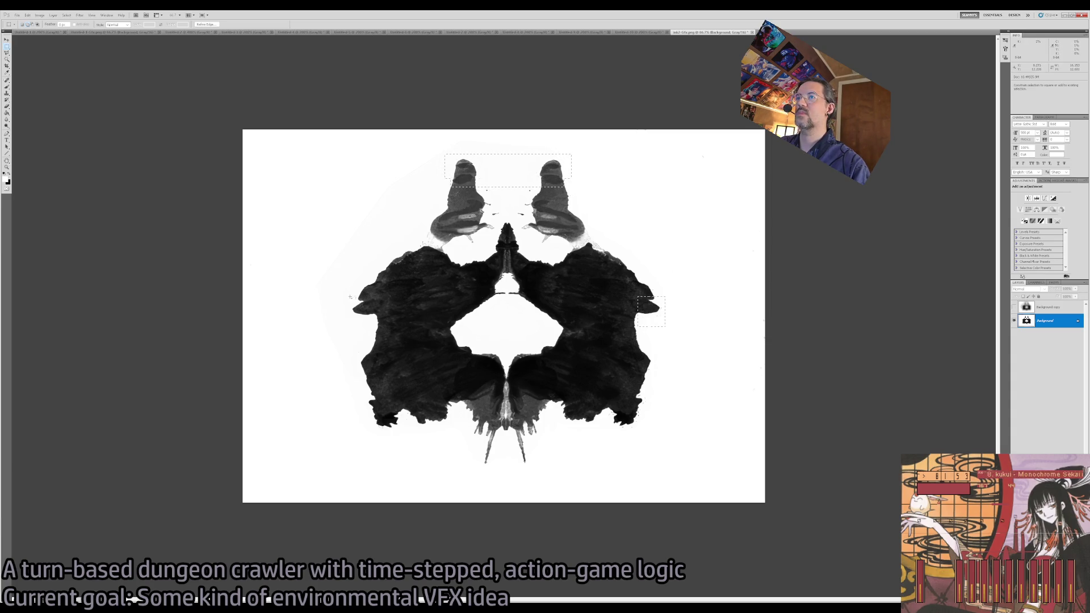
drag(345, 298, 383, 319)
drag(473, 448, 537, 469)
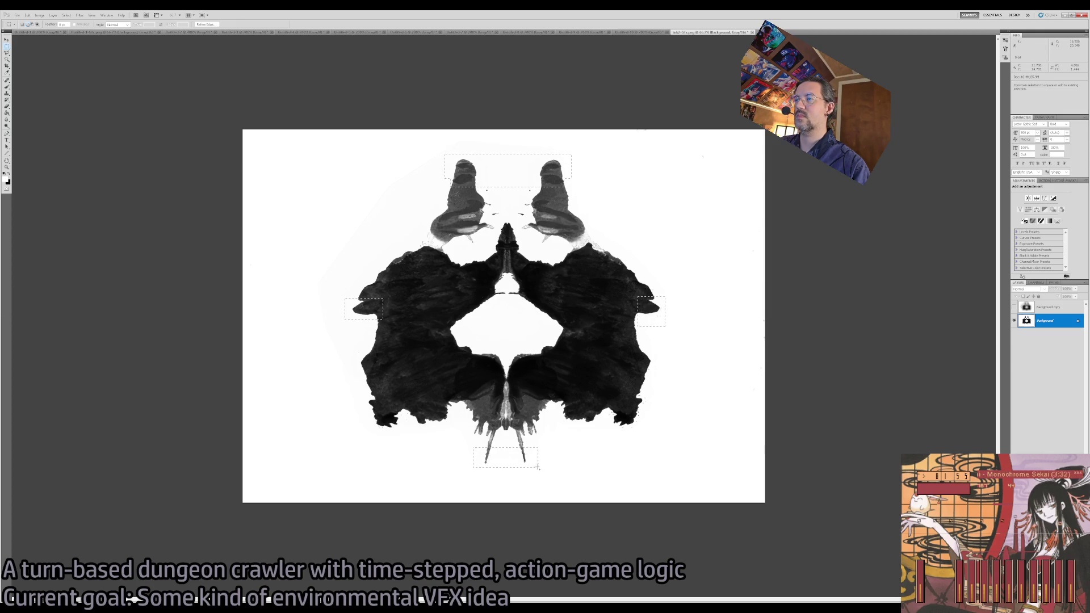
click(66, 110)
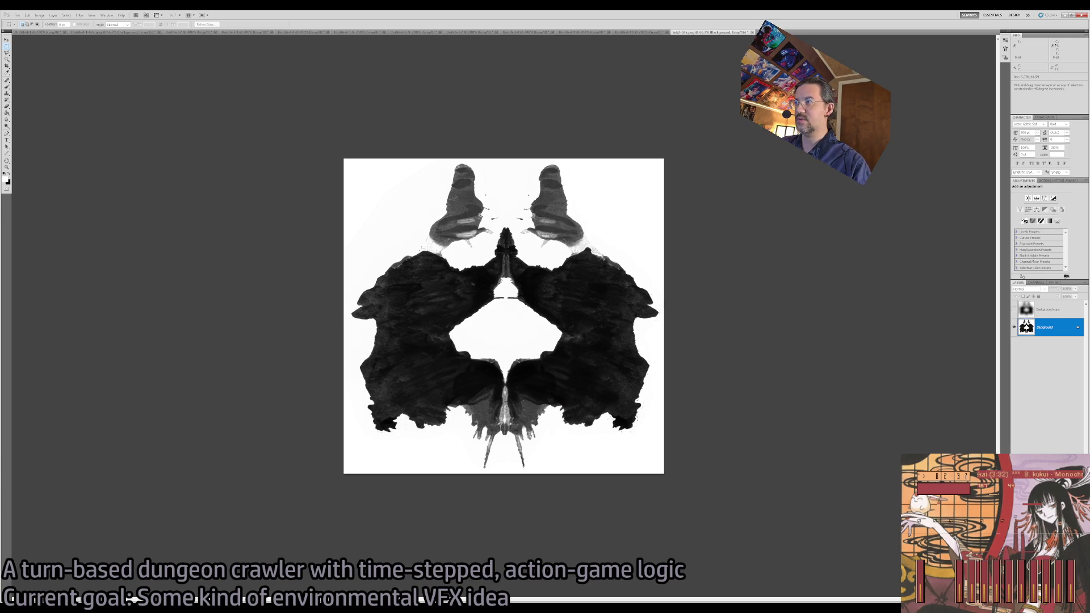
Show and select Background copy, then switch to the sharp Untitled-2 inkblot document.
click(1015, 310)
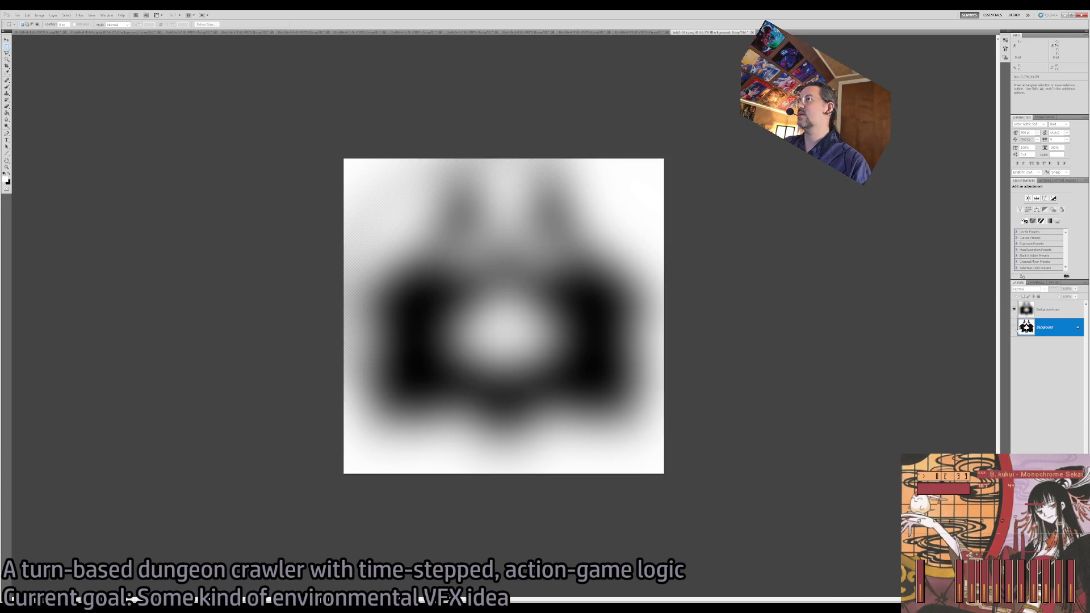
click(1052, 310)
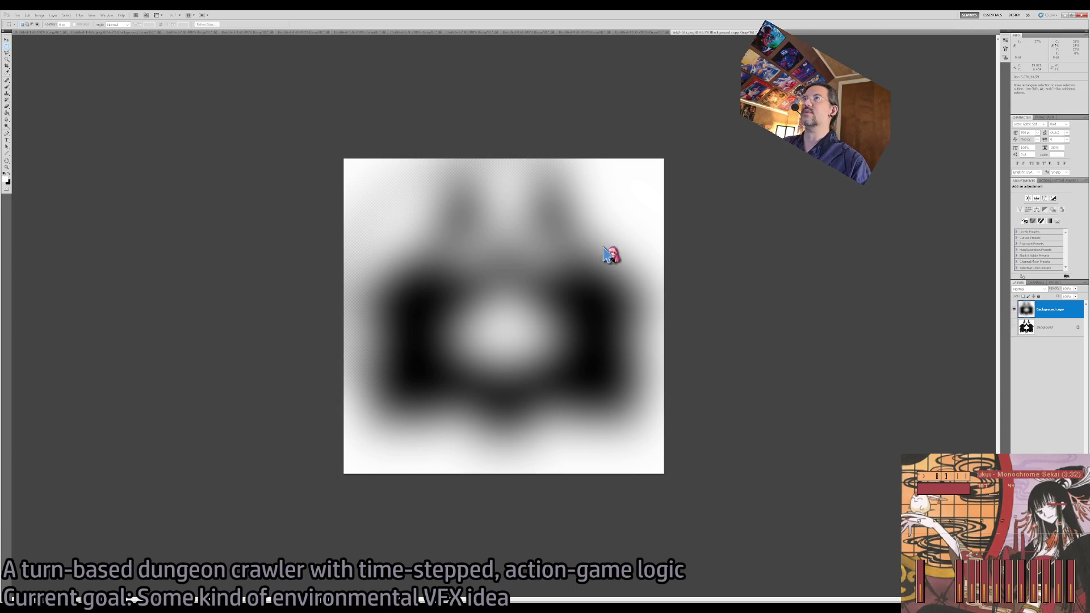
click(182, 32)
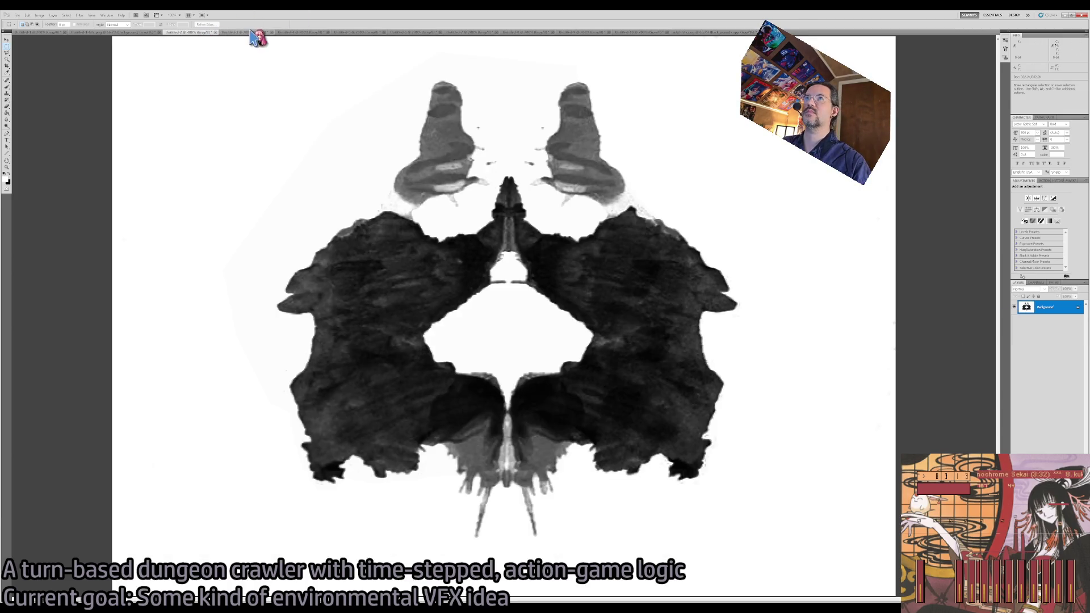
Try Levels white-point samples on the grey paper, undoing harsh results and applying a milder adjustment.
click(244, 33)
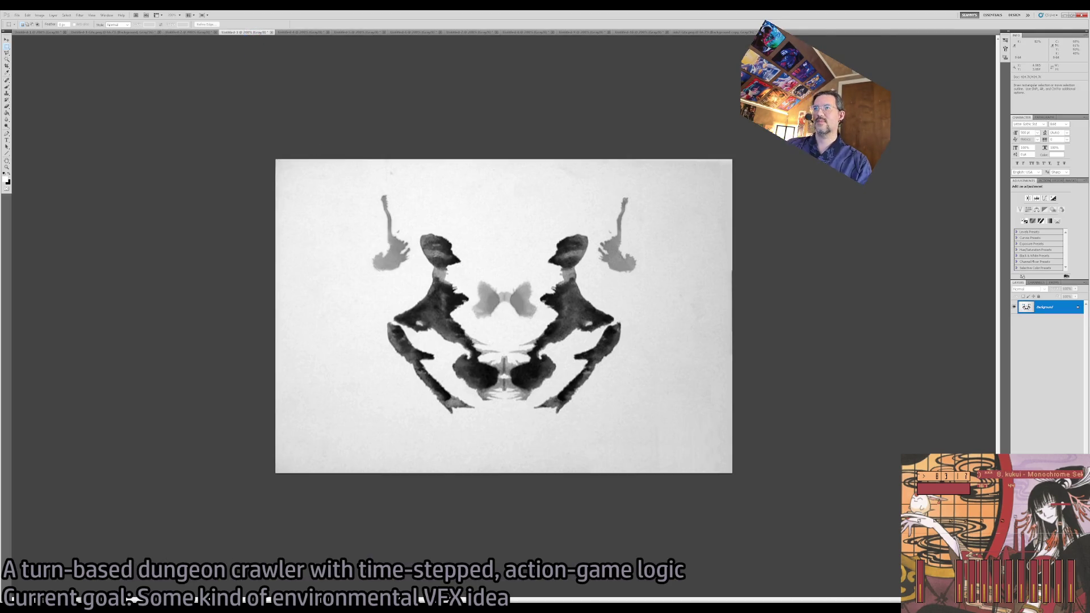
key(z)
click(490, 314)
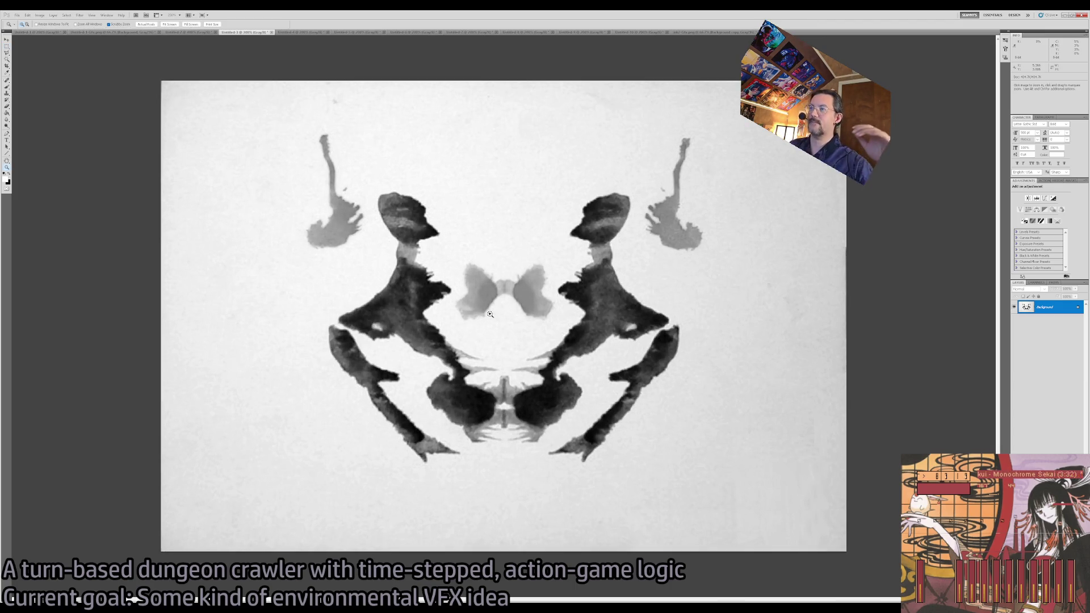
key(ctrl)
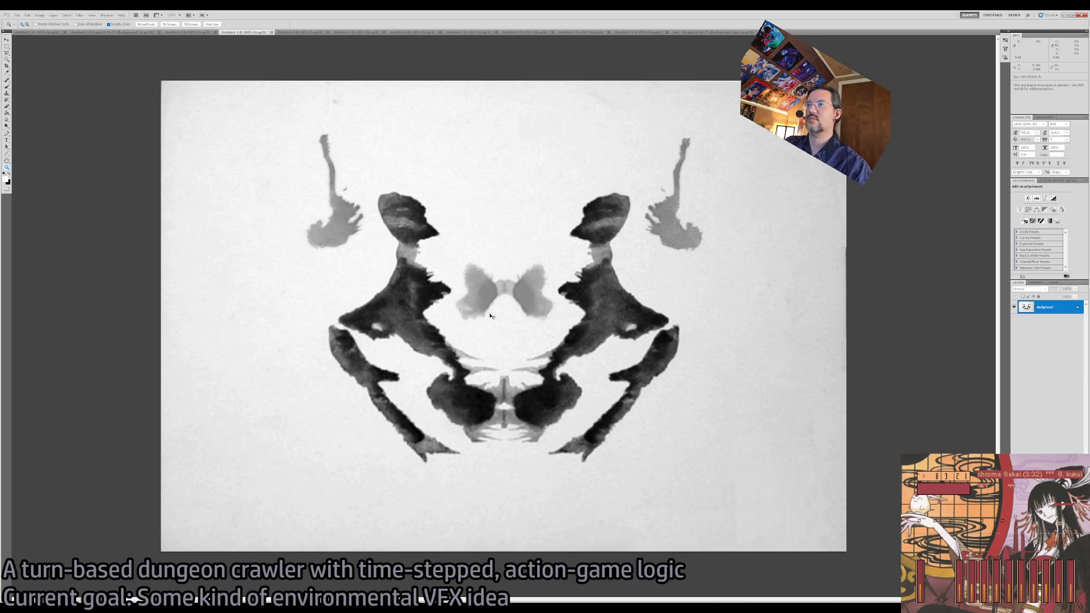
key(ctrl+l)
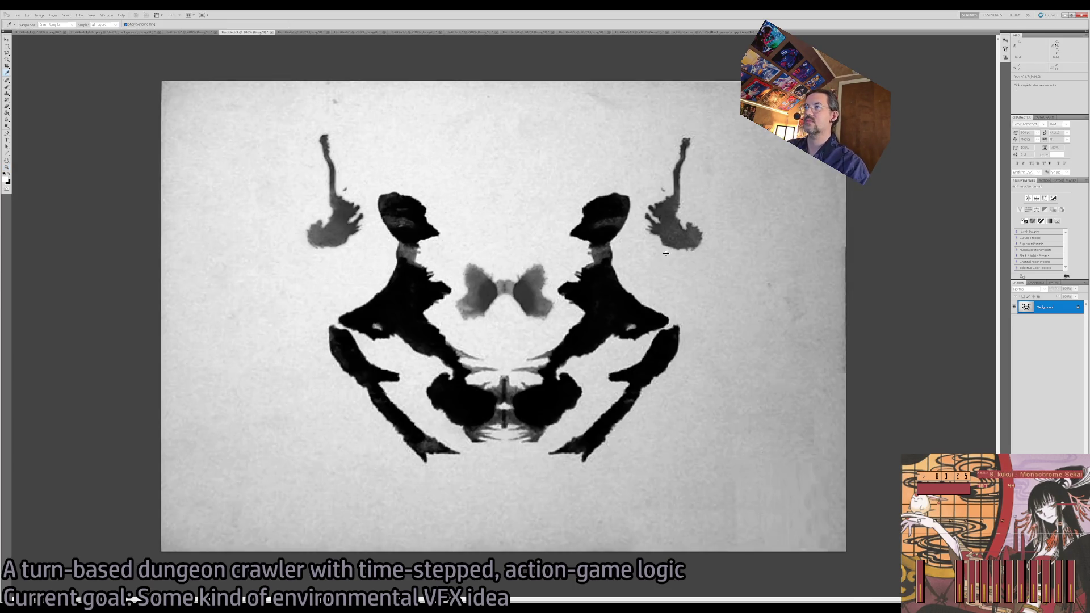
click(665, 264)
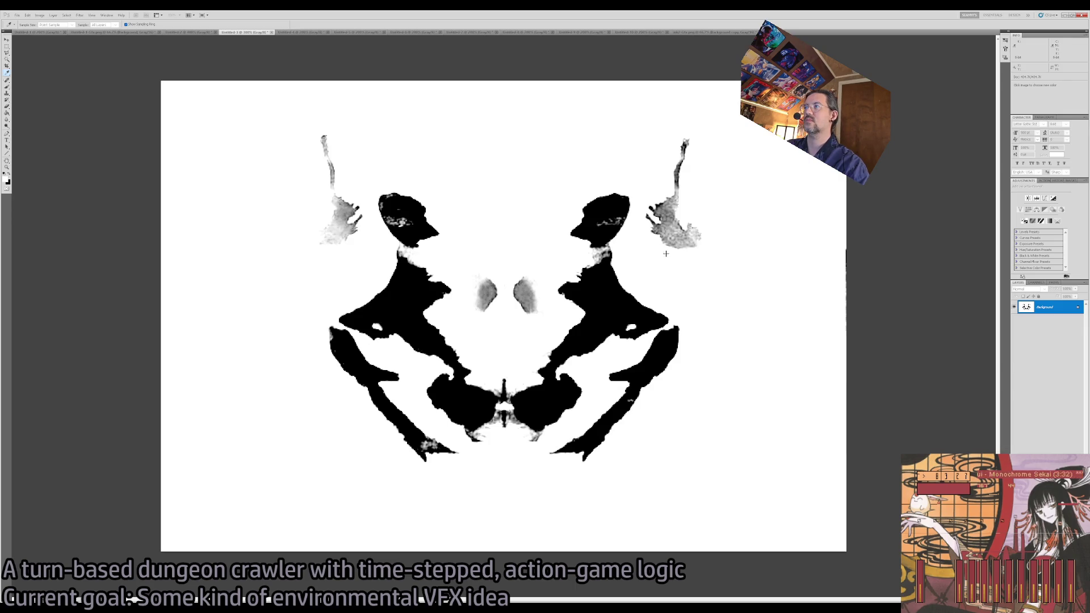
key(Escape)
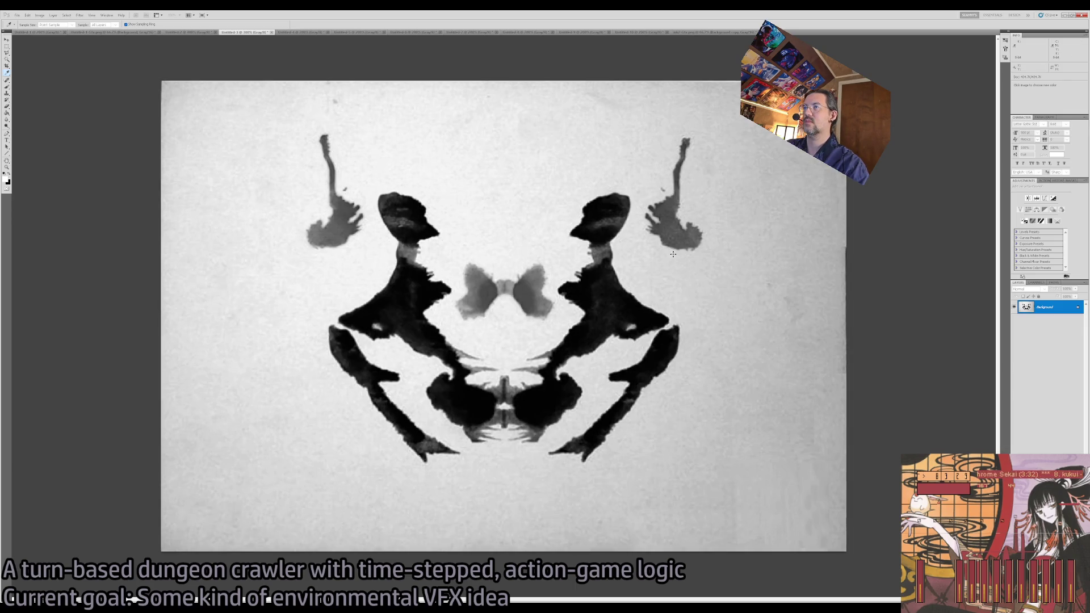
click(638, 285)
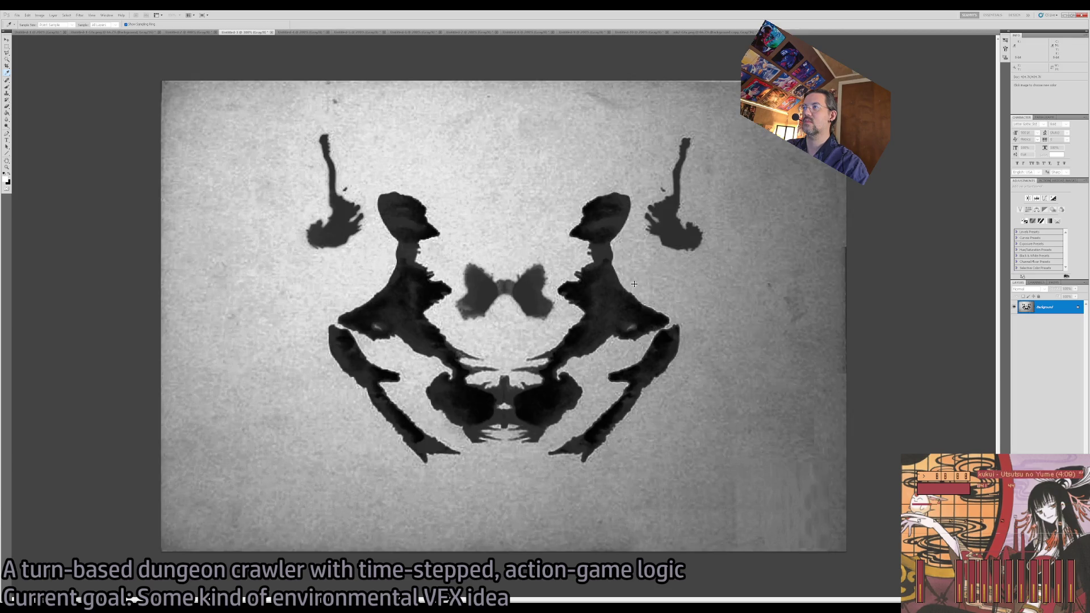
key(ctrl+z)
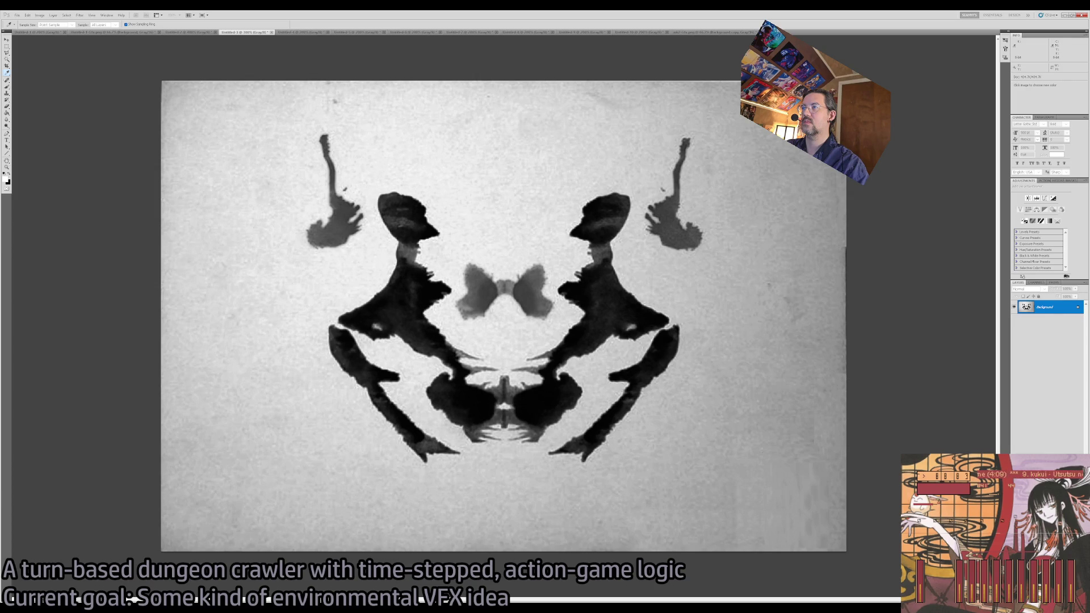
click(644, 282)
key(ctrl+z)
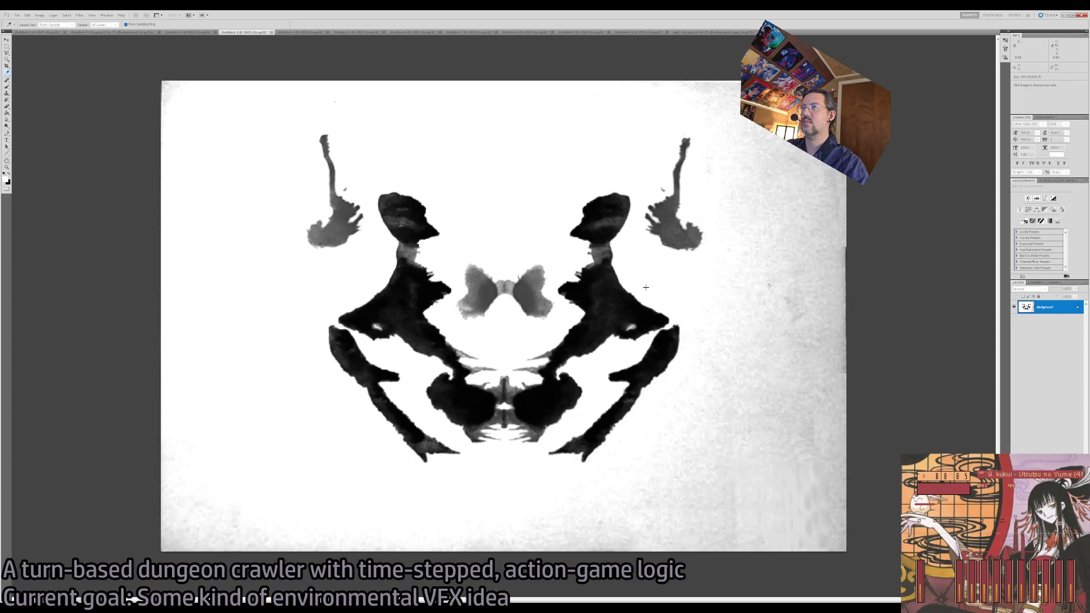
click(634, 316)
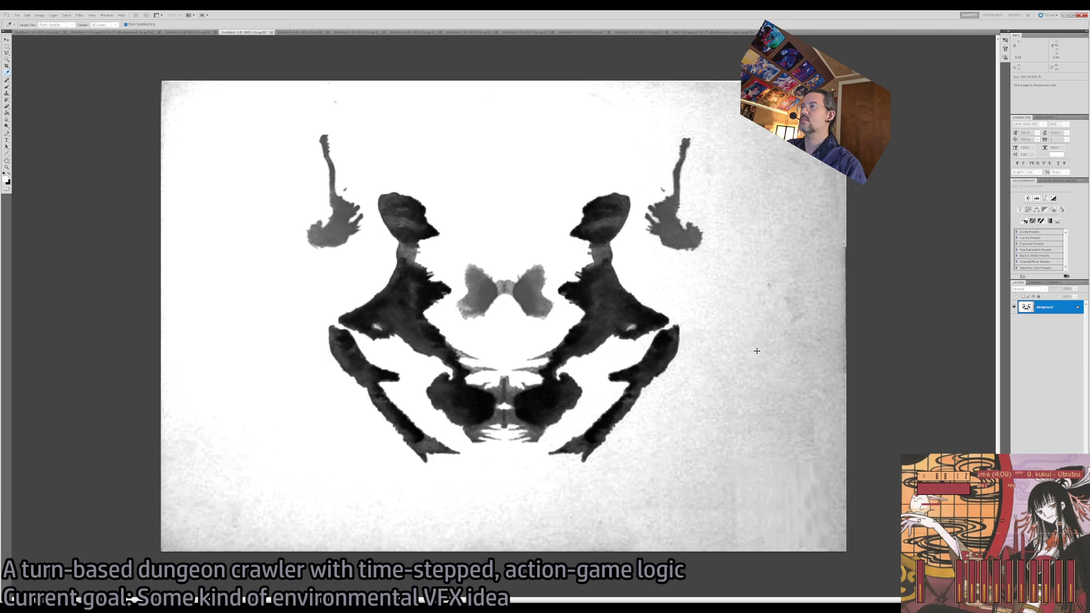
Back on the inkblot being cleaned, Magic Wand the pale grey background including the right side.
key(z)
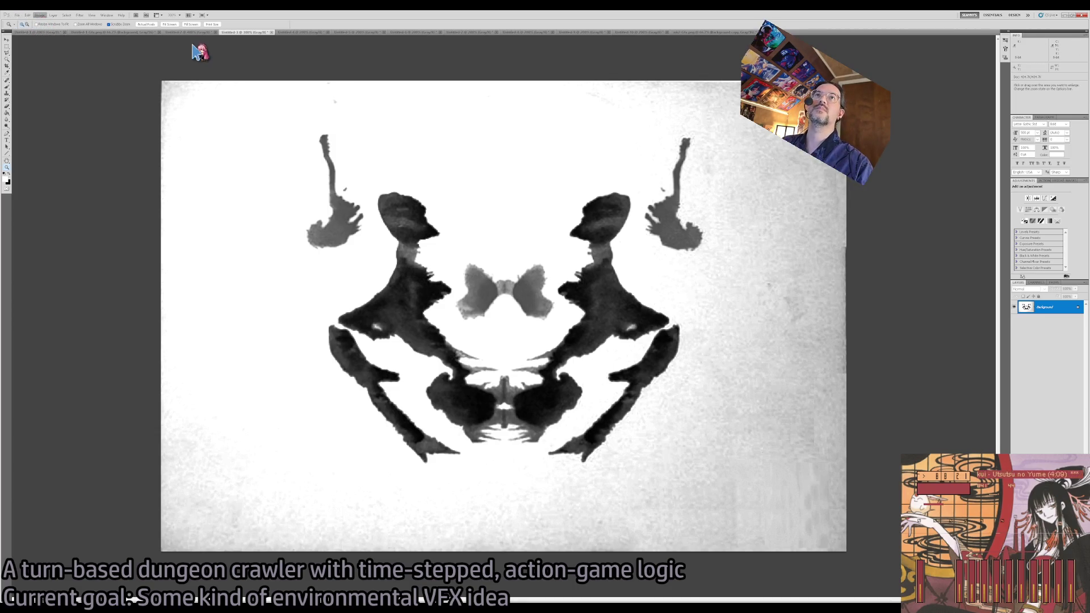
click(479, 33)
click(173, 33)
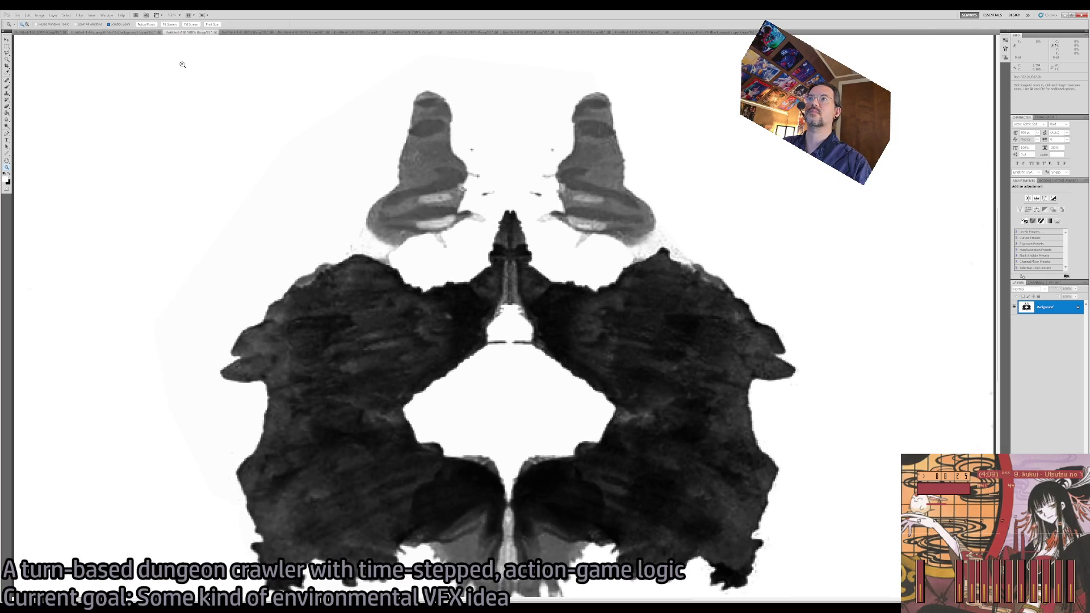
key(ctrl+Tab)
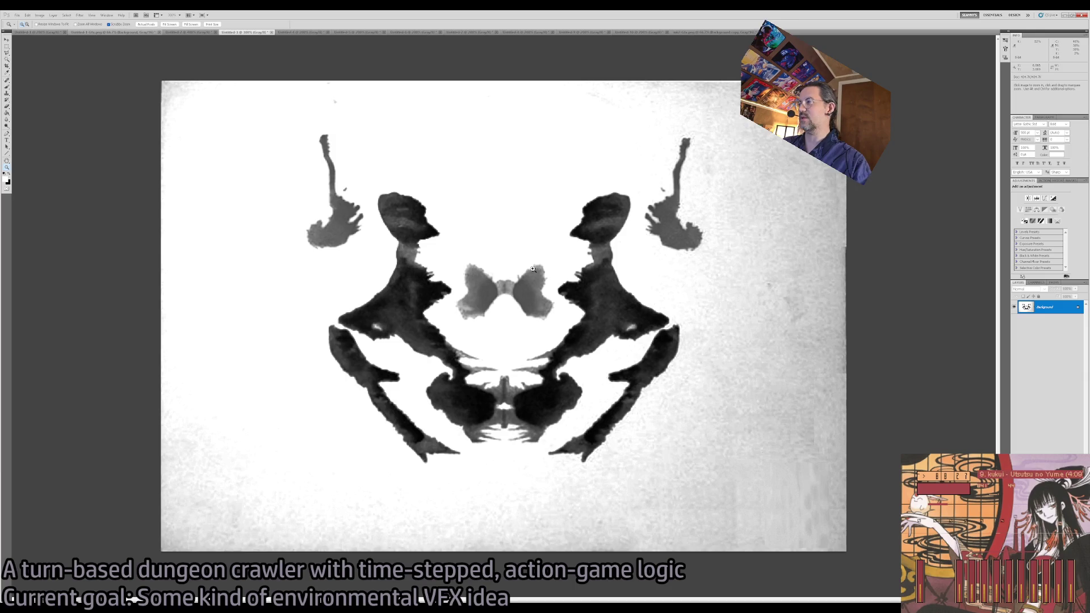
key(w)
click(670, 145)
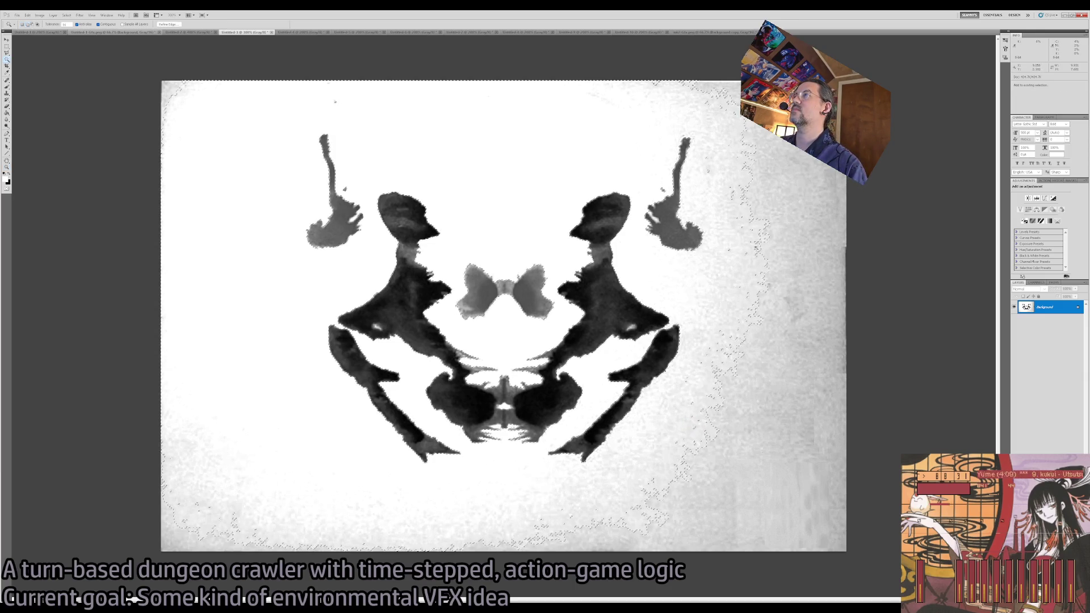
shift+click(753, 197)
shift+click(788, 226)
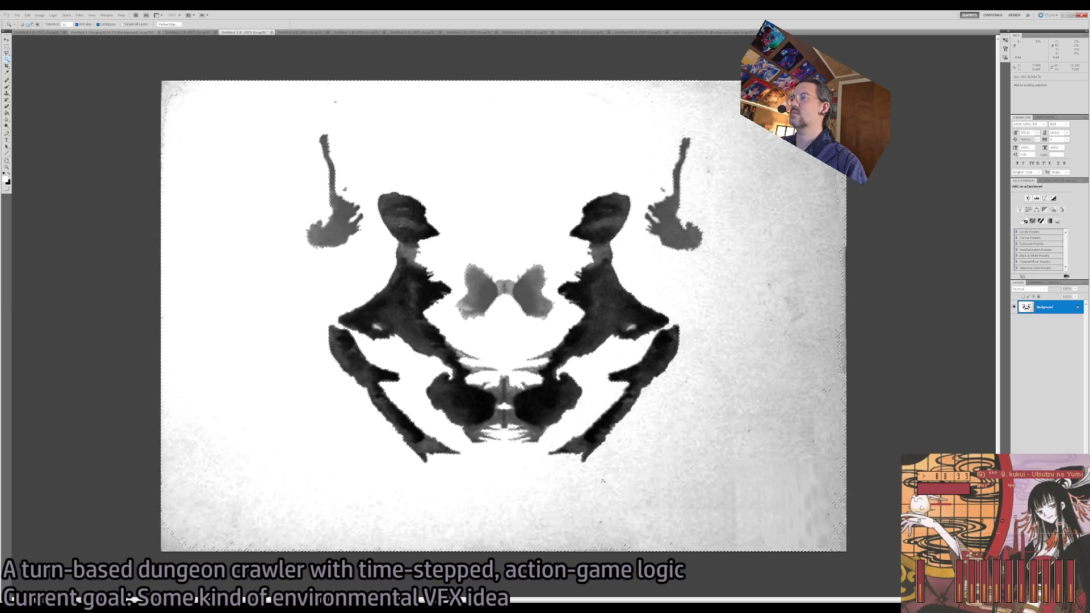
Draw a Polygonal Lasso outline enclosing all the ink shapes.
key(l)
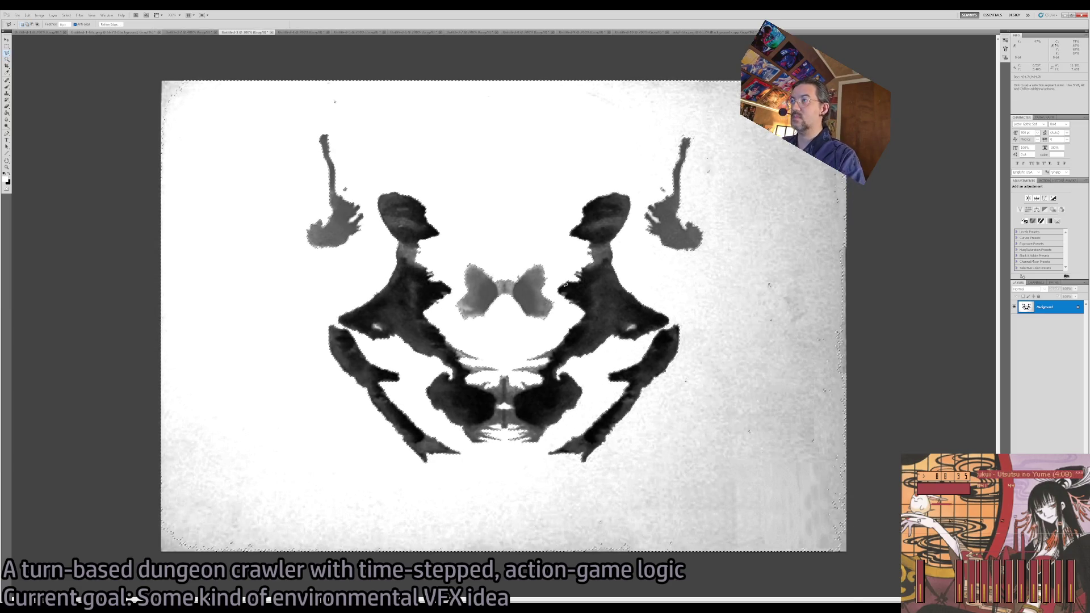
click(610, 173)
click(598, 328)
click(537, 391)
click(533, 450)
click(427, 467)
click(394, 447)
click(311, 328)
click(246, 169)
click(272, 97)
click(323, 83)
click(490, 100)
click(547, 149)
click(592, 148)
click(609, 172)
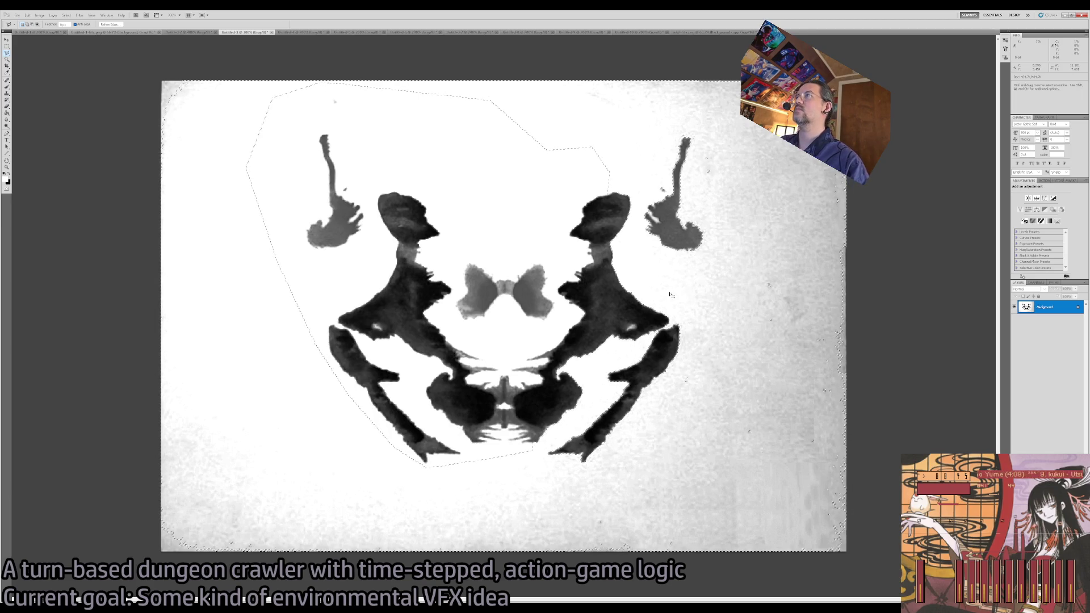
Fill outside the ink white, deselect, and brush out grey specks along the right, bottom and top-left.
key(i)
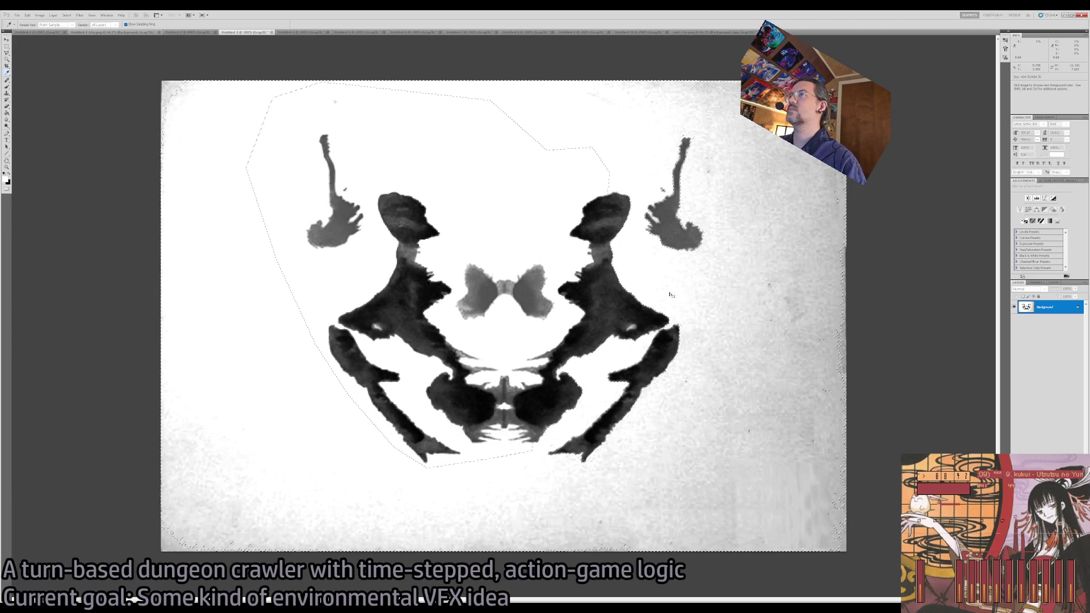
key(Delete)
key(ctrl+d)
key(b)
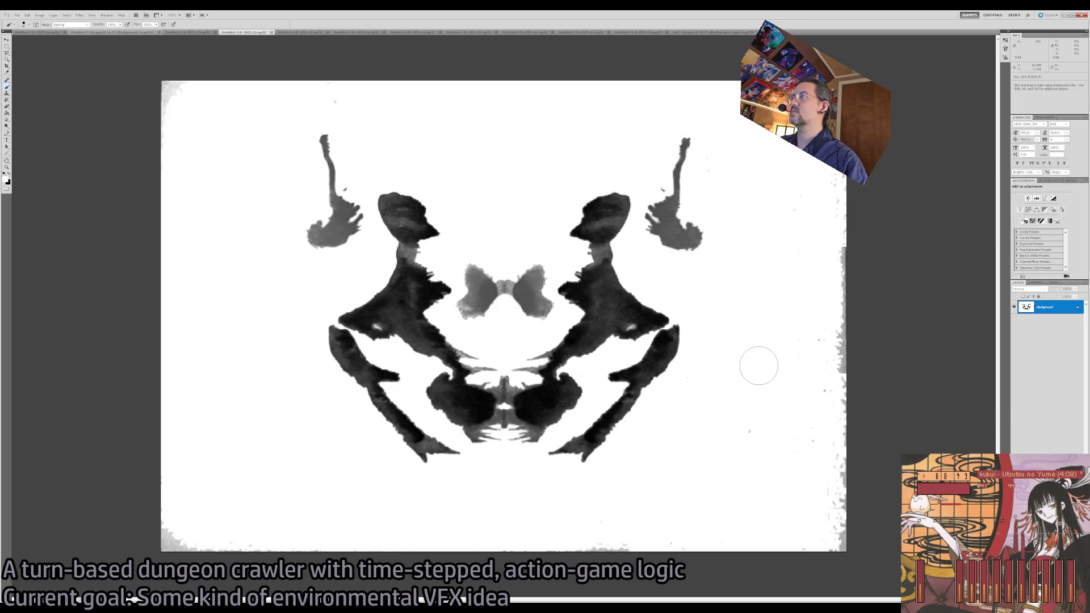
mouse_move(832, 534)
mouse_down()
mouse_move(815, 307)
mouse_move(834, 280)
mouse_up()
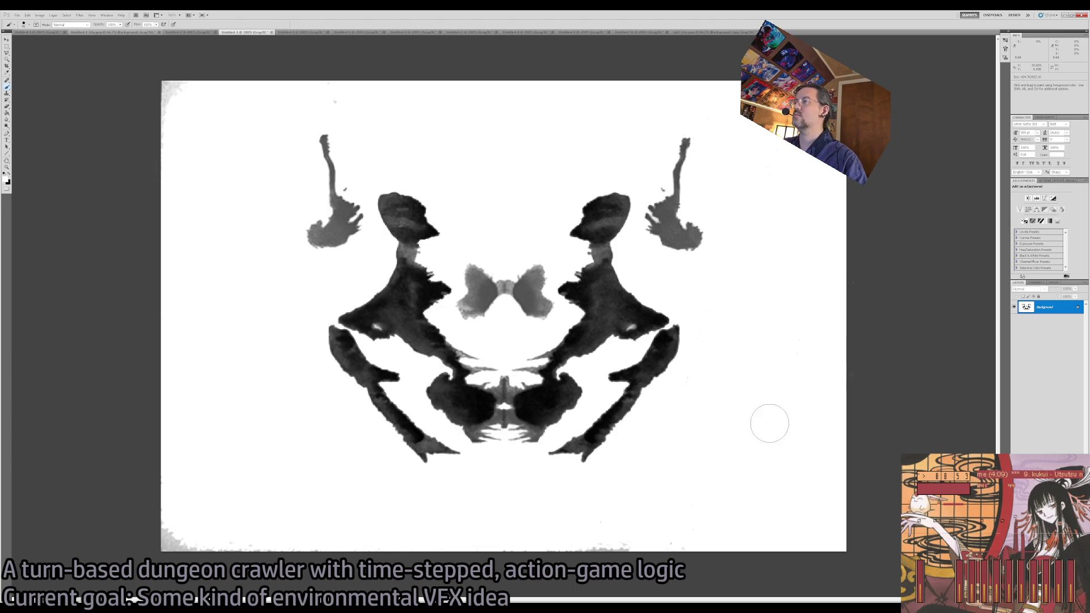
mouse_move(693, 527)
mouse_down()
mouse_move(305, 540)
mouse_move(207, 530)
mouse_up()
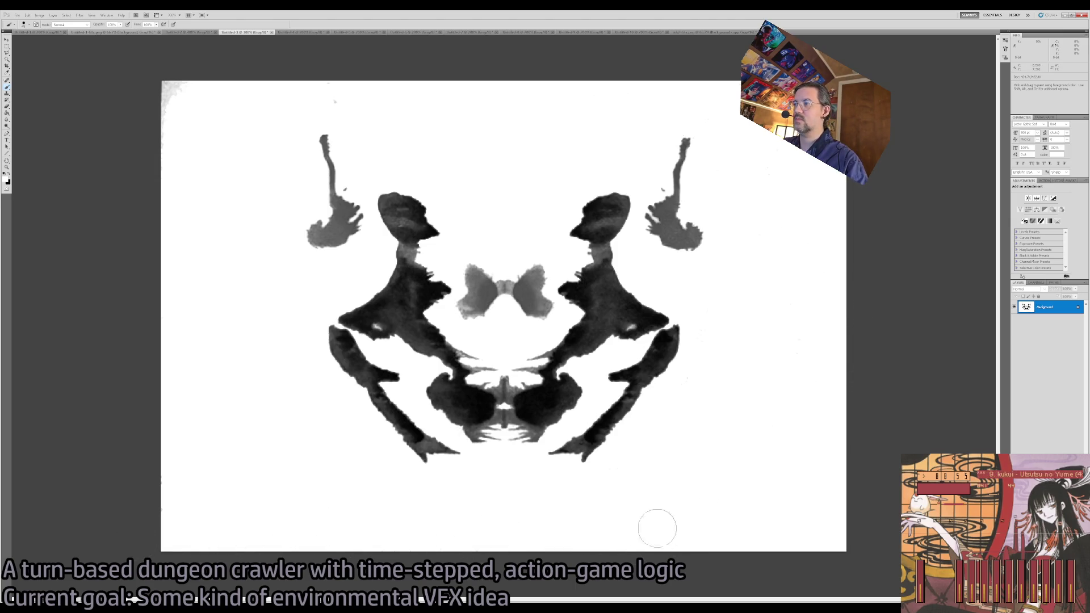
drag(162, 116, 205, 66)
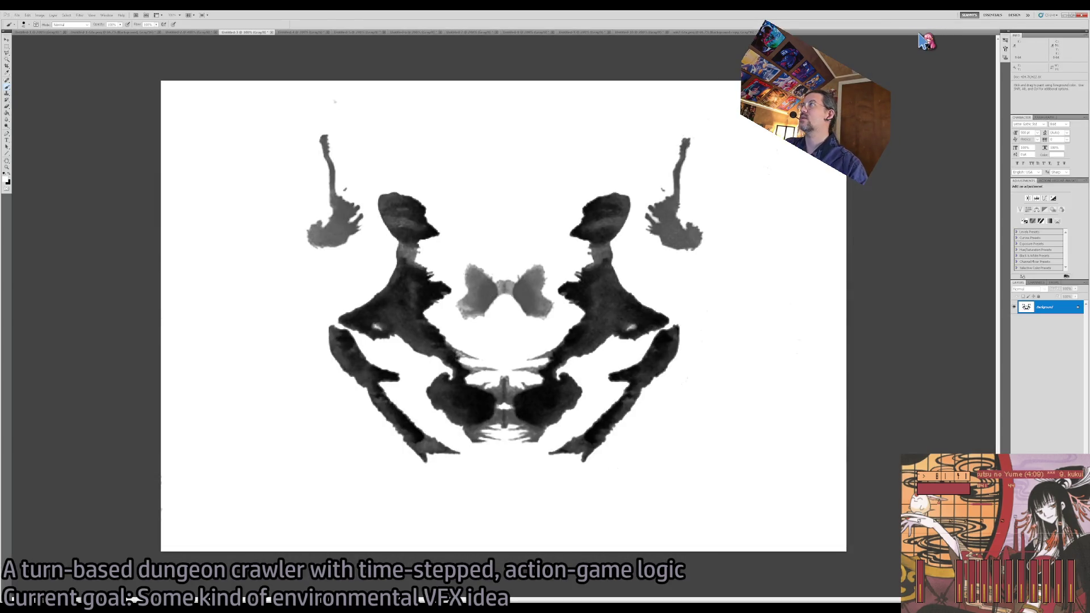
On the last inkblot PNG, box the top strokes, side blobs and lower ink tips with rectangles.
click(7, 45)
mouse_move(328, 120)
mouse_down()
mouse_move(511, 214)
mouse_move(645, 193)
mouse_move(461, 208)
mouse_up()
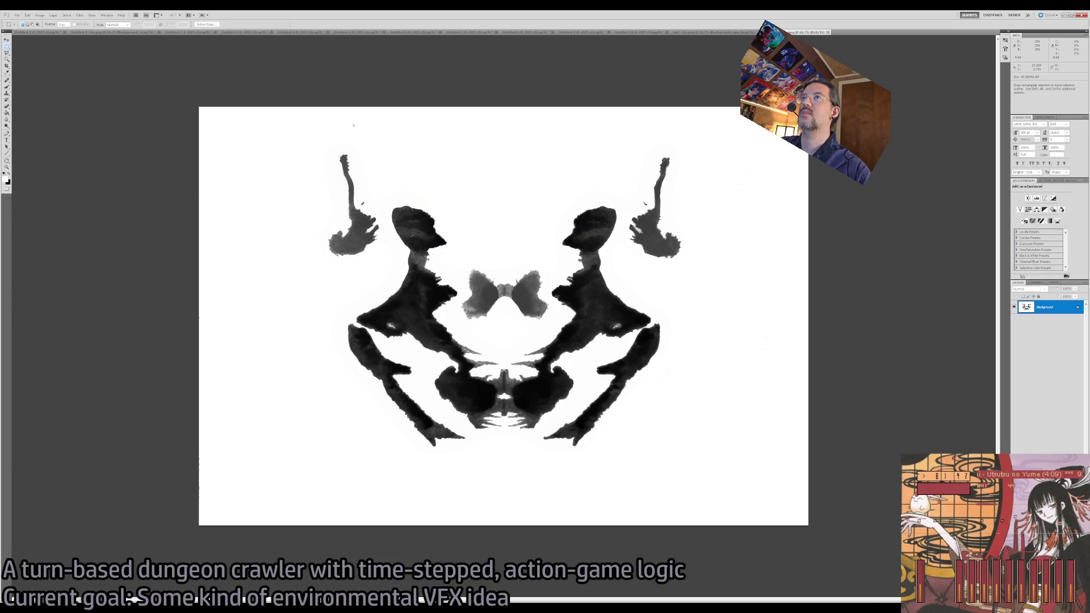
drag(335, 150, 361, 164)
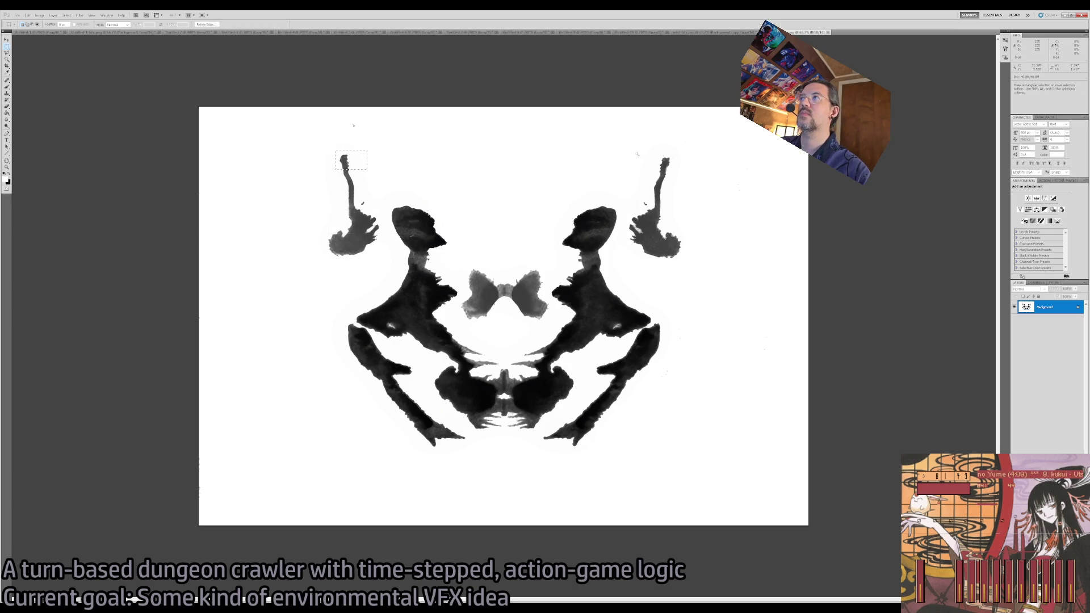
shift+drag(648, 149, 685, 176)
shift+drag(352, 225, 324, 260)
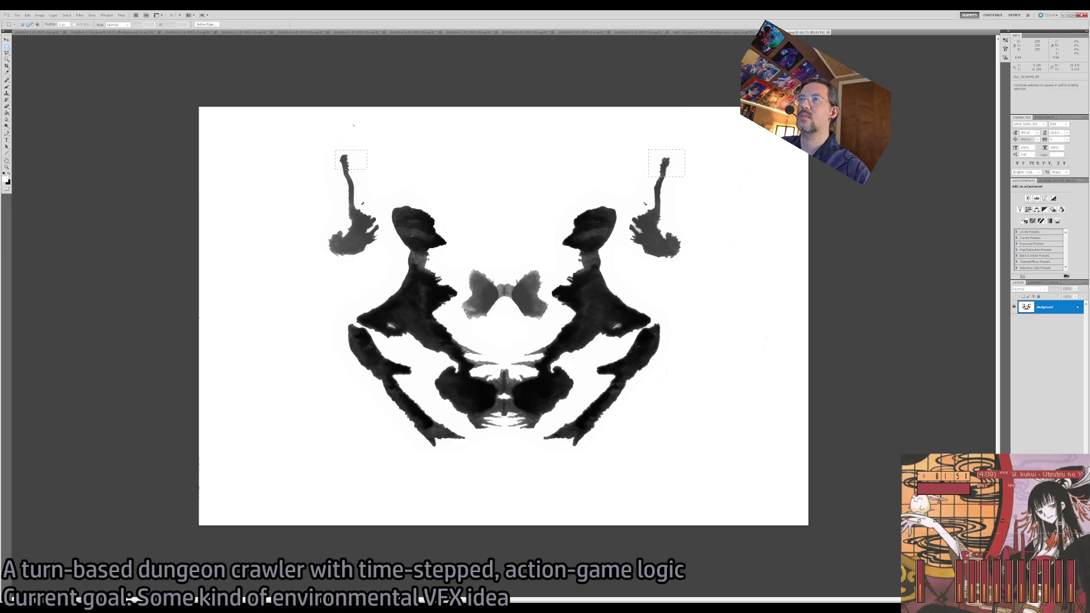
drag(657, 225, 687, 267)
shift+drag(605, 424, 558, 453)
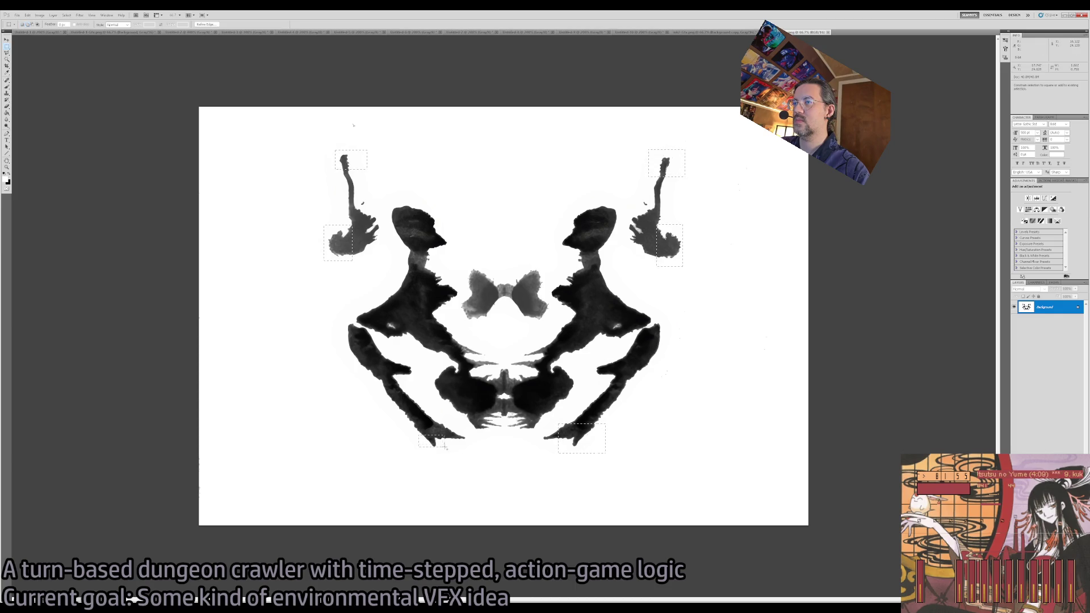
shift+drag(452, 434, 419, 454)
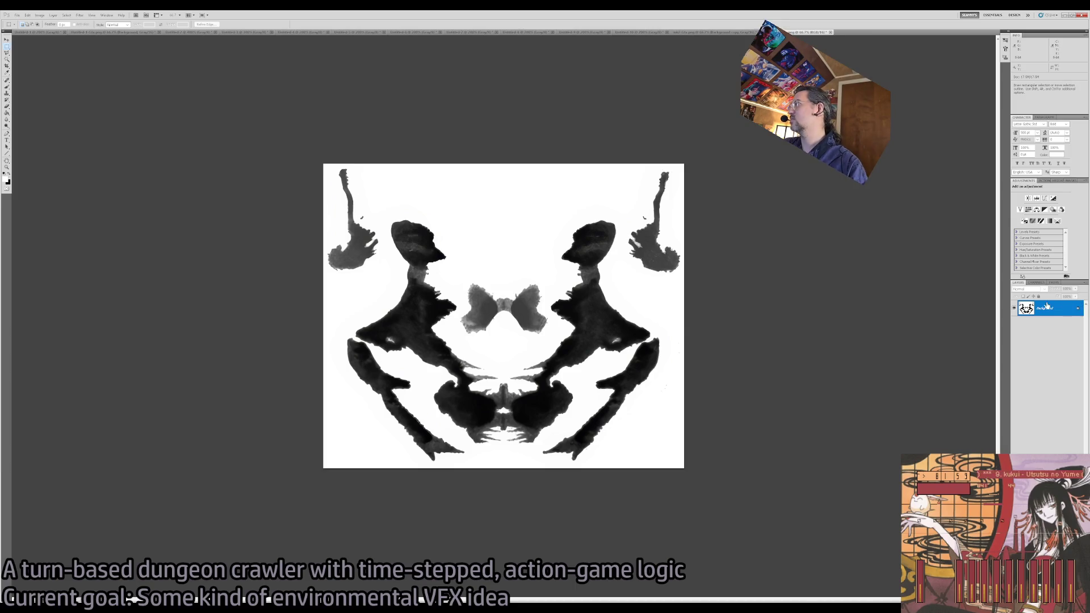
Test a heavy Gaussian Blur on the inkblot, then step back to the sharp unblurred image.
key(ctrl+j)
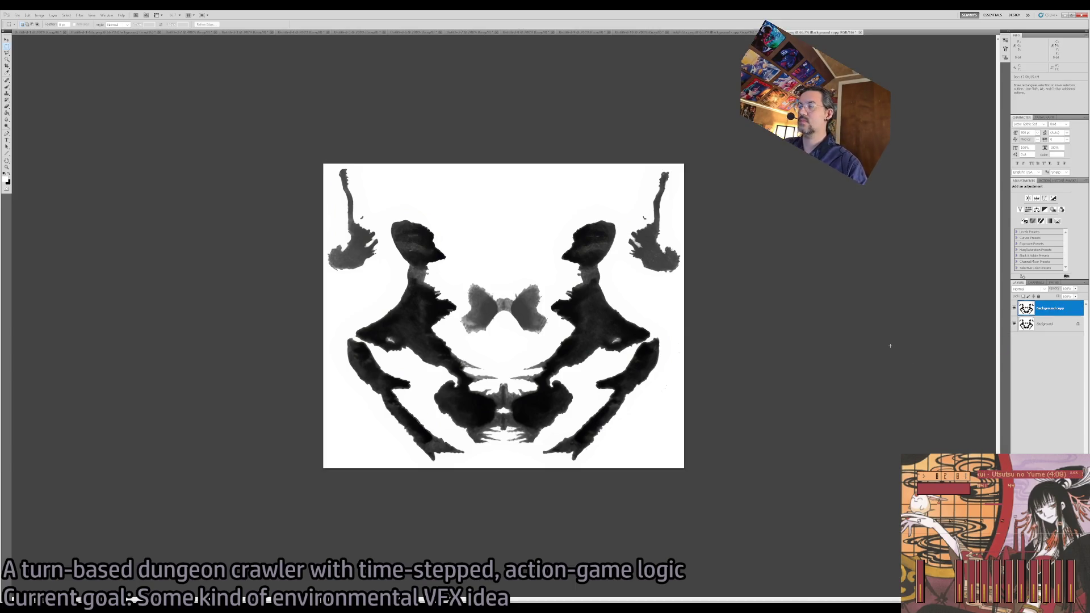
key(Delete)
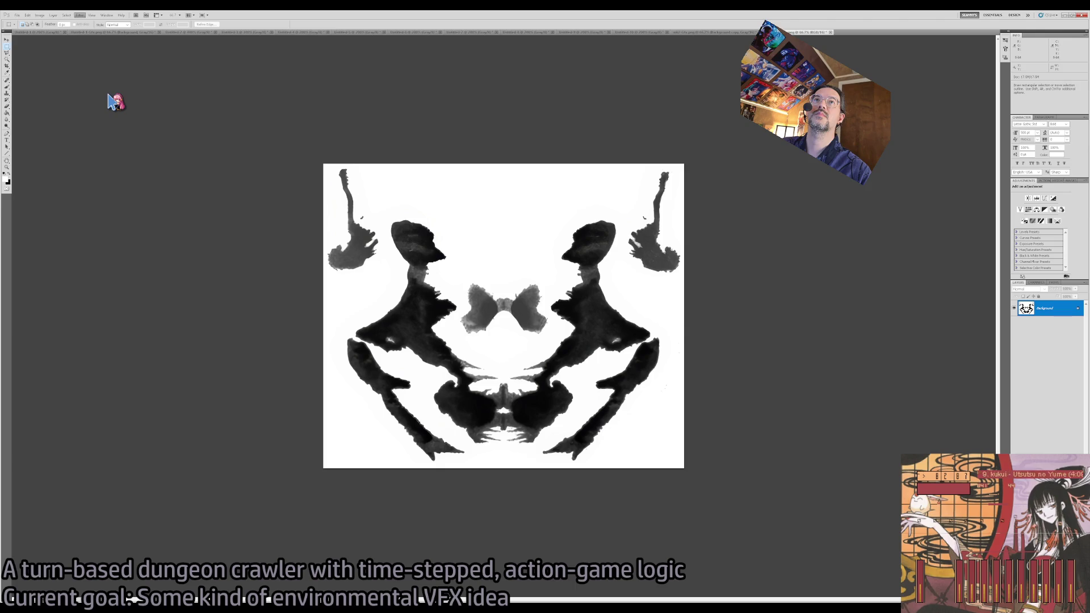
key(h)
key(ctrl+f)
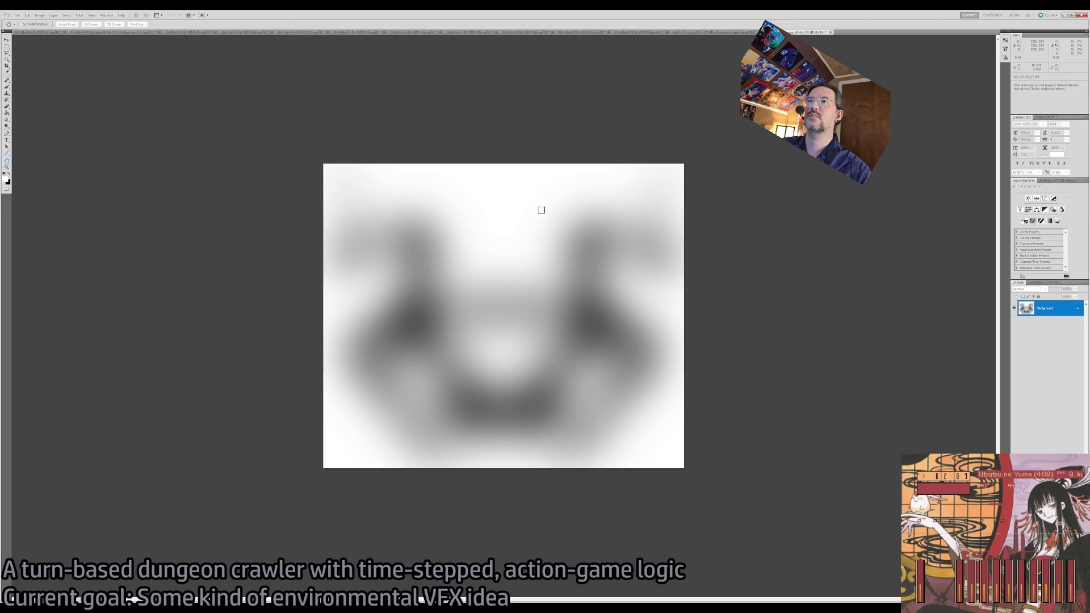
key(ctrl+alt+z)
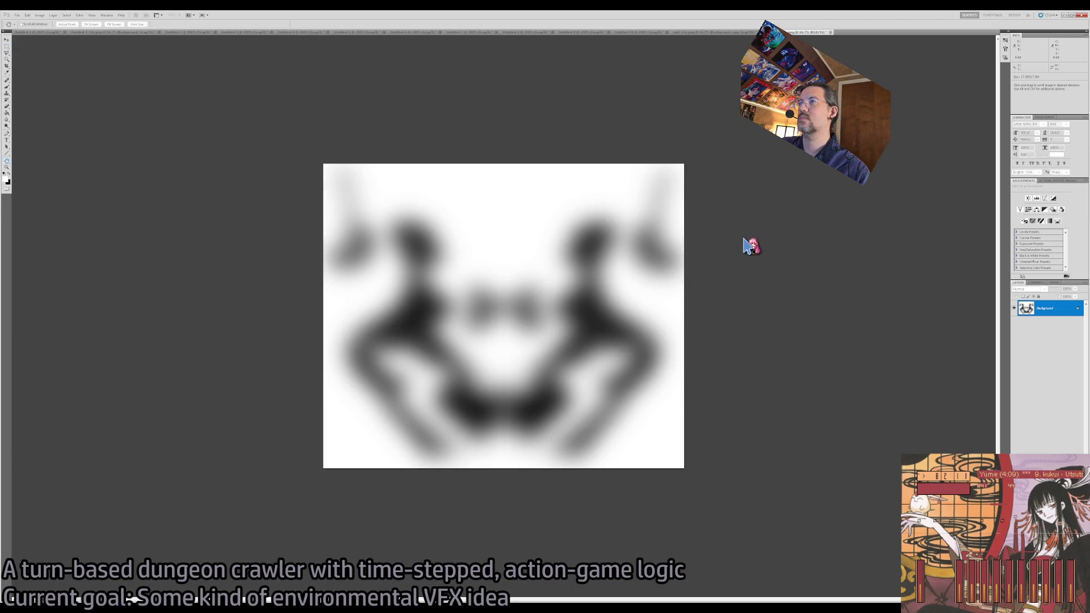
key(ctrl+alt+z)
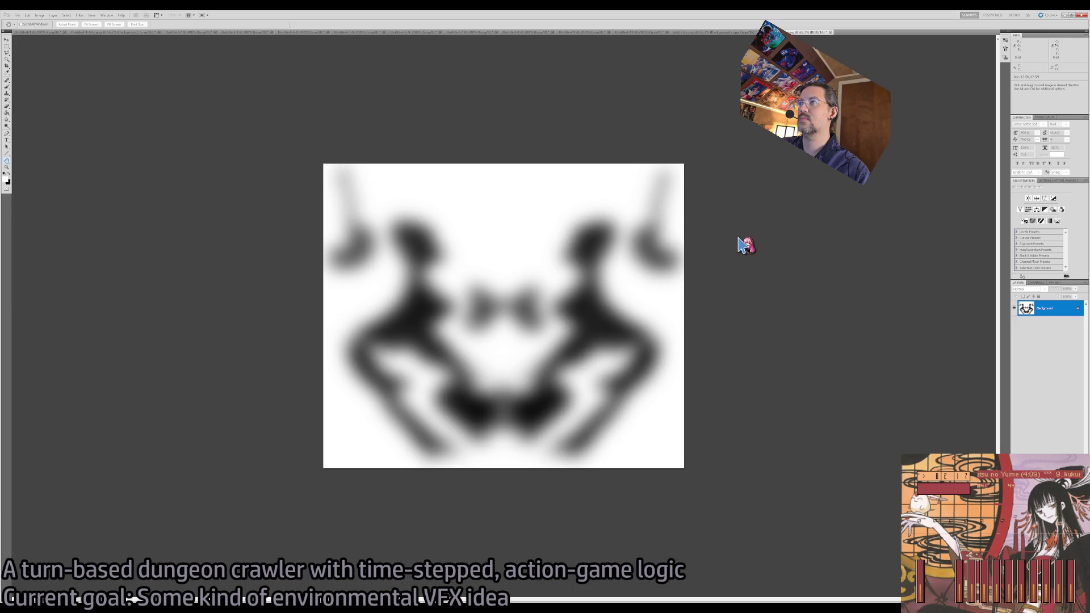
key(m)
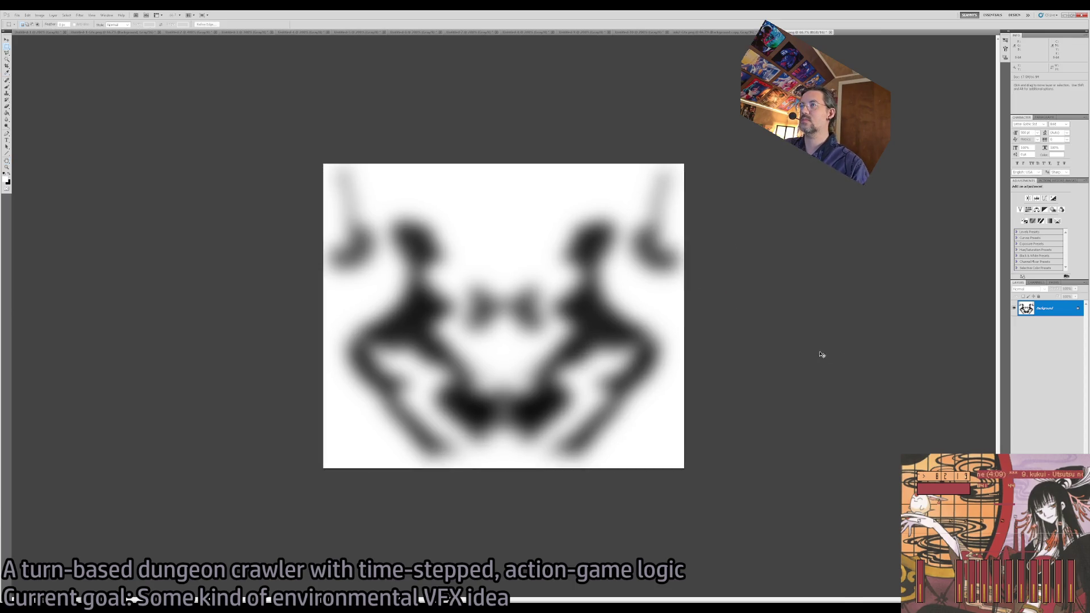
key(ctrl+z)
Duplicate the inkblot to Layer 1, blur it heavily, compare with the original, then open Untitled-4.
key(ctrl+j)
key(ctrl+f)
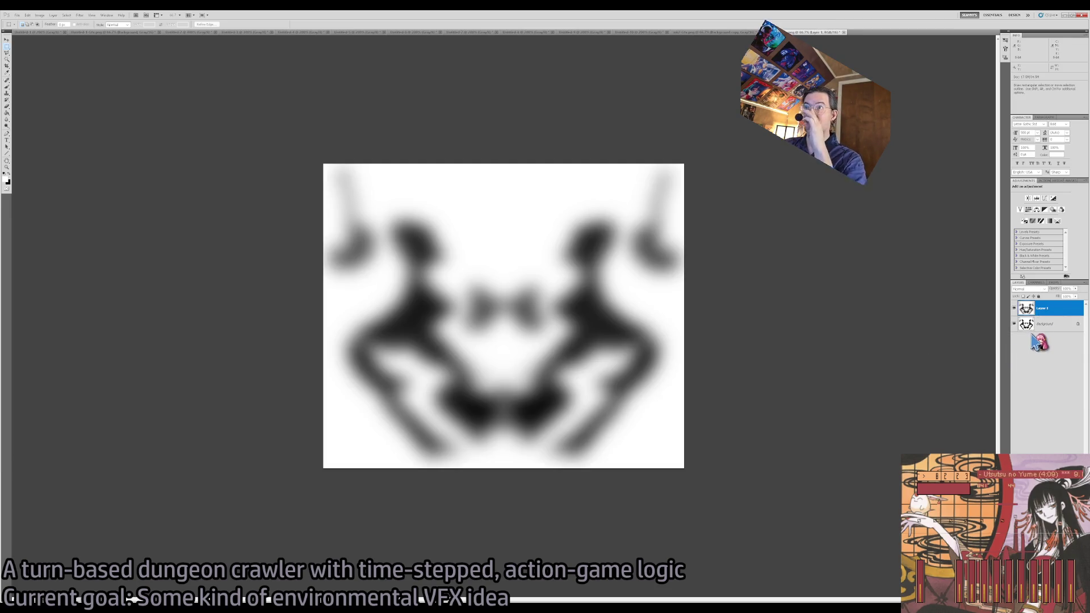
click(1014, 308)
click(1014, 308)
click(1014, 309)
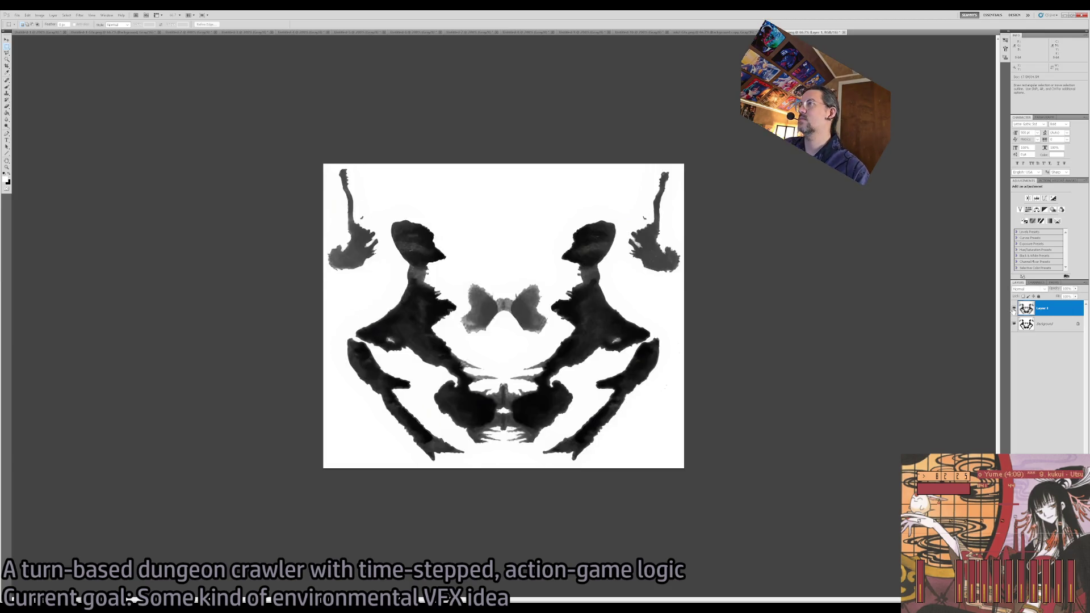
click(1014, 308)
click(1014, 308)
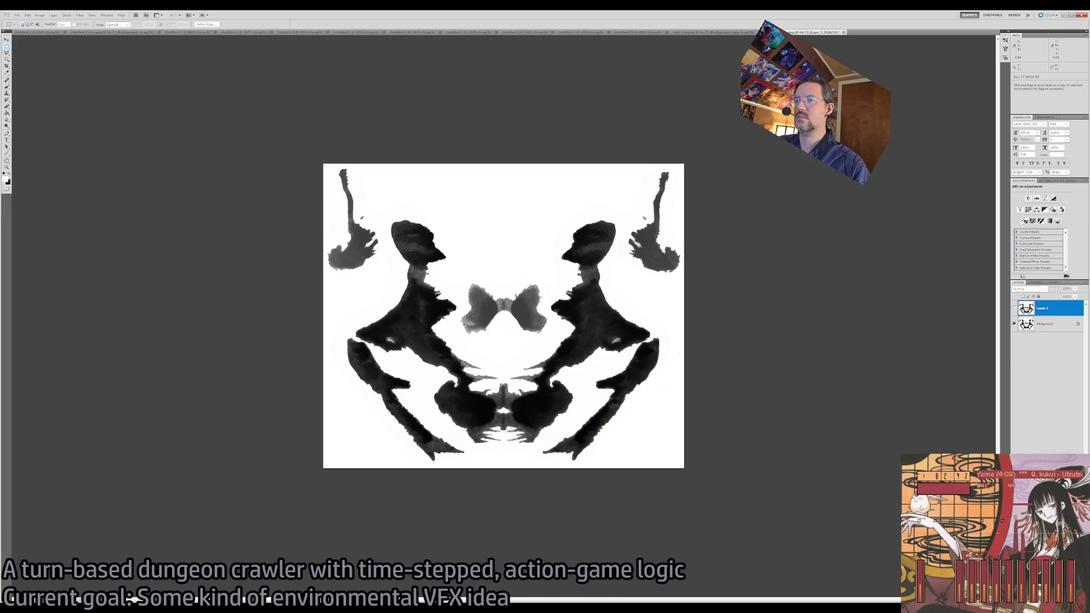
click(1013, 308)
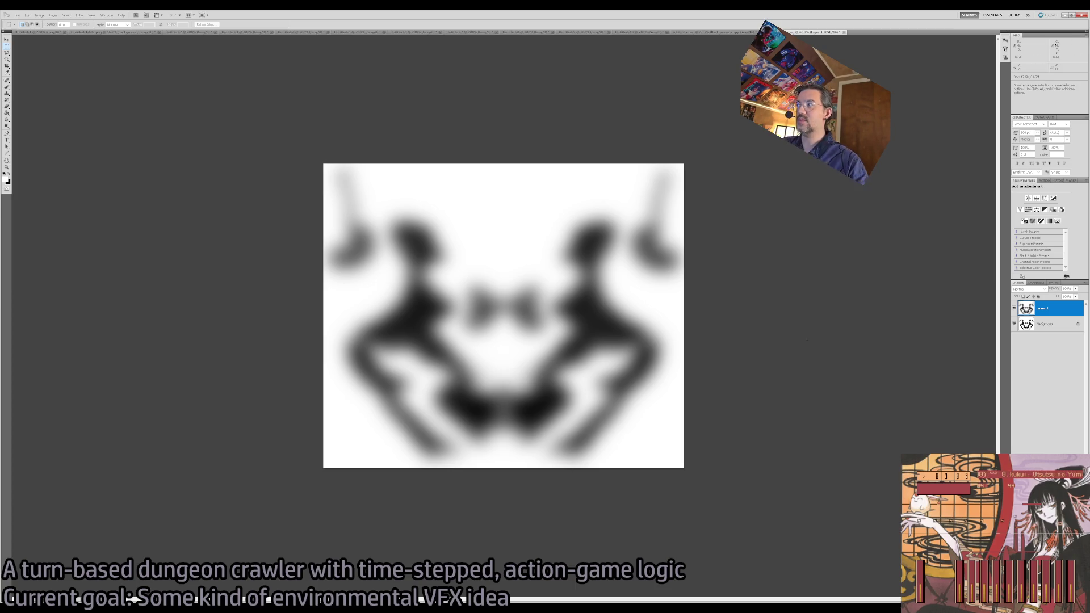
click(250, 33)
click(301, 33)
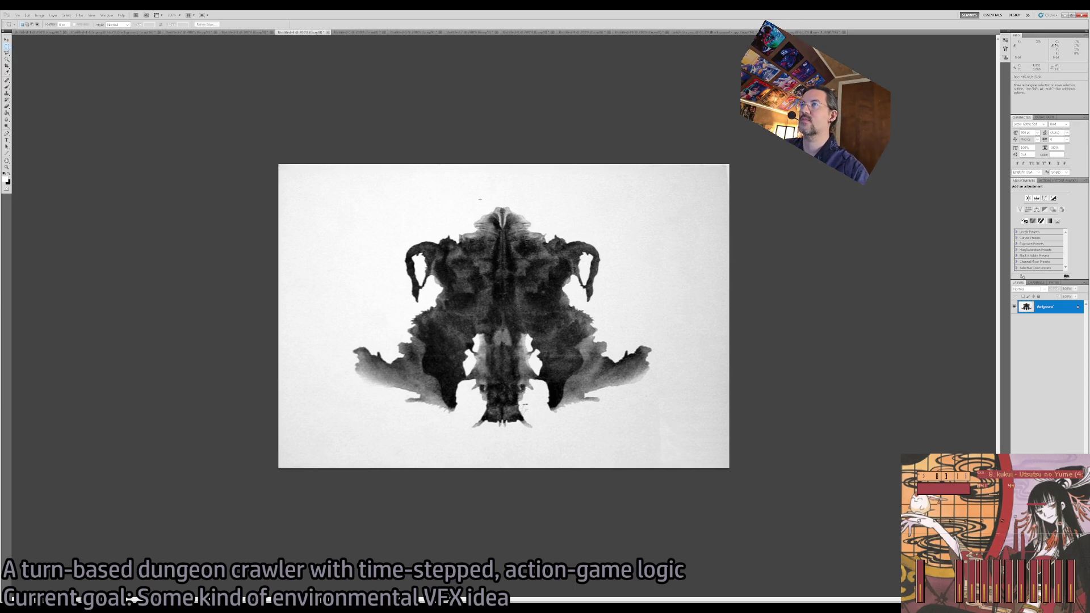
Inspect the inkblot up close and trial a Magic Wand background selection, then deselect.
key(z)
click(492, 286)
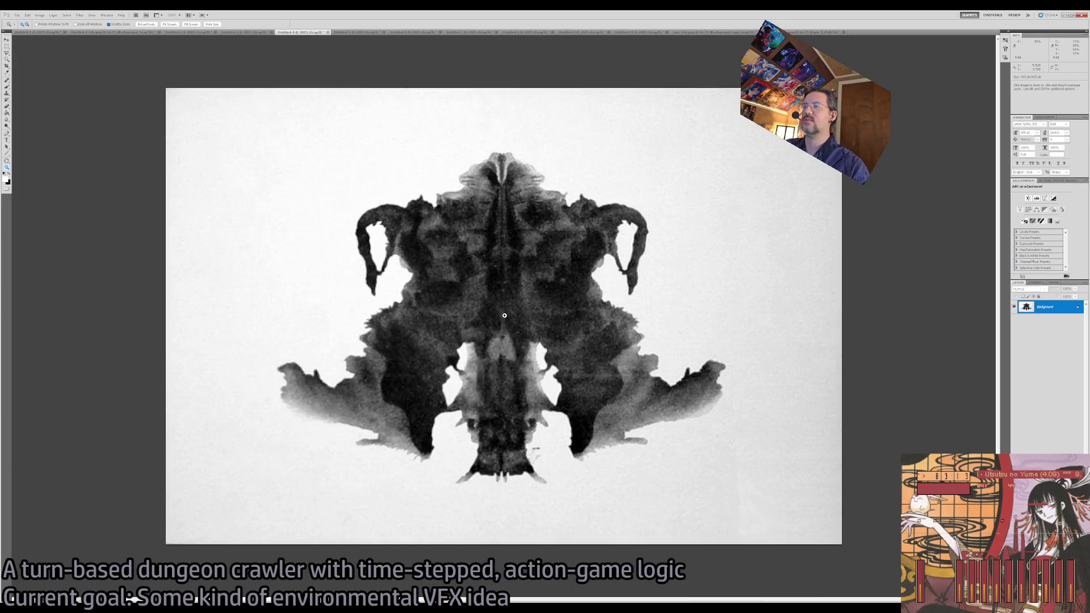
alt+click(484, 191)
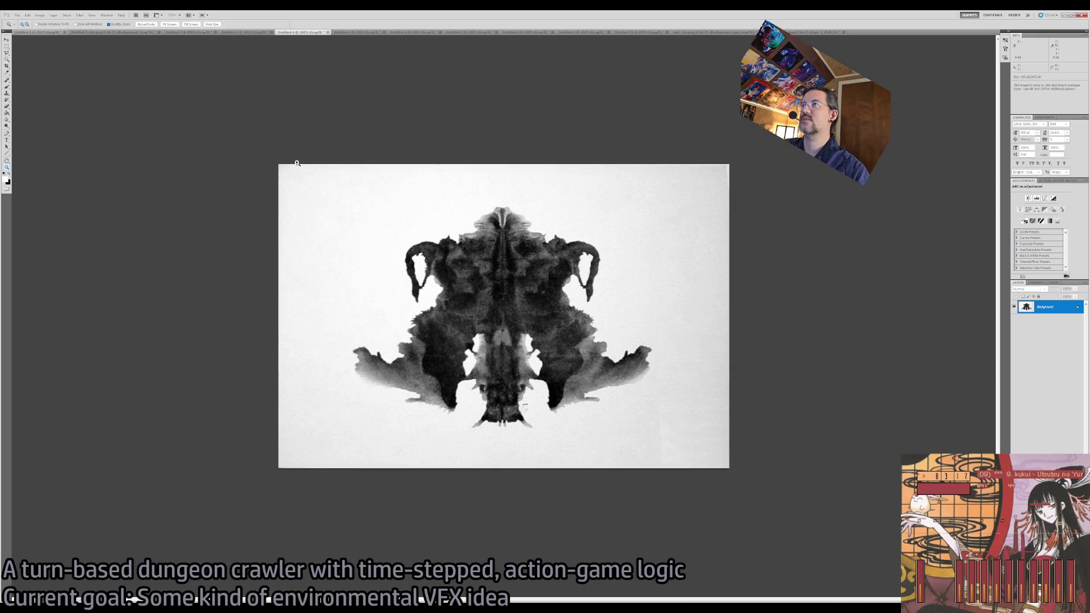
key(m)
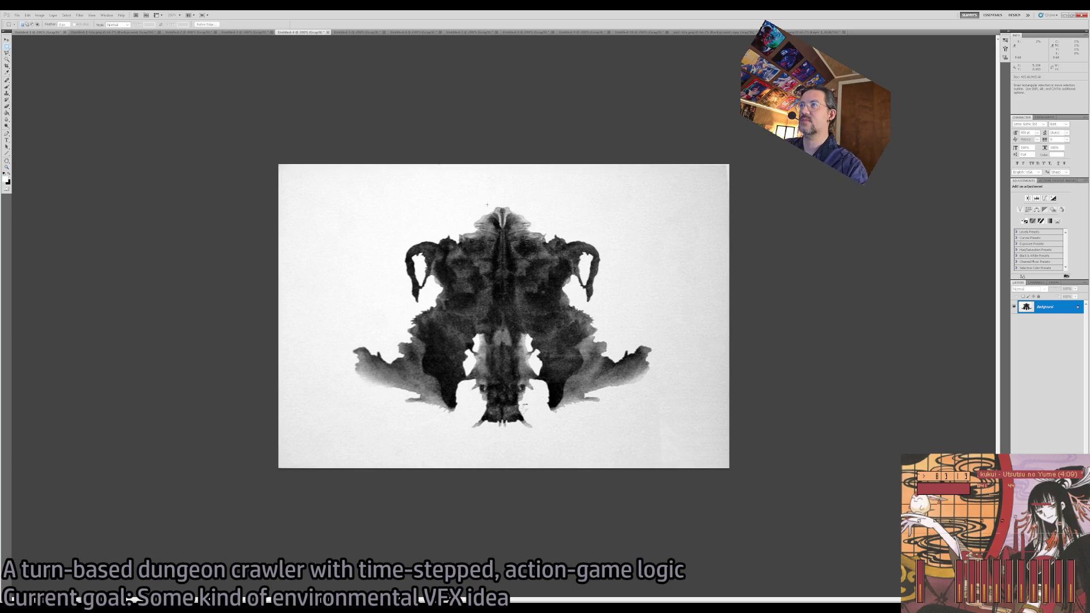
key(w)
click(508, 193)
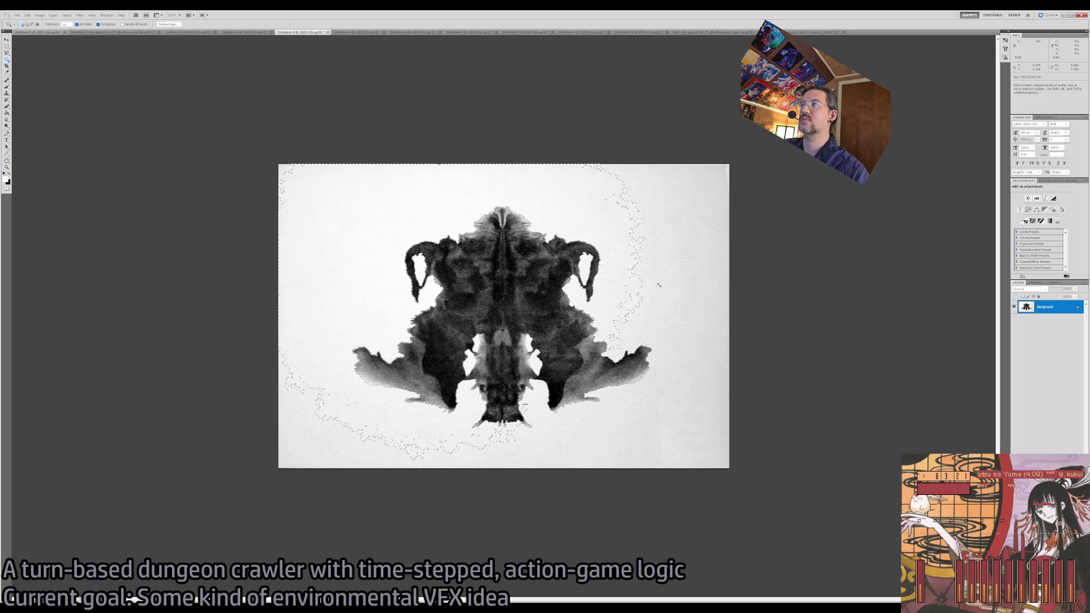
key(ctrl+d)
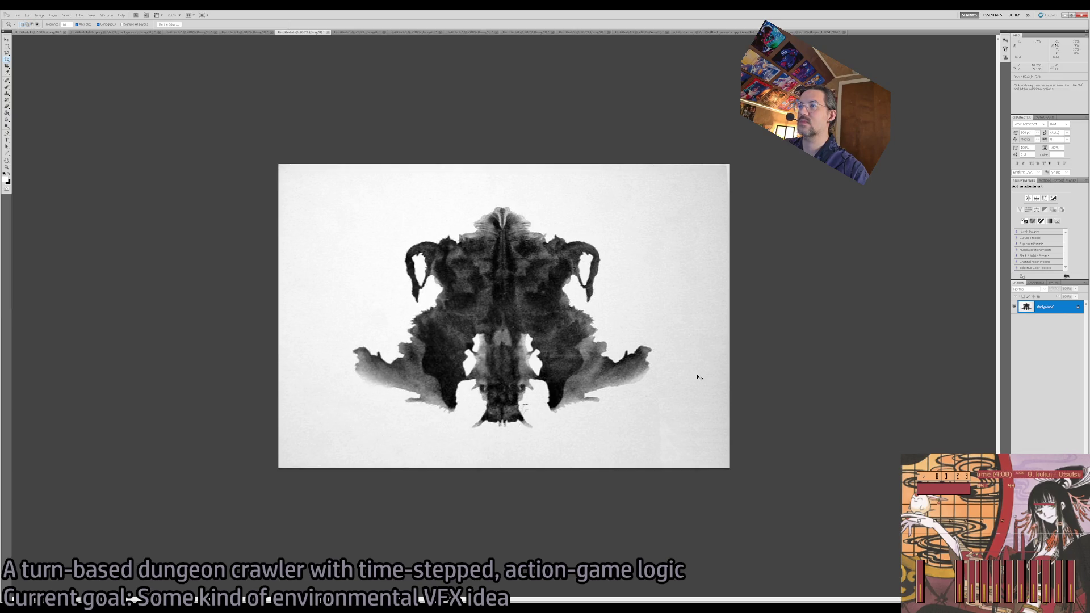
Apply Auto Contrast repeatedly until the paper turns nearly white, then view at 100%.
key(i)
key(shift+ctrl+l)
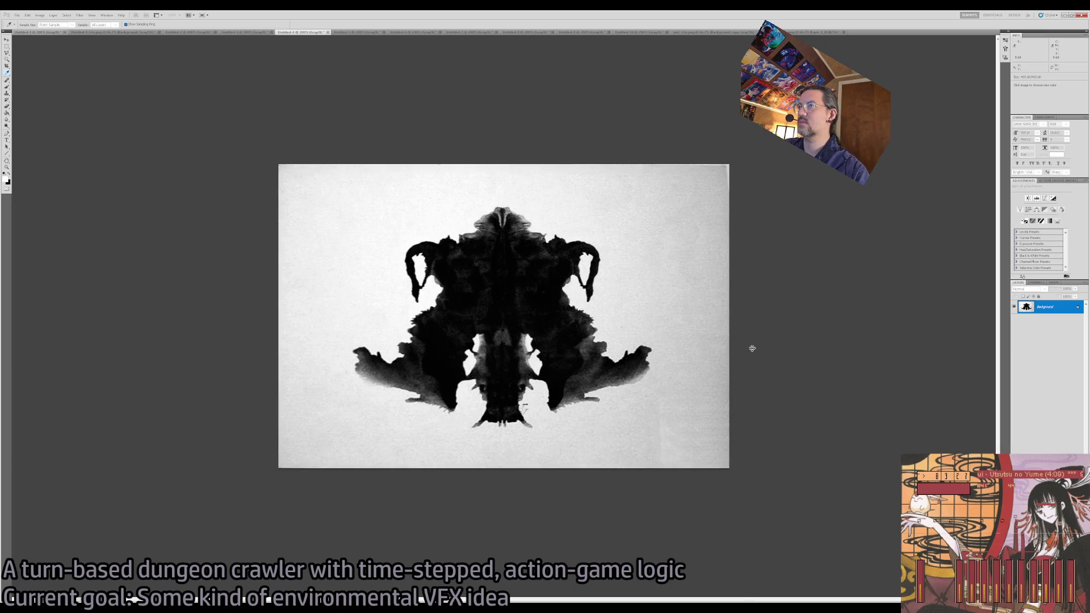
key(ctrl+z)
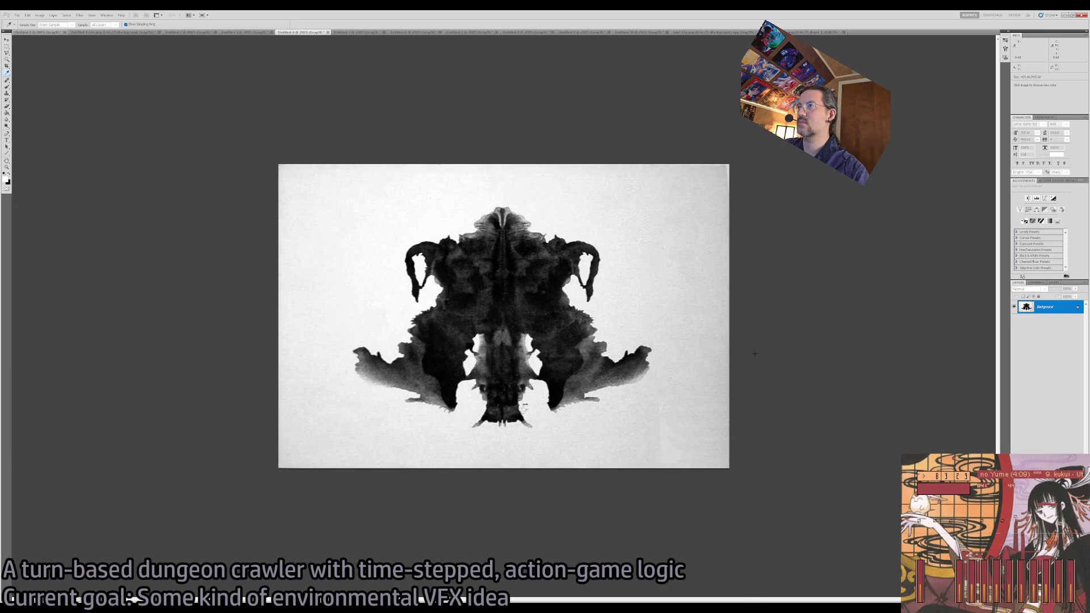
key(ctrl+z)
key(ctrl+z)
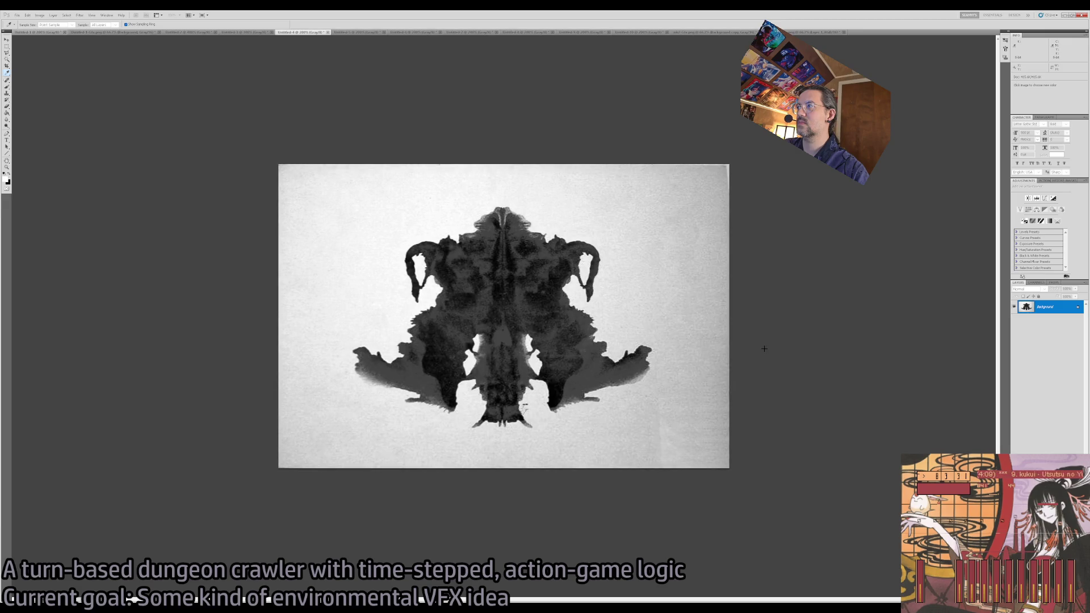
key(ctrl+z)
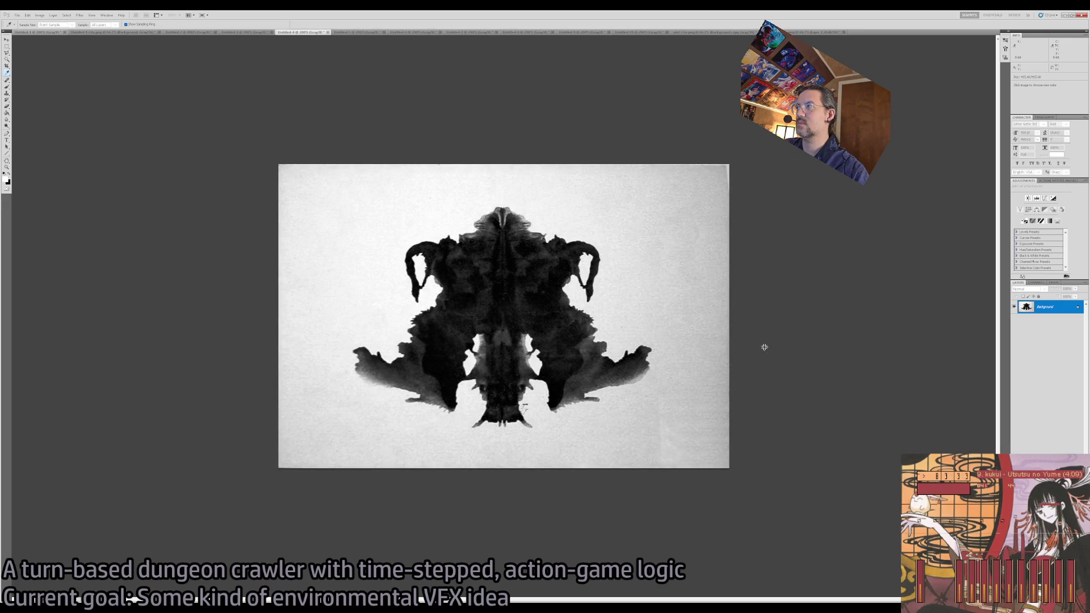
key(ctrl+z)
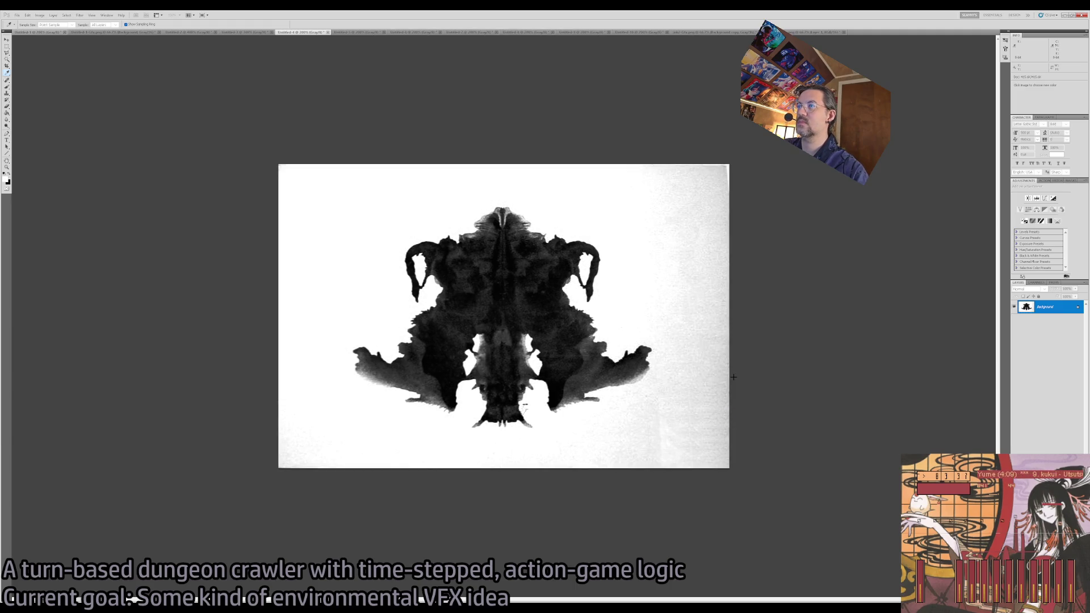
key(ctrl+z)
key(ctrl+z)
key(ctrl+z)
key(ctrl+z)
key(ctrl+z)
key(ctrl+z)
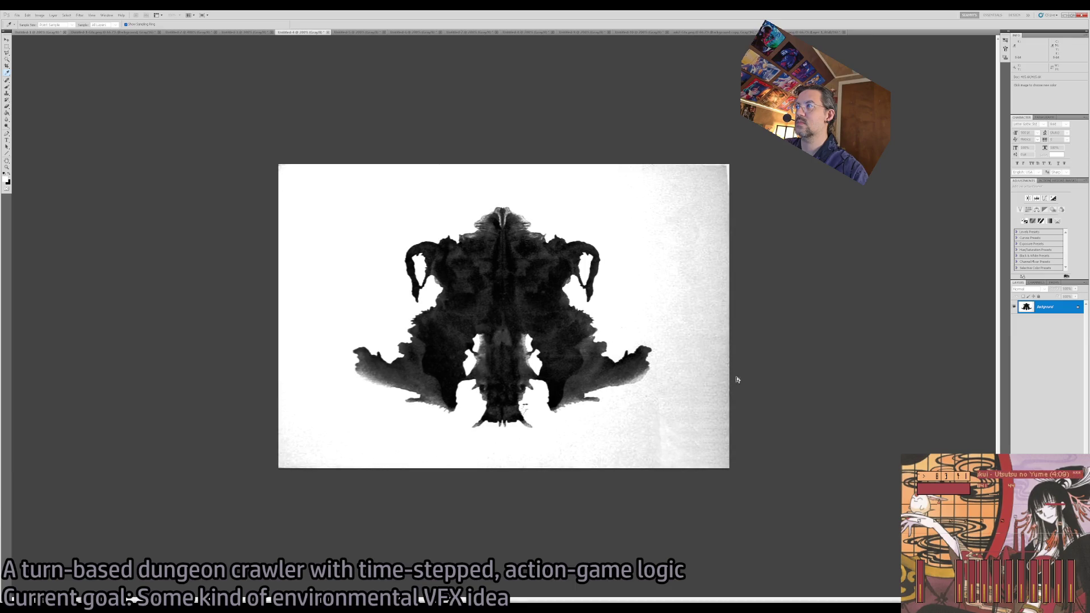
key(ctrl+z)
key(ctrl+z)
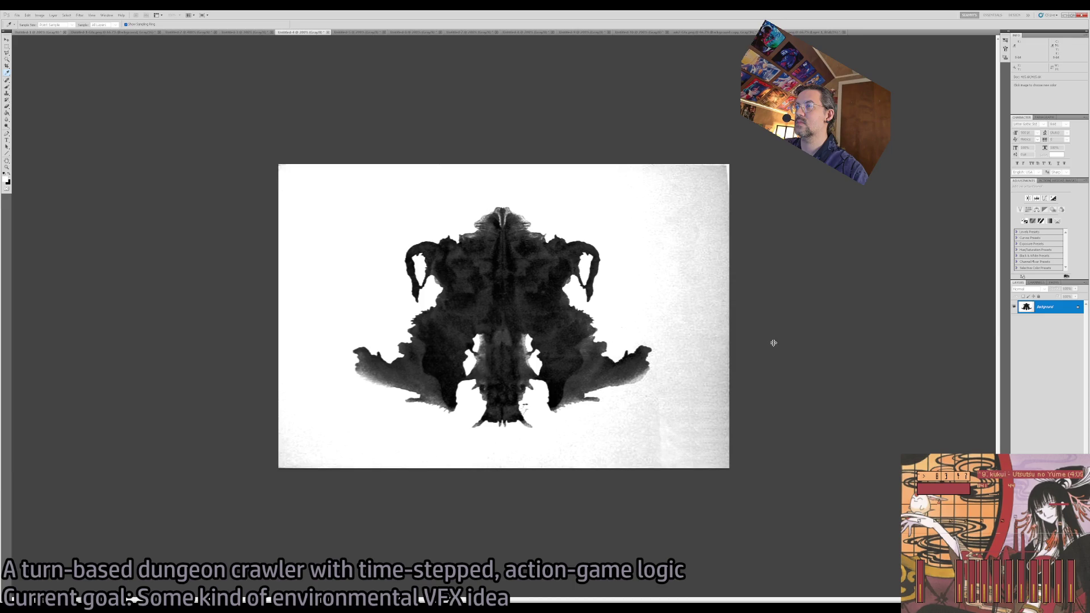
key(w)
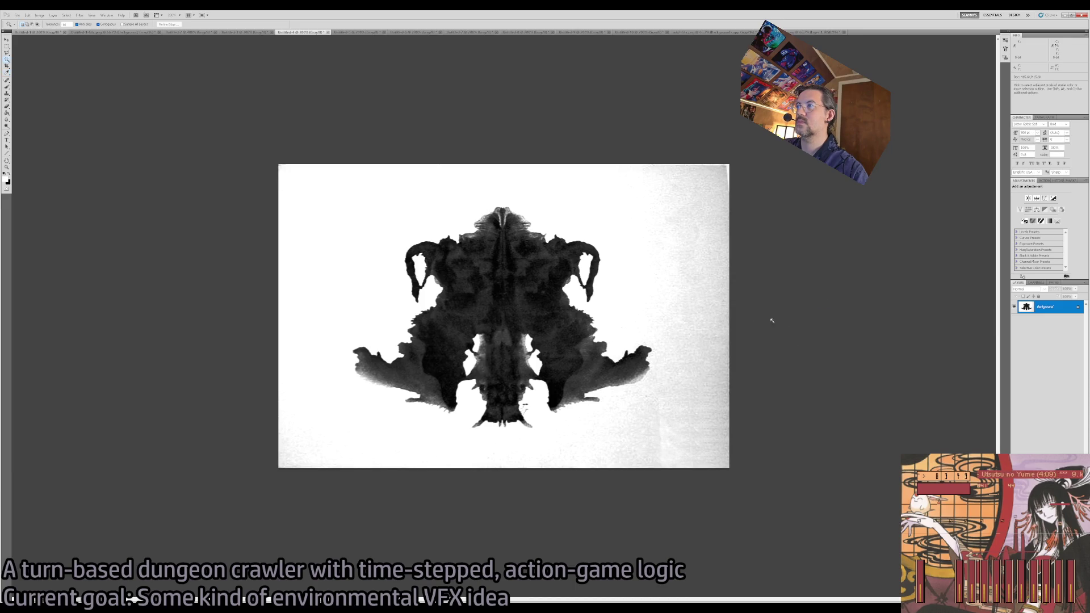
key(z)
click(605, 438)
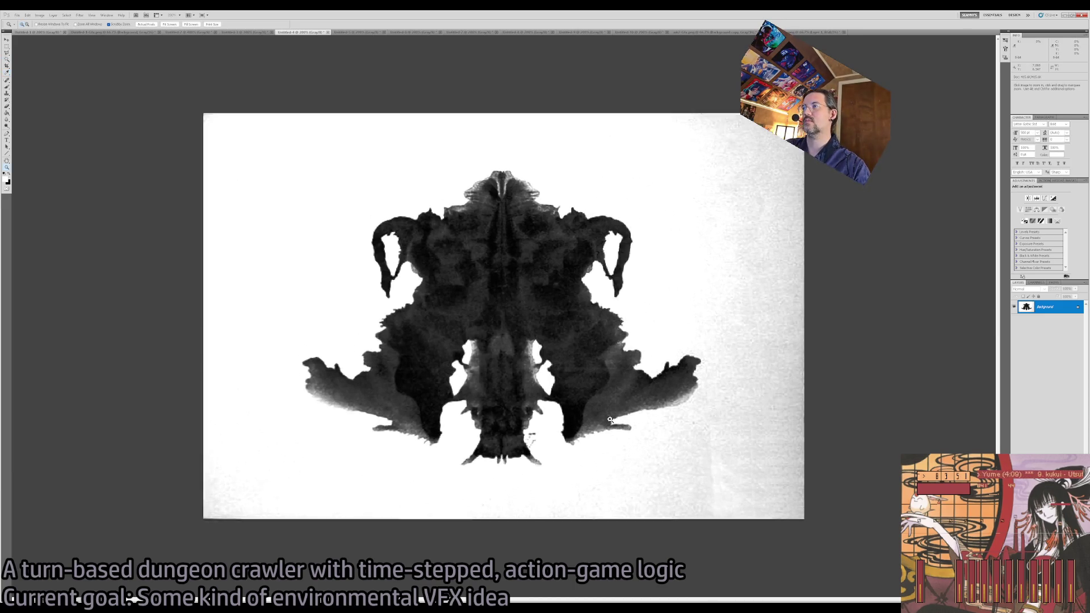
Start a Polygonal Lasso outline of the grey area around the right wing of the inkblot.
key(l)
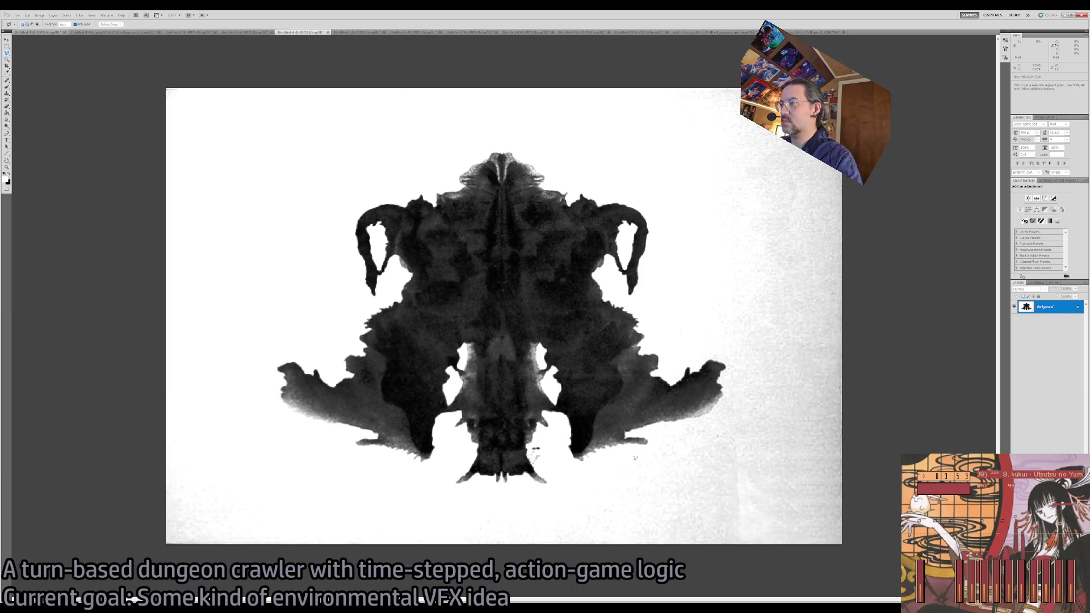
key(w)
shift+click(737, 391)
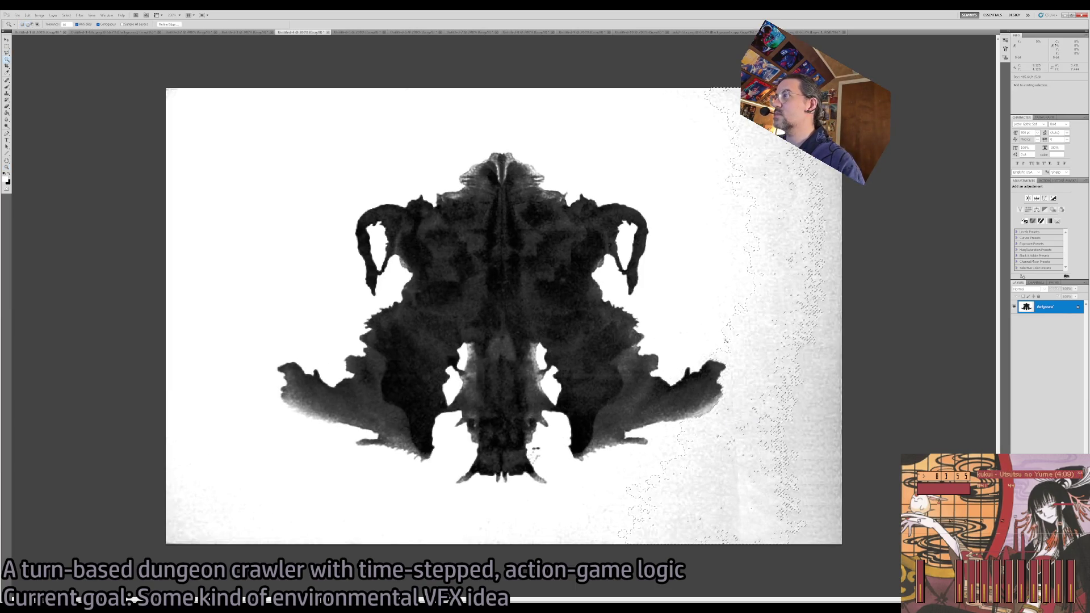
key(l)
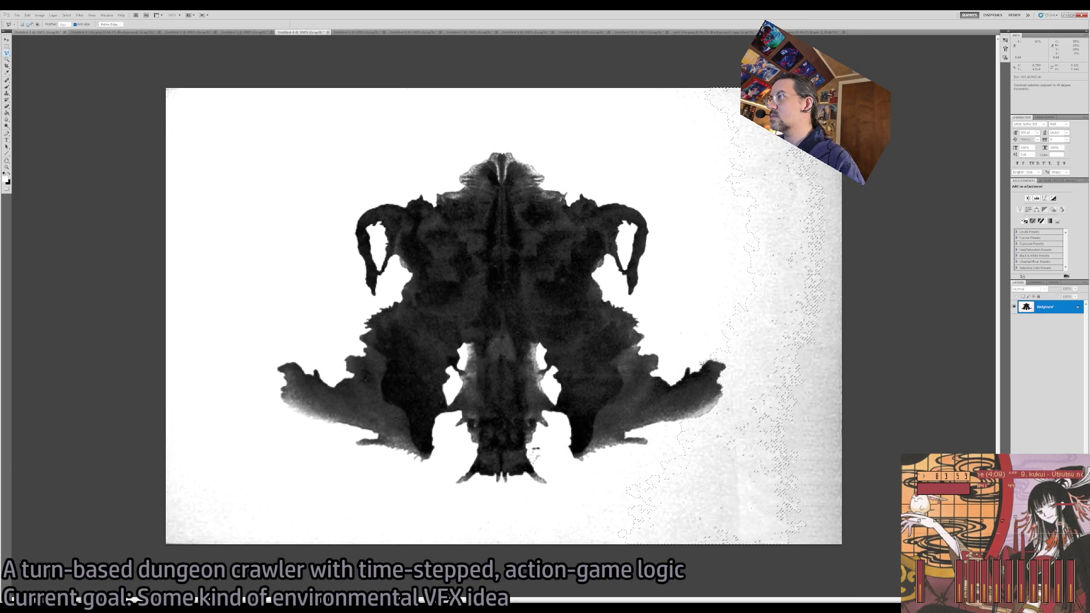
click(690, 369)
click(669, 330)
click(662, 271)
click(666, 214)
click(606, 124)
Extend the outline down the right side and along the bottom, closing it into a selection.
click(661, 56)
click(869, 60)
click(952, 262)
click(926, 546)
click(820, 586)
click(412, 563)
click(411, 515)
click(587, 479)
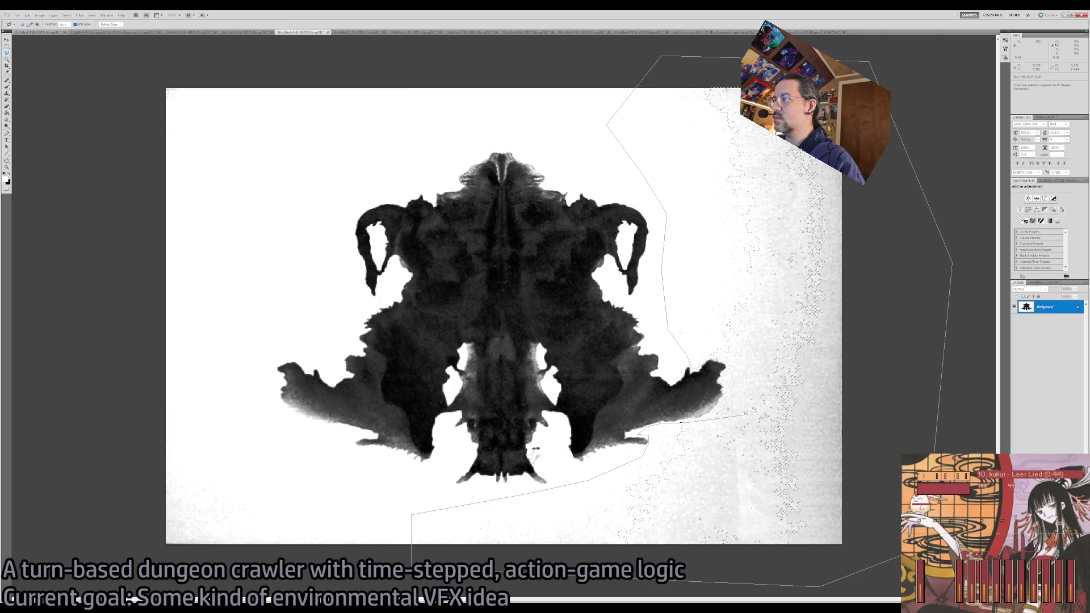
click(713, 351)
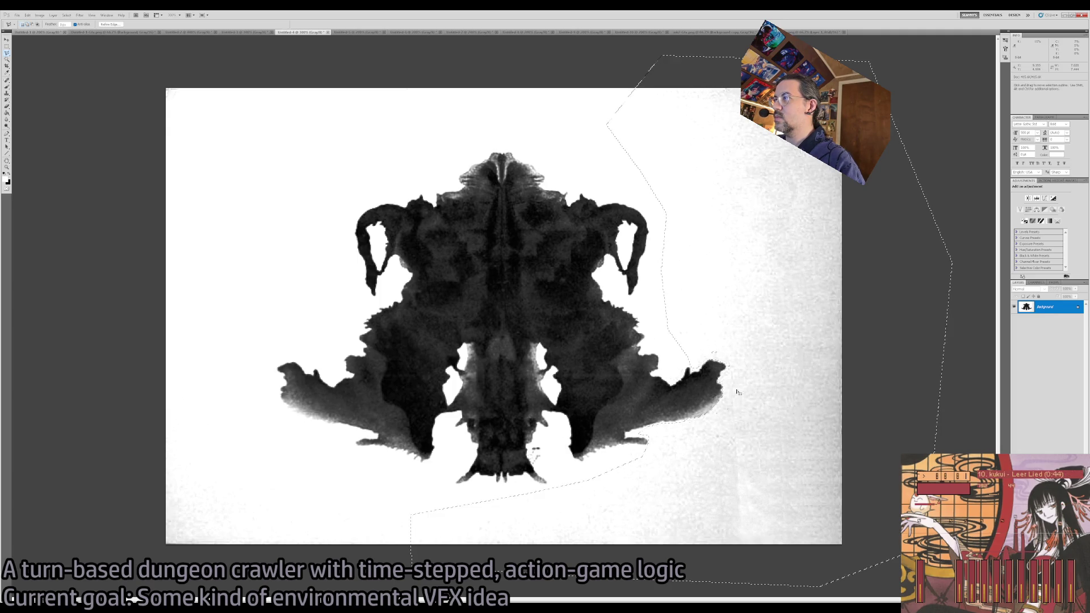
Fill the selected grey area with white and deselect.
key(i)
key(Delete)
key(ctrl+d)
key(b)
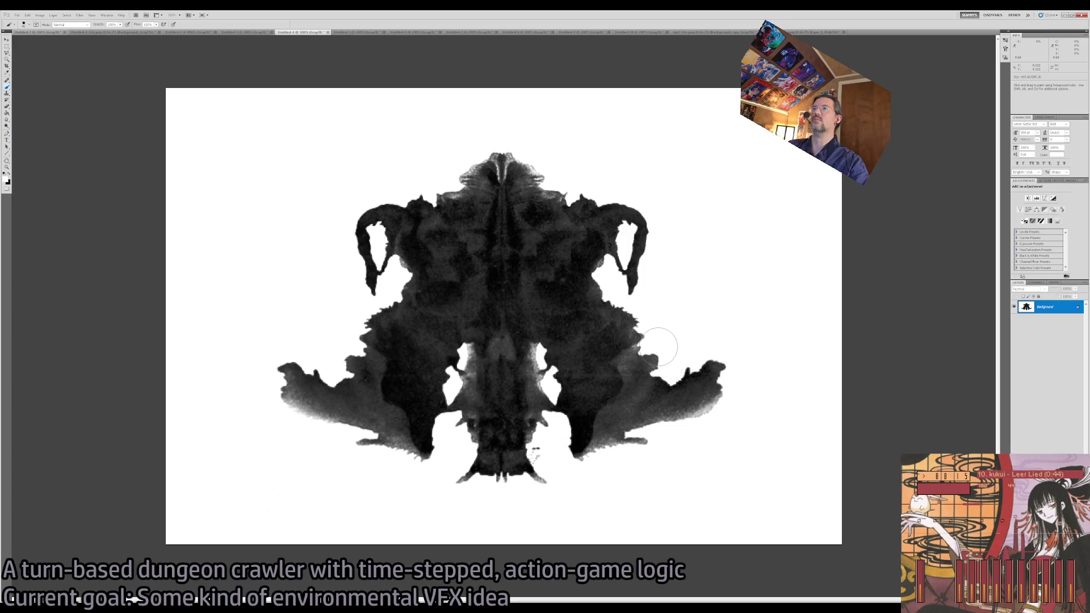
key(v)
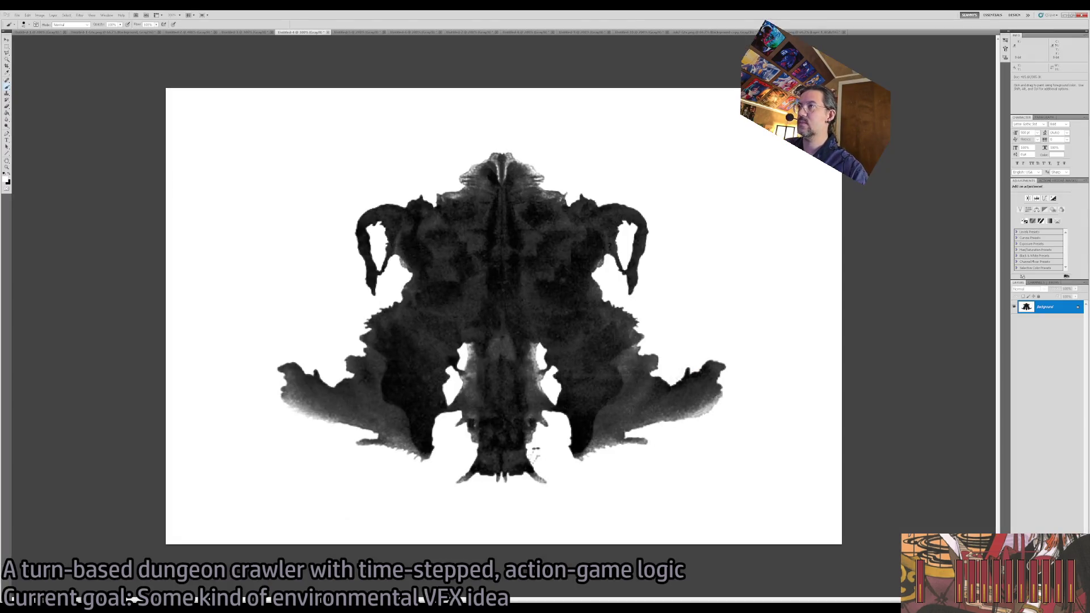
Switch to the inkblot4 image, view it at 100%, and convert it to 16-bit grayscale.
key(ctrl+Tab)
key(z)
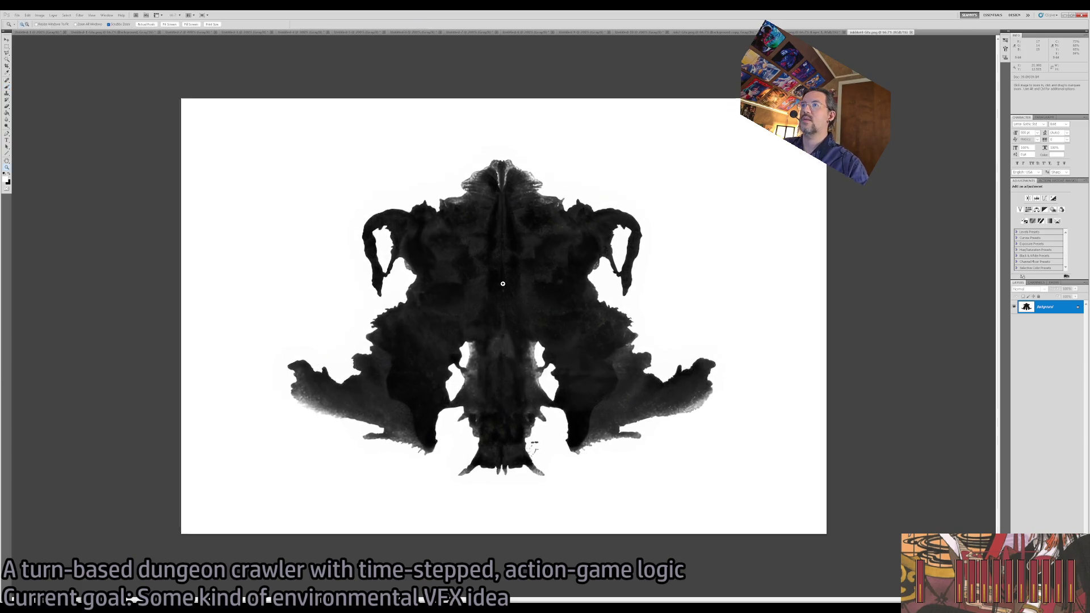
key(ctrl+plus)
key(ctrl+1)
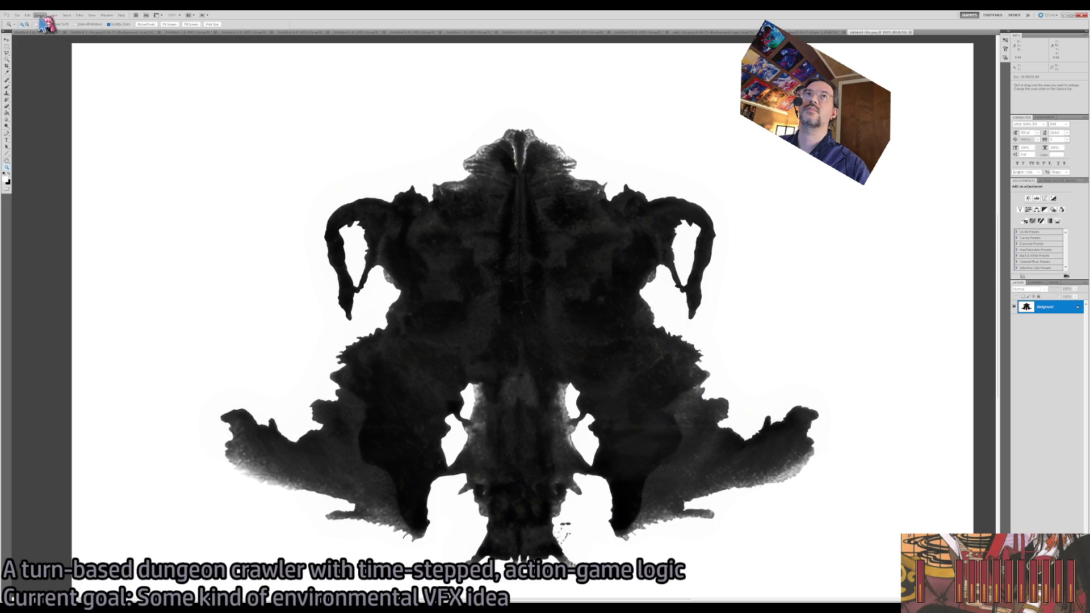
key(F2)
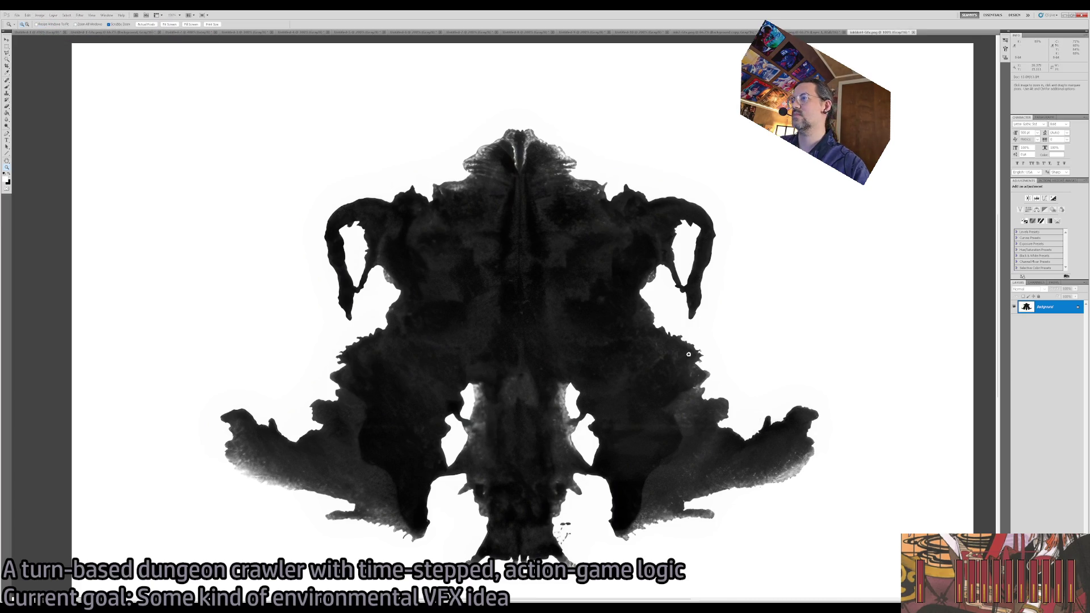
key(ctrl+minus)
Marquee the inkblot's right, left, bottom and top tips, then crop the image to those extents.
key(m)
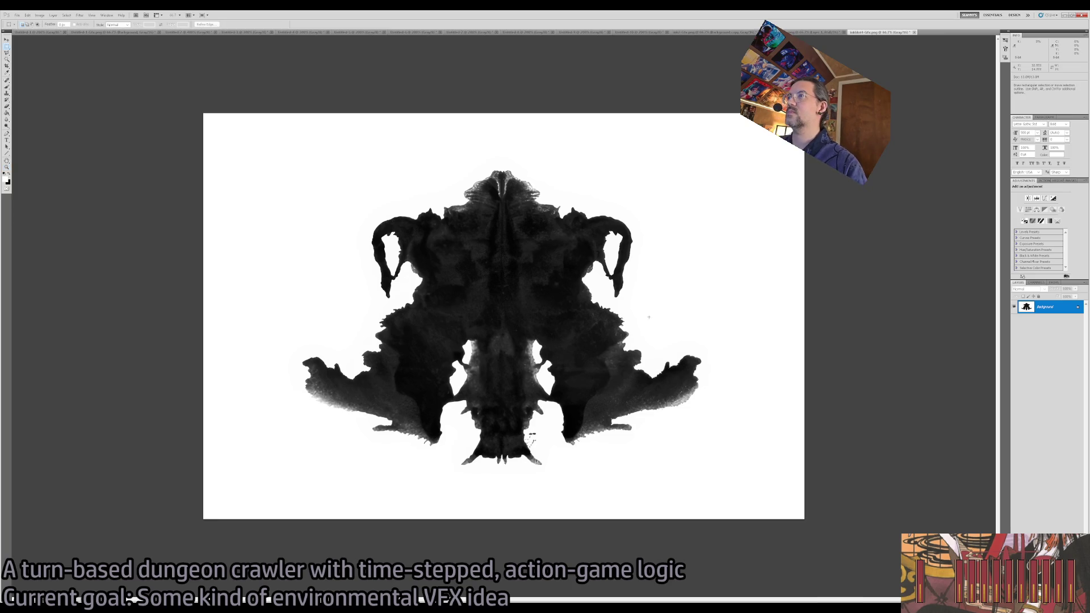
key(i)
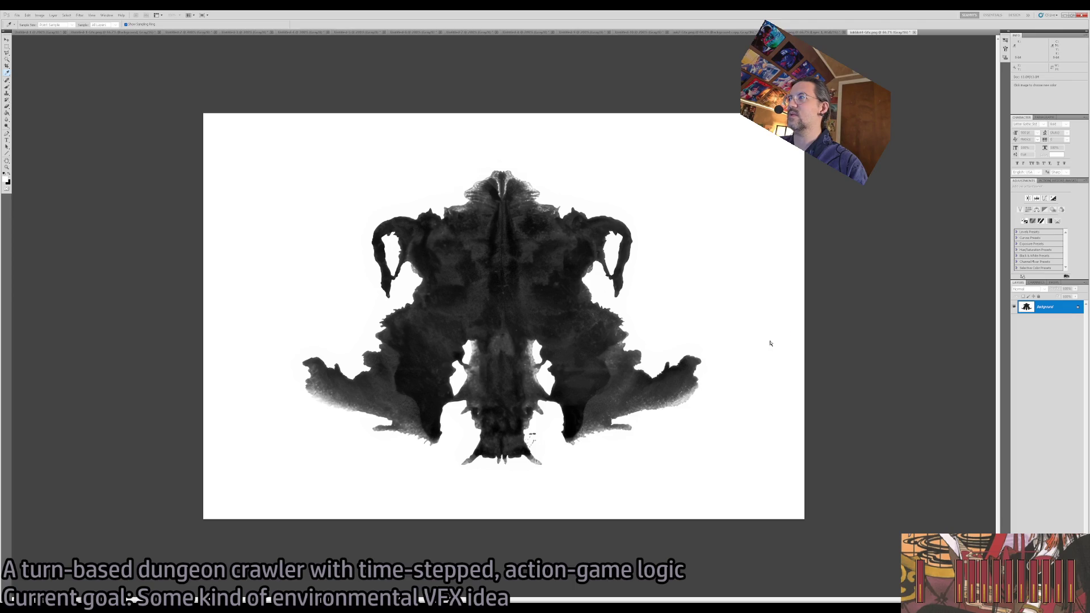
key(m)
drag(687, 377, 708, 420)
drag(328, 324, 295, 417)
drag(445, 452, 555, 476)
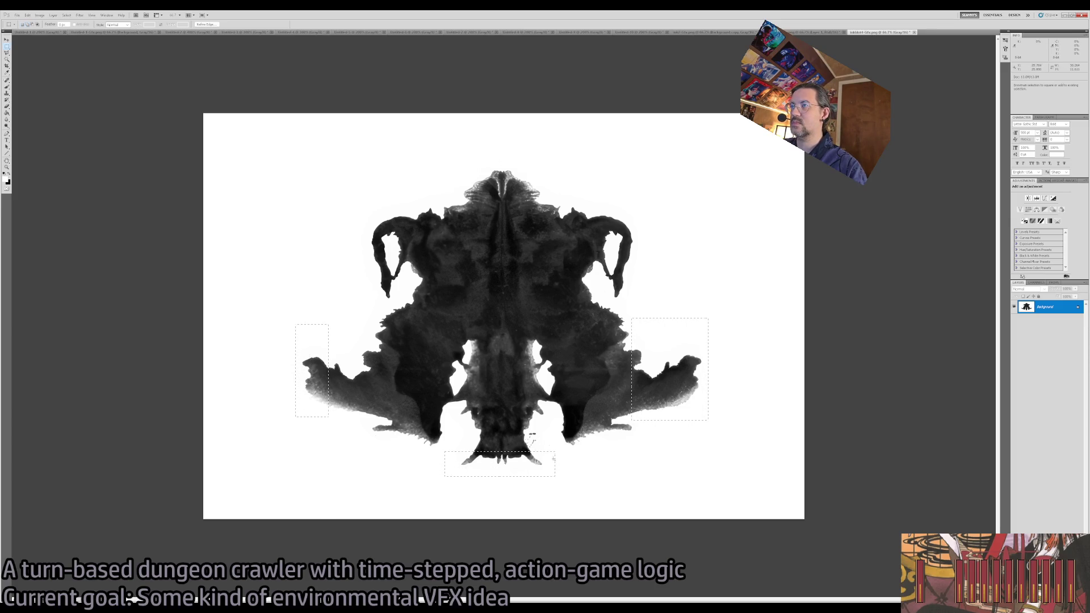
drag(557, 205, 456, 163)
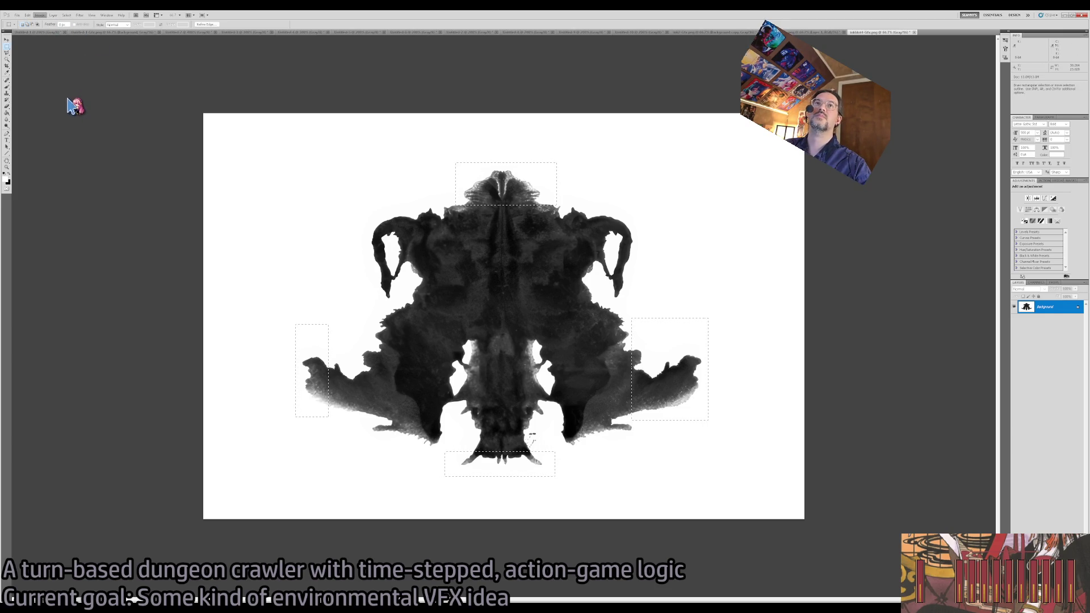
click(74, 106)
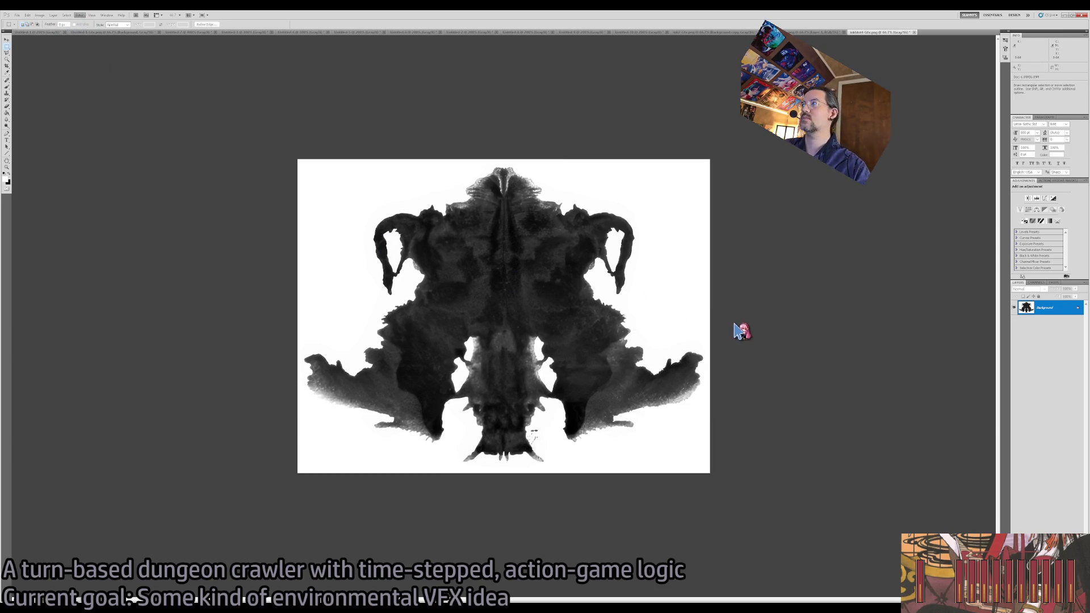
Test Levels and a heavy Gaussian Blur on the inkblot, then undo back to the sharp original.
key(i)
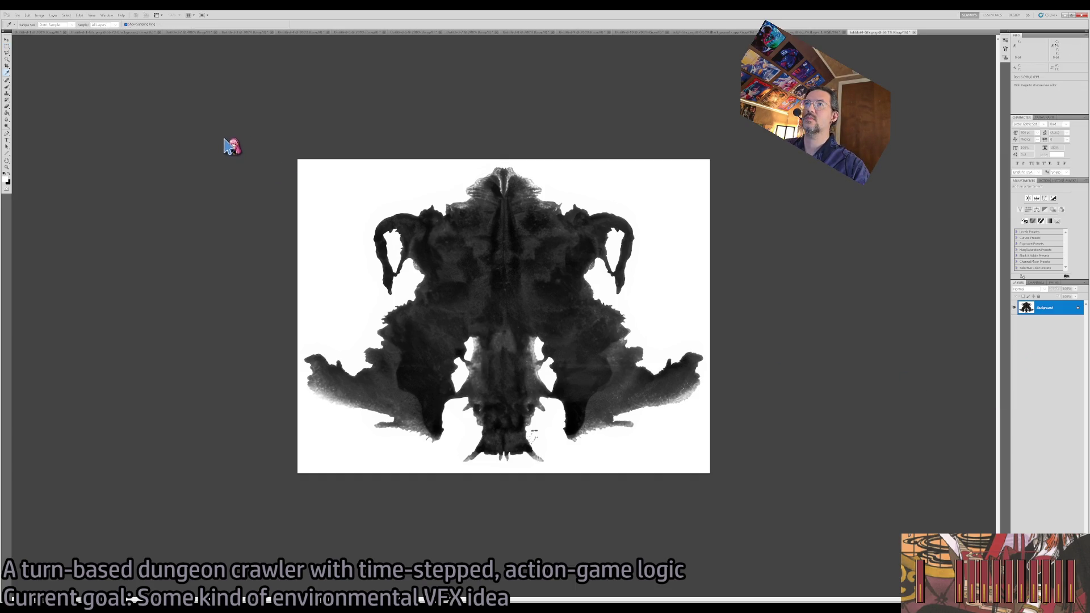
key(ctrl+f)
key(m)
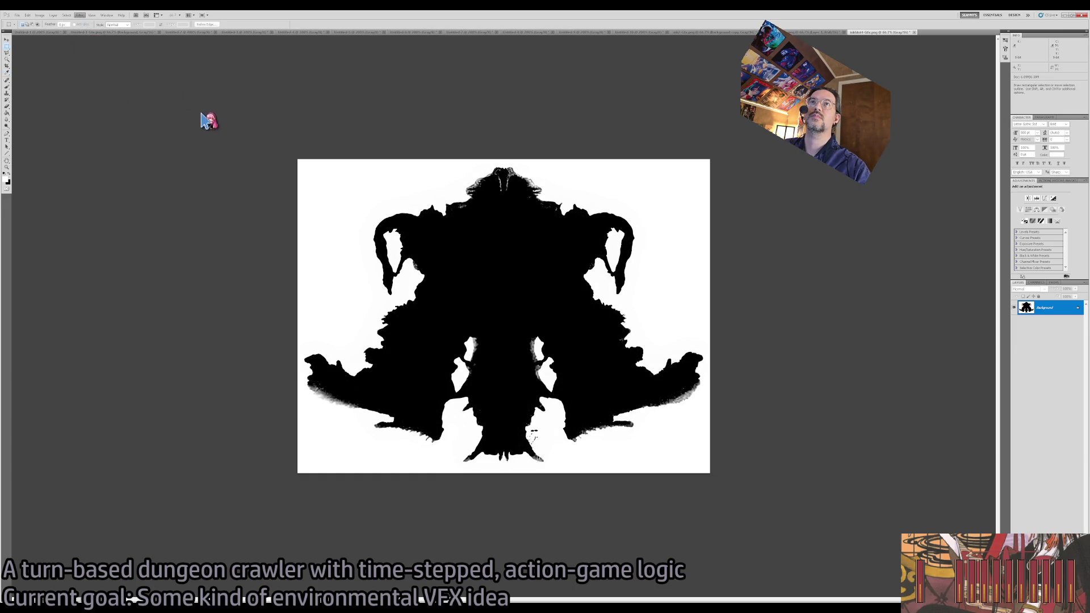
key(ctrl+f)
key(h)
key(ctrl+f)
key(ctrl+f)
key(ctrl+f)
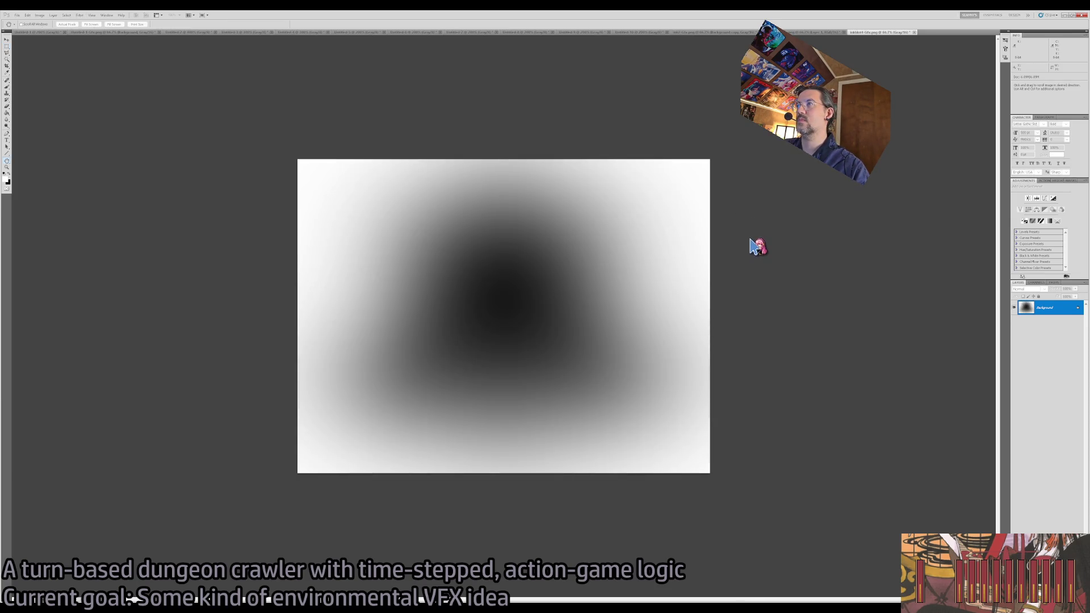
key(ctrl+alt+z)
key(ctrl+alt+z)
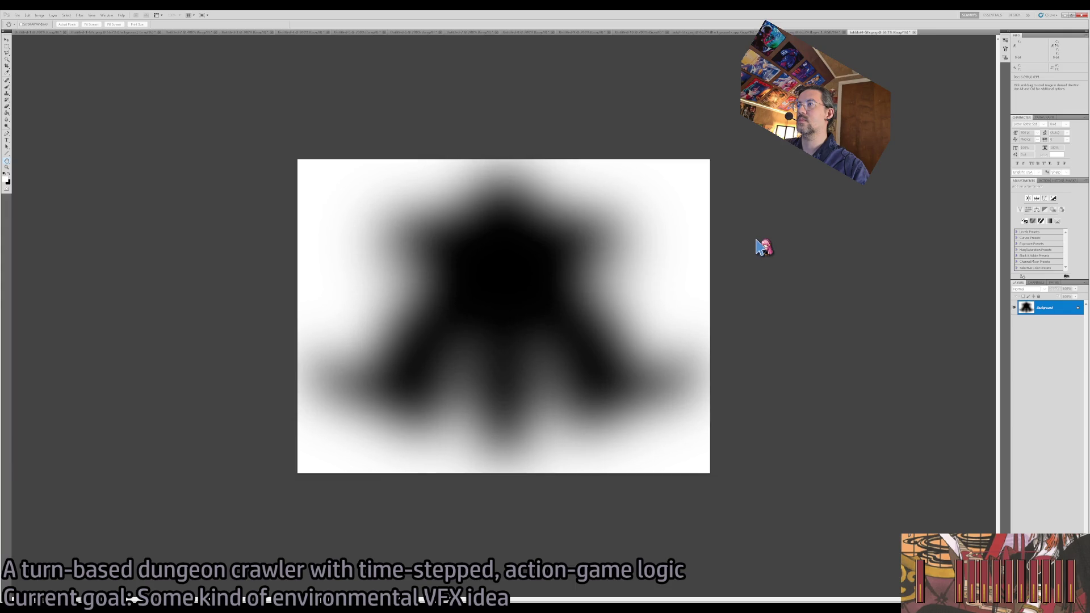
key(m)
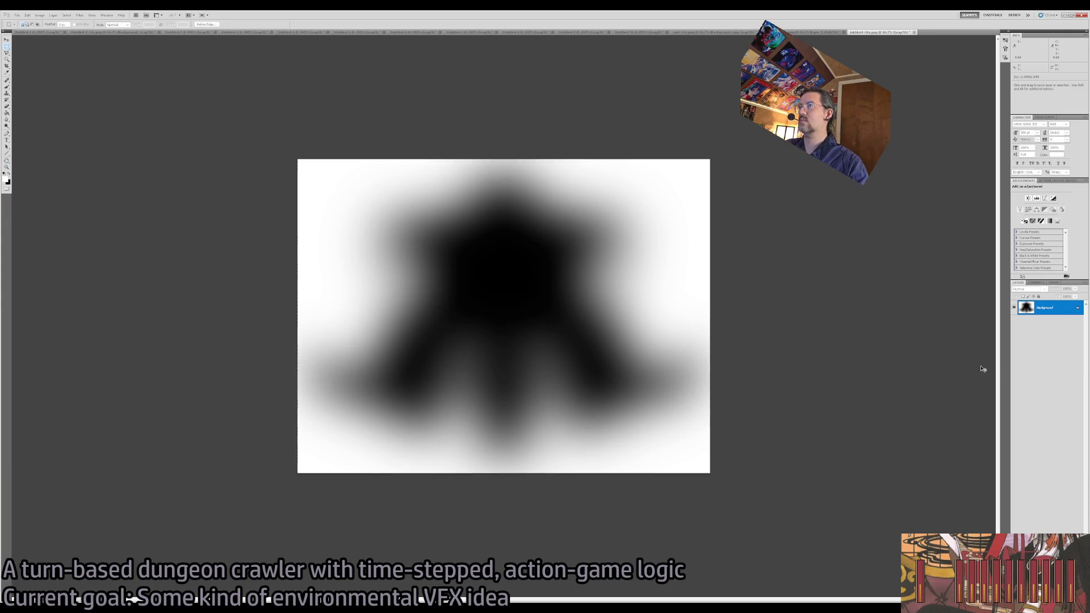
key(ctrl+alt+z)
key(ctrl+alt+z)
Duplicate the inkblot to Layer 1, blur the copy heavily, and toggle its visibility to compare.
key(ctrl+j)
key(ctrl+f)
key(ctrl+f)
key(ctrl+f)
key(ctrl+f)
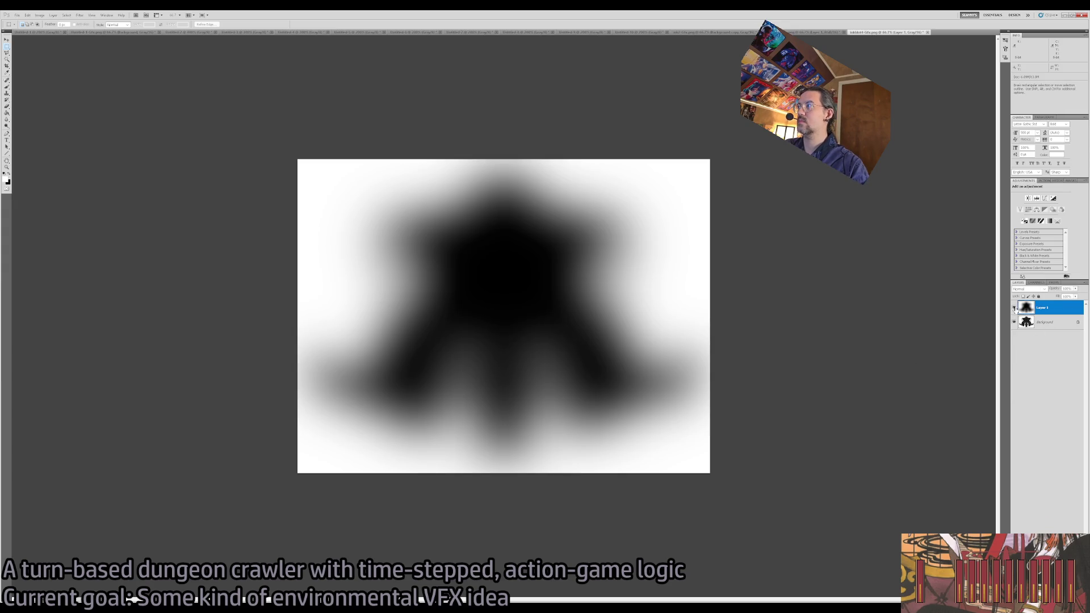
click(1014, 307)
click(1045, 322)
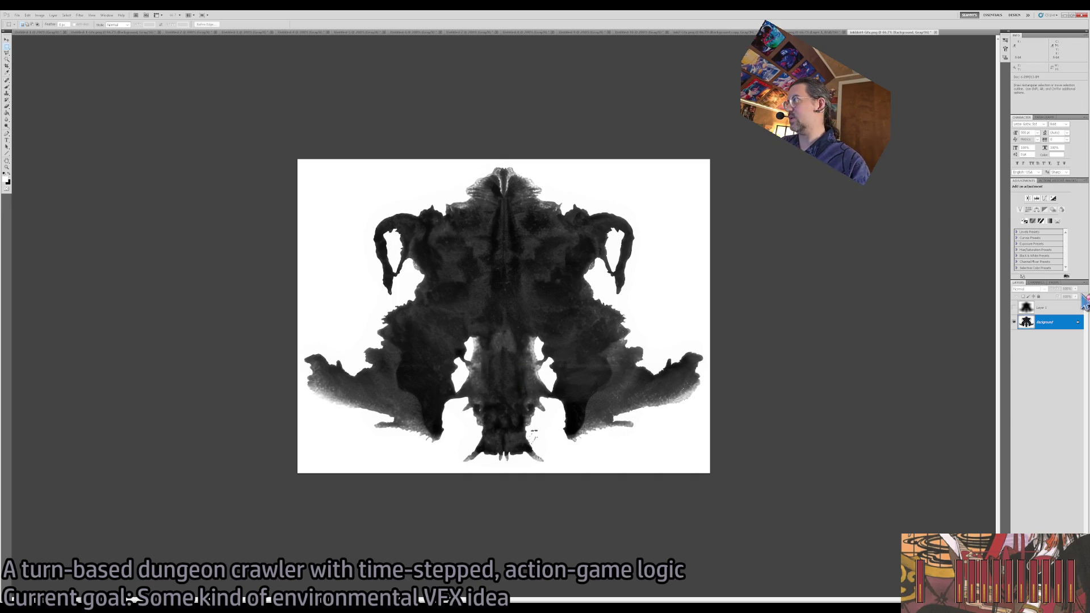
click(1014, 307)
click(1038, 308)
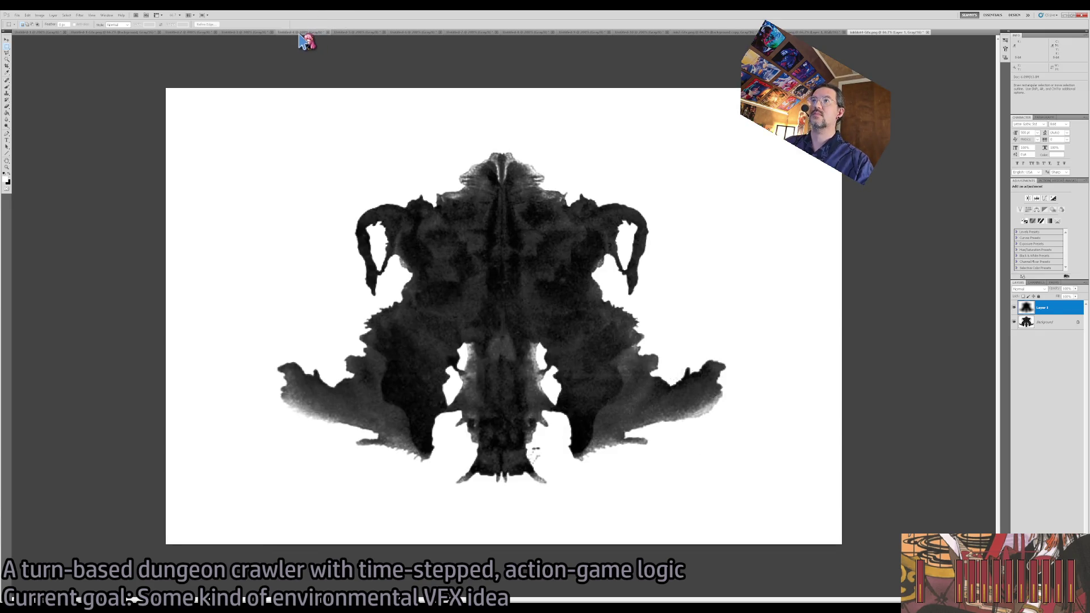
Flip through the open Untitled inkblot tabs and settle on the moth-shaped inkblot in Untitled-5.
click(301, 32)
click(360, 33)
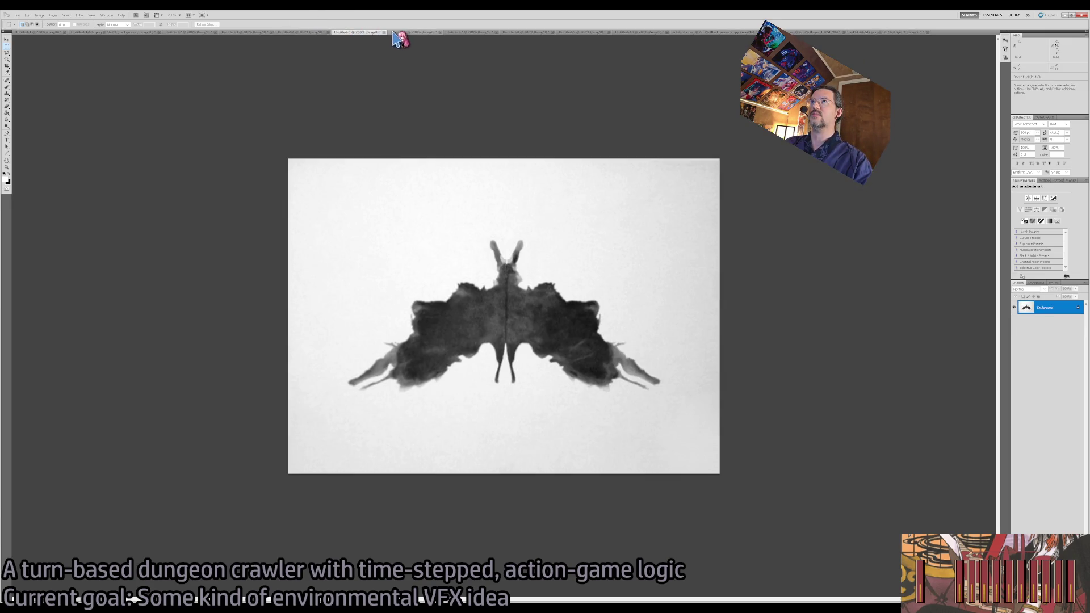
click(370, 33)
click(457, 33)
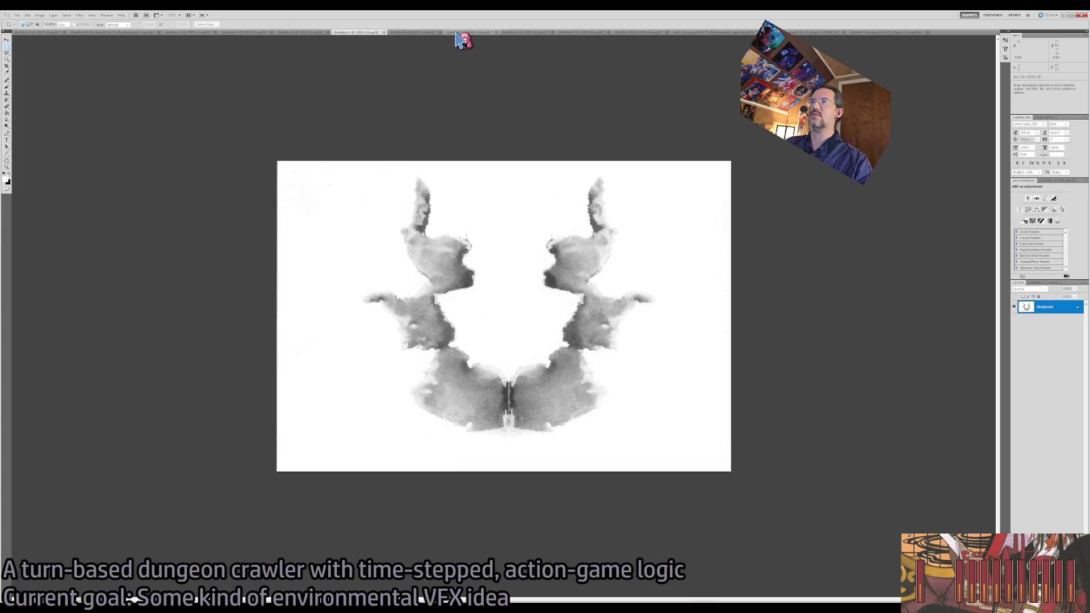
click(528, 33)
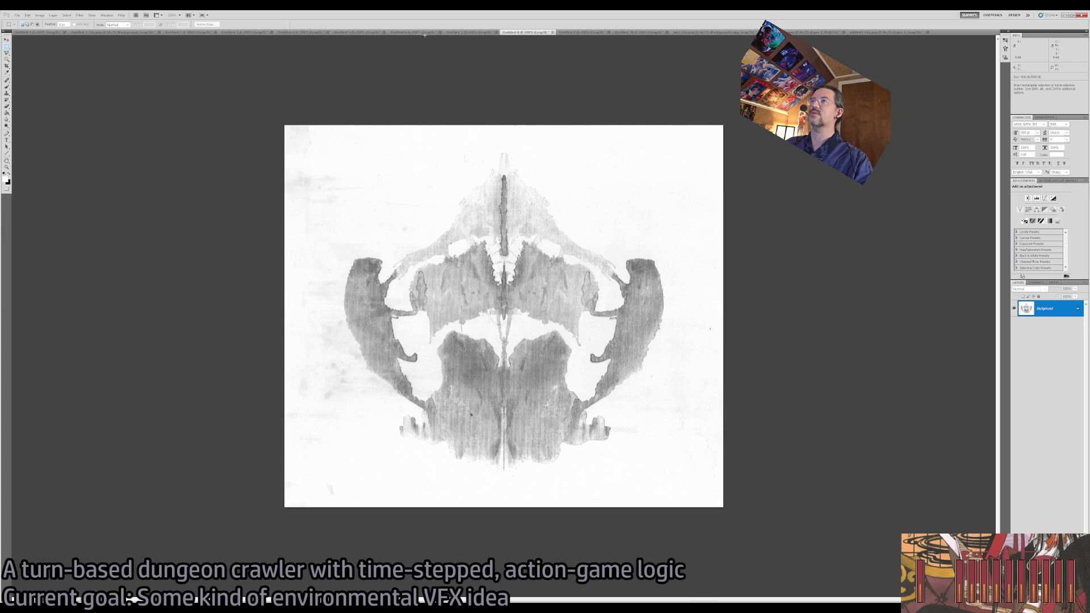
click(419, 33)
click(372, 33)
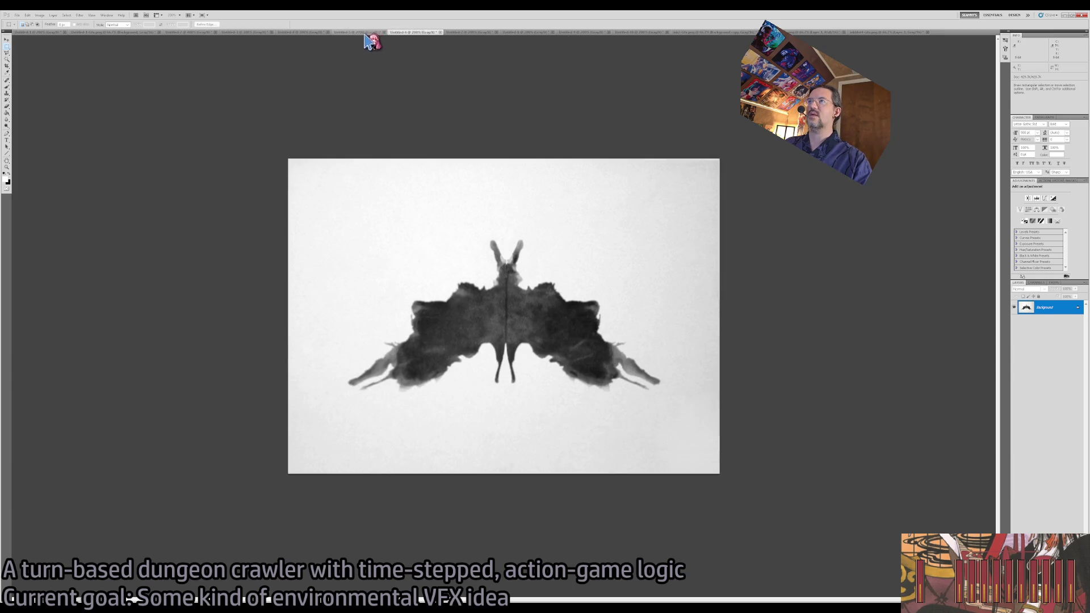
click(406, 33)
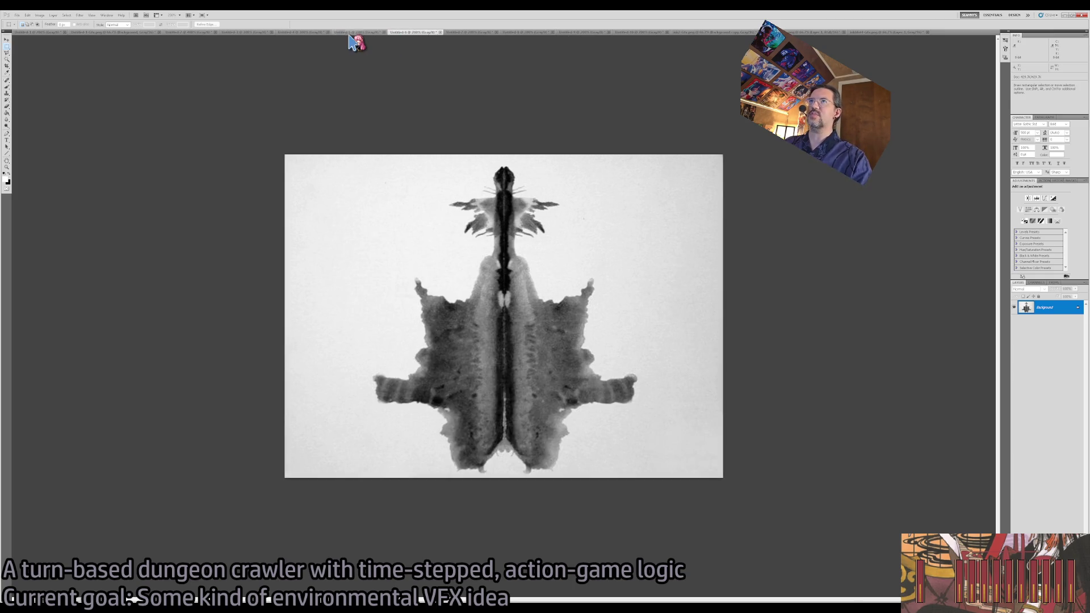
click(357, 33)
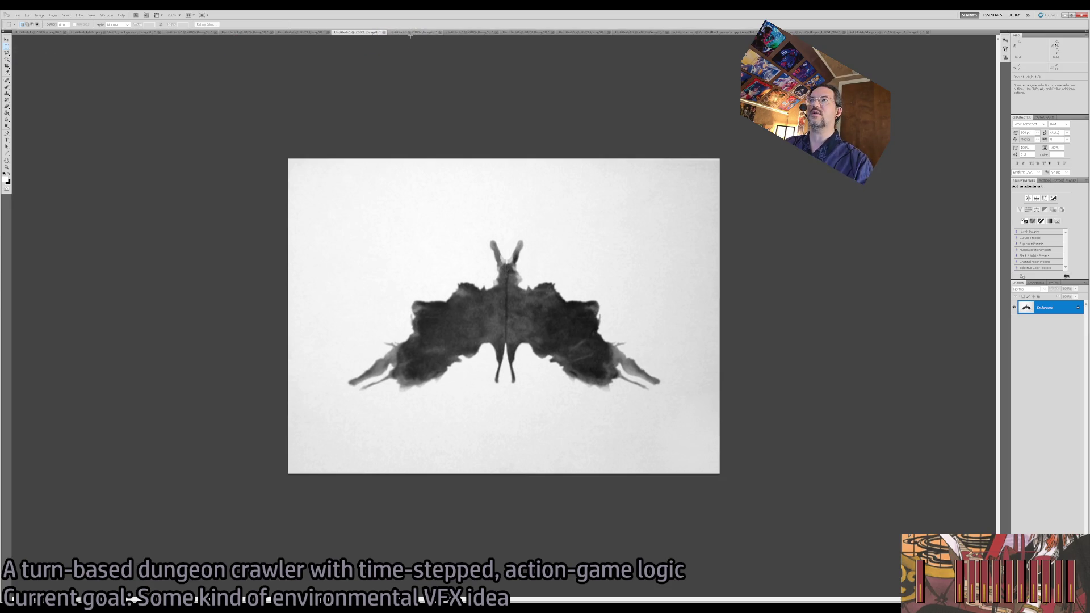
click(403, 33)
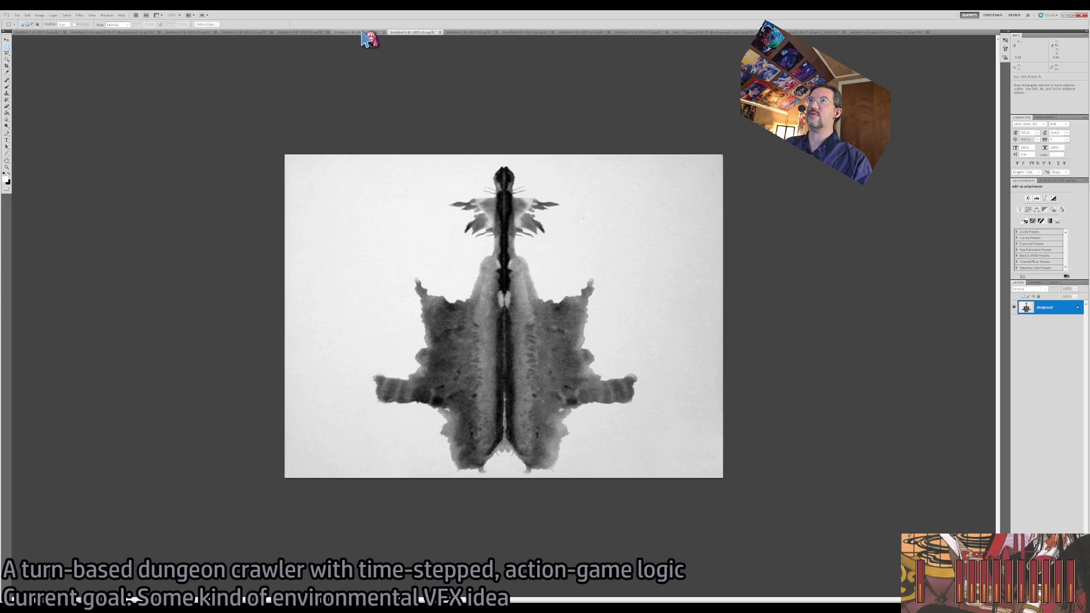
click(361, 33)
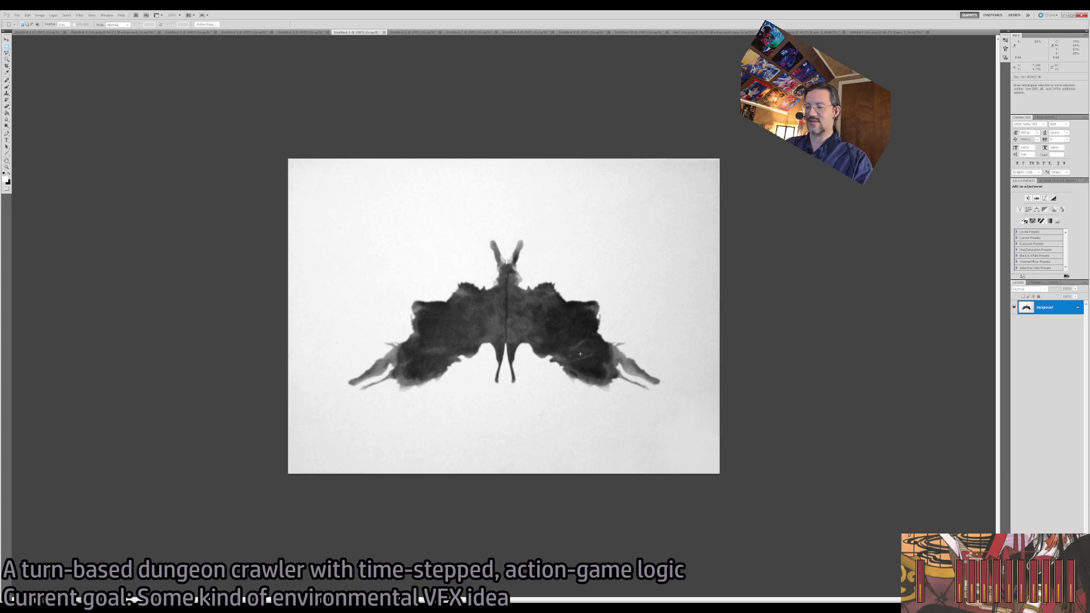
Whiten the moth inkblot's grey background with Levels, comparing the result via undo and redo.
key(i)
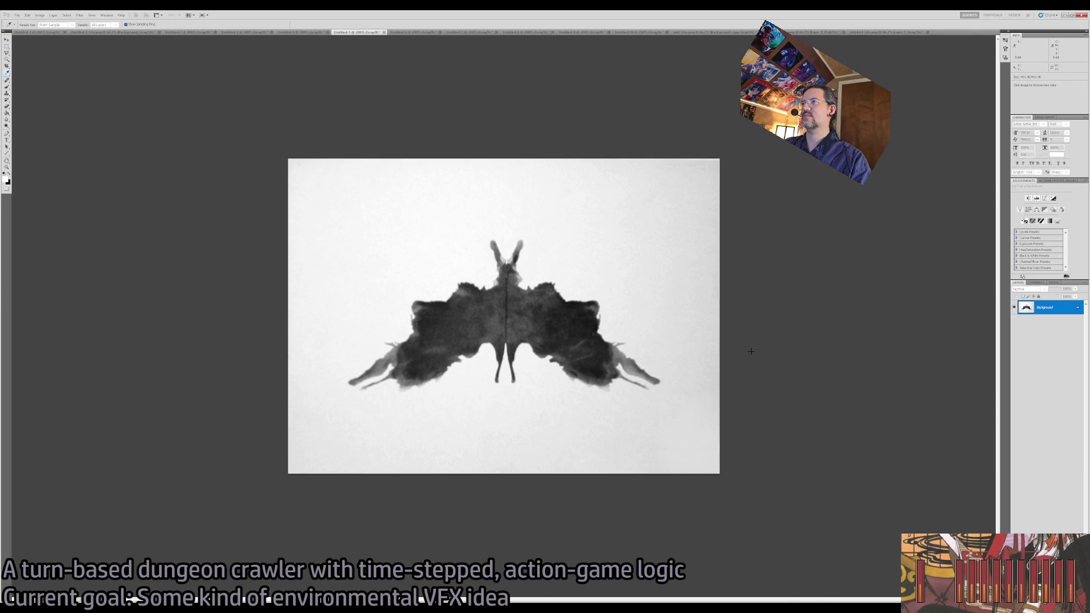
key(ctrl+z)
key(ctrl+z)
key(ctrl+z)
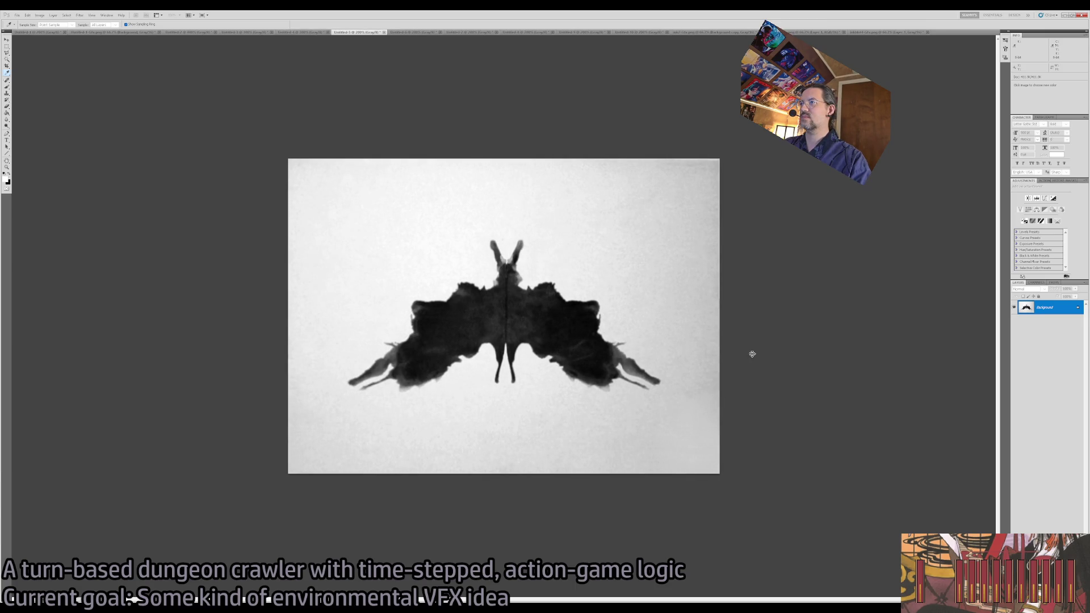
key(ctrl+z)
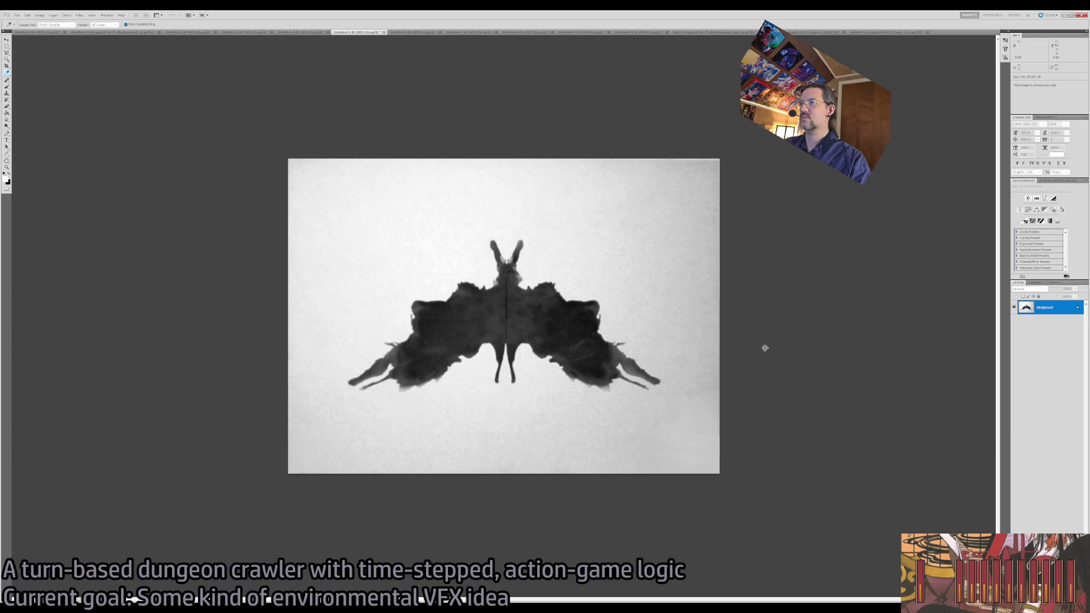
key(ctrl+z)
key(ctrl+z)
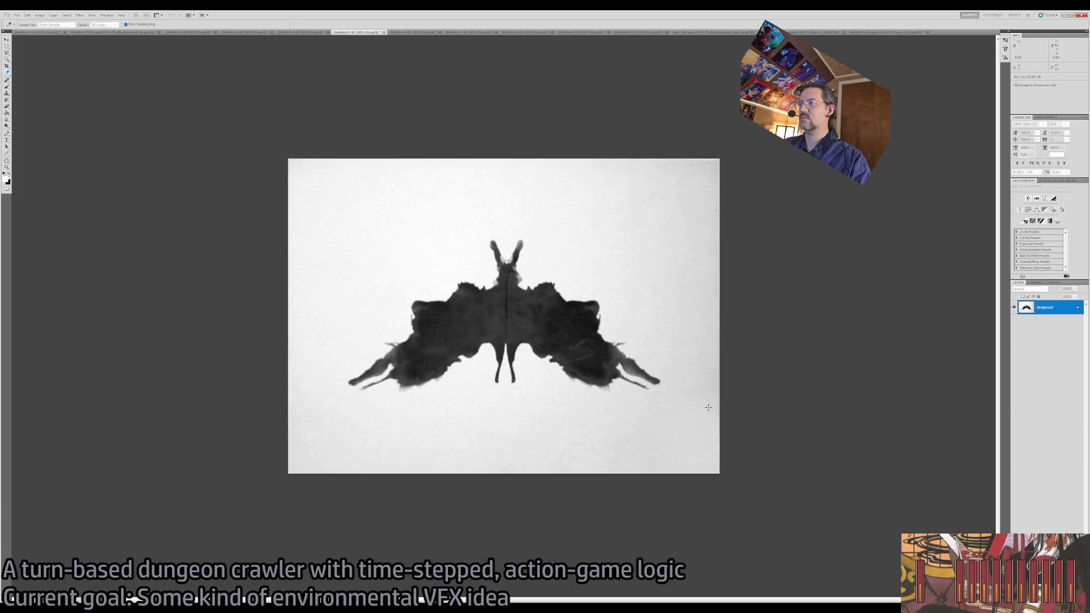
key(ctrl+z)
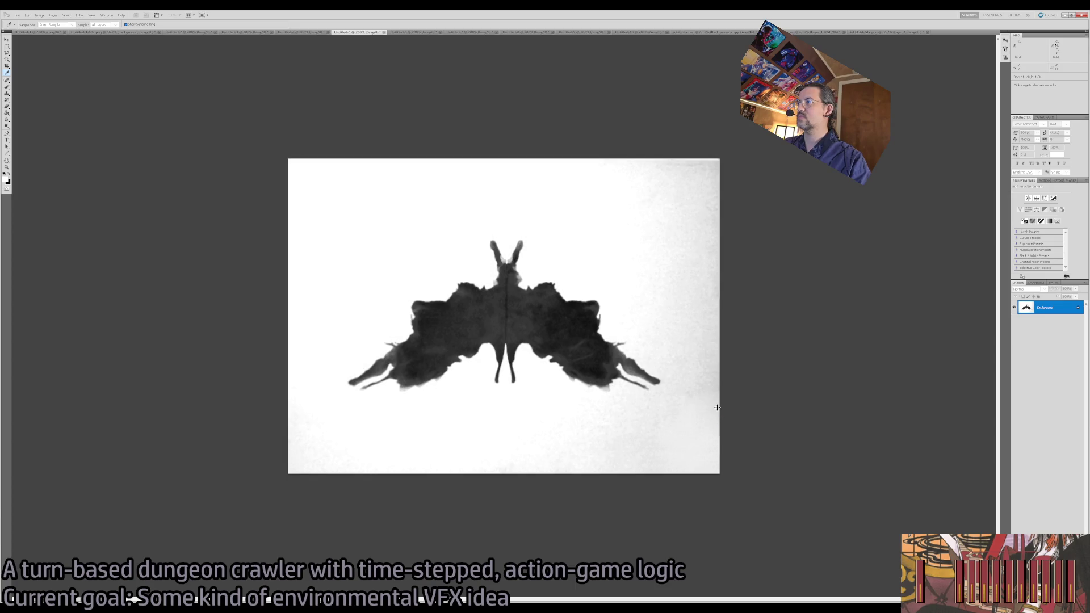
key(ctrl+z)
key(ctrl+z)
key(ctrl+z)
key(ctrl+z)
key(ctrl+z)
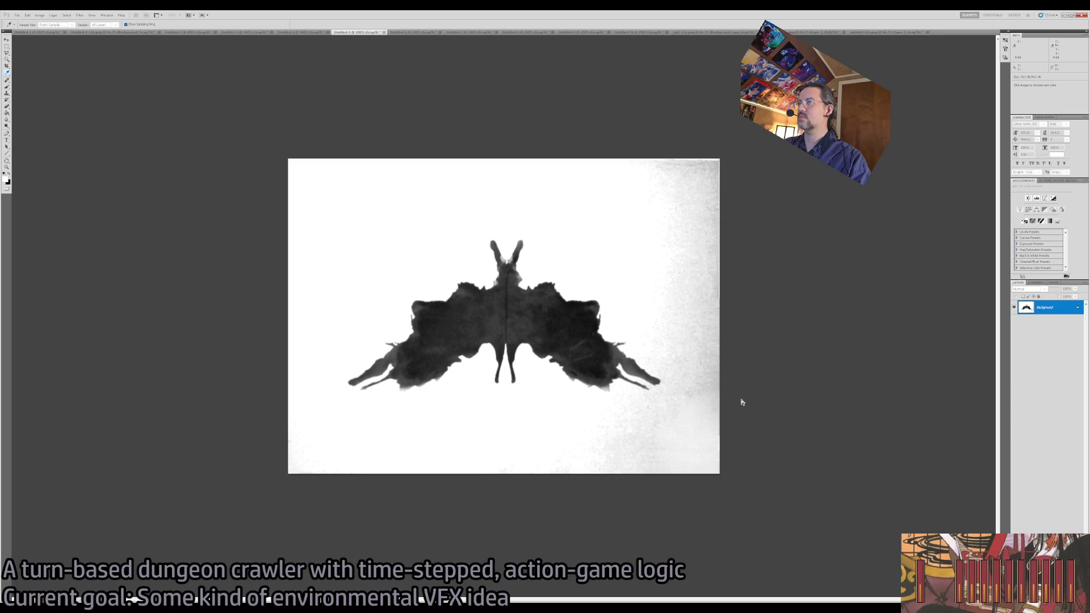
Try a Magic Wand selection of the background, undo it, and zoom in on the grey right edge.
key(w)
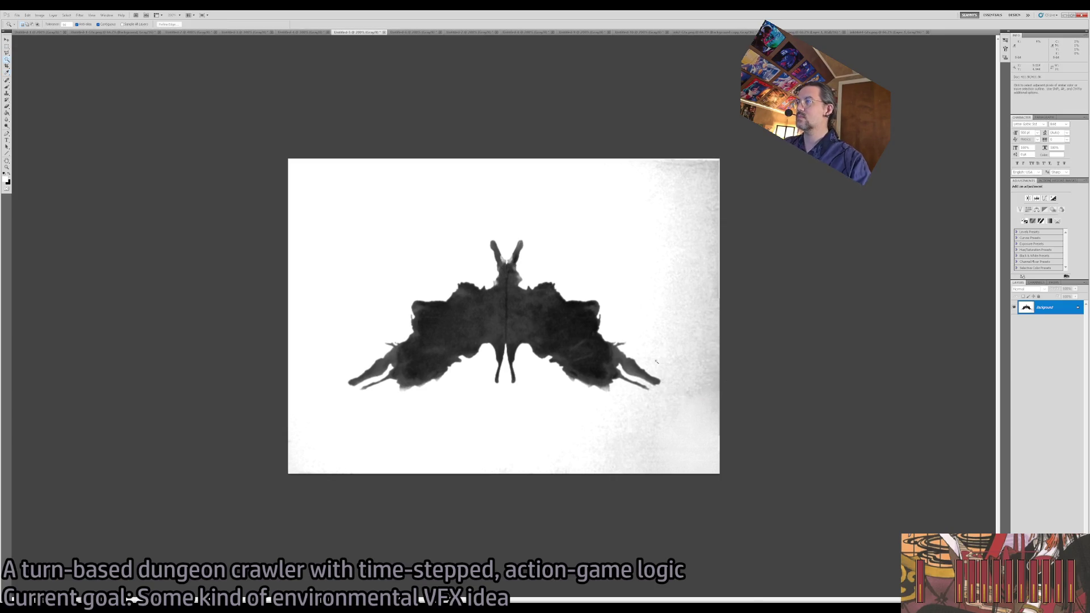
click(659, 360)
shift+click(666, 356)
key(ctrl+z)
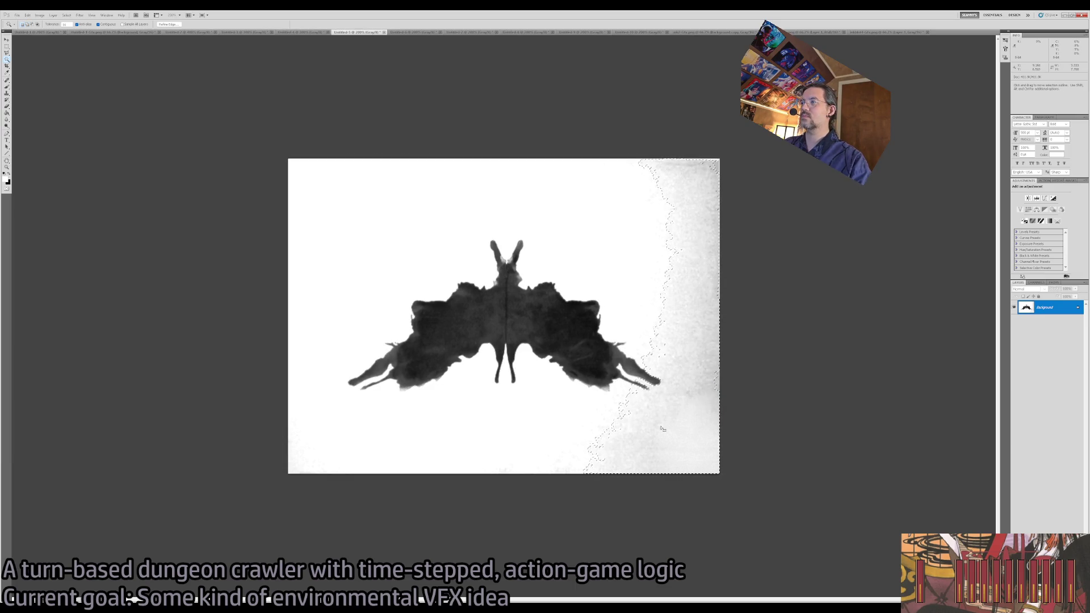
key(z)
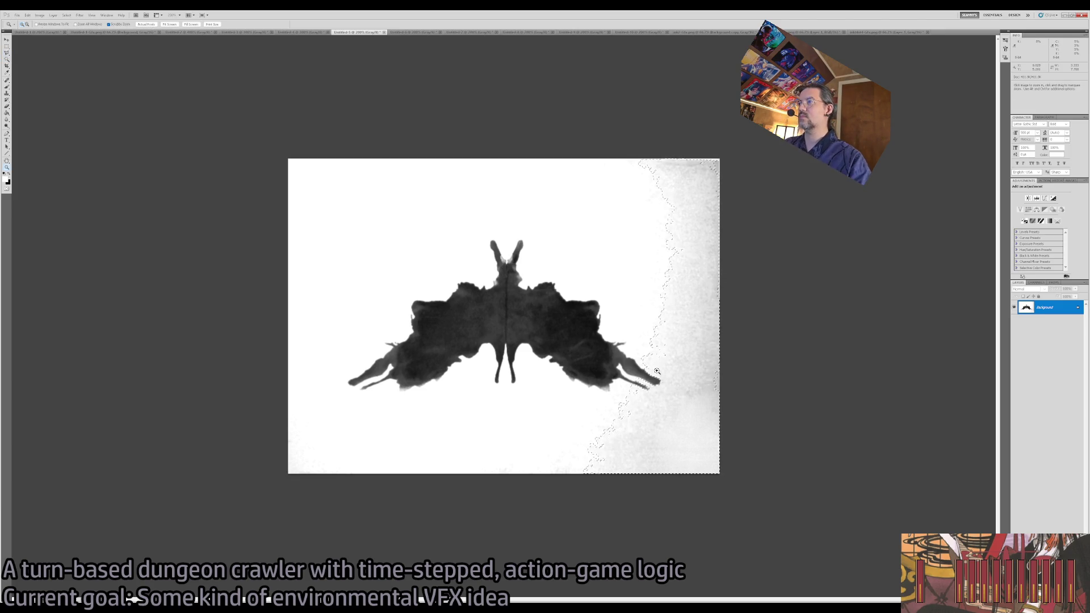
click(657, 371)
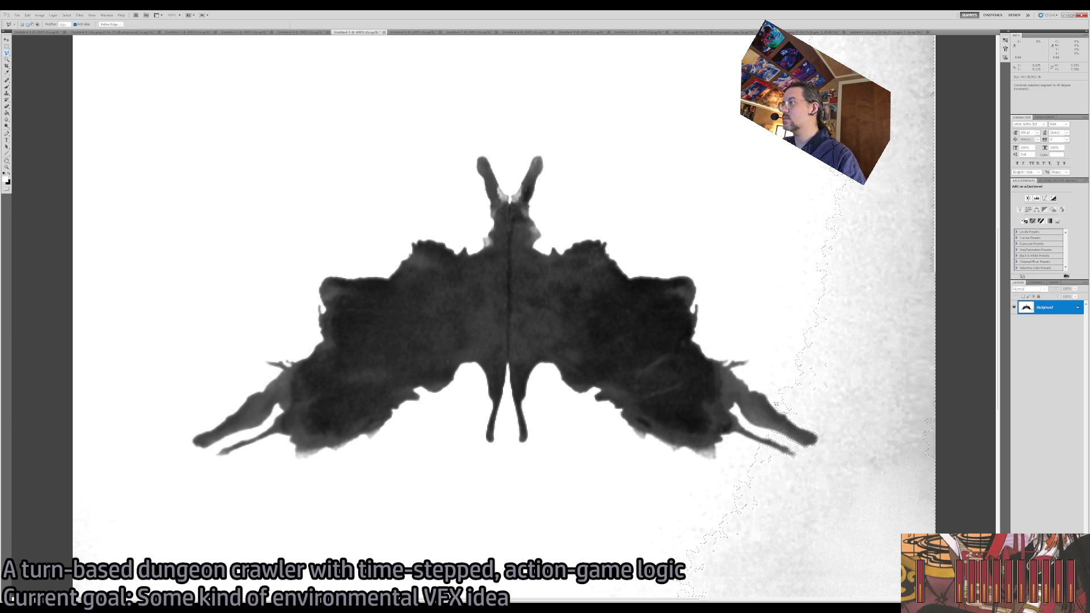
Outline the grey patch up the right edge and around the bottom-right with the Polygonal Lasso.
click(795, 414)
click(758, 348)
click(741, 347)
click(723, 332)
scroll(704, 54, up, 3)
click(682, 89)
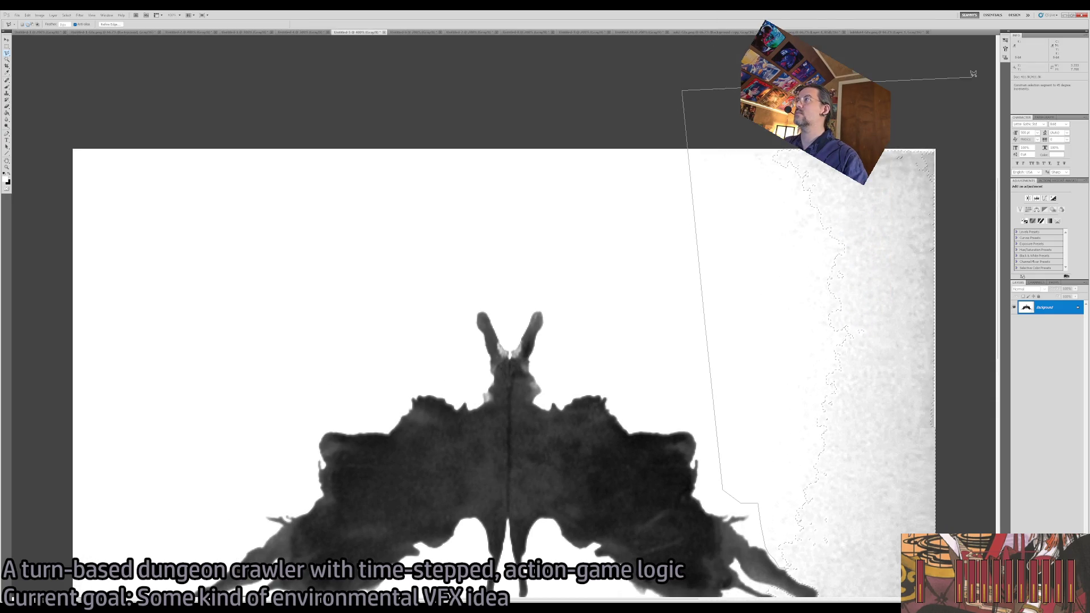
click(993, 74)
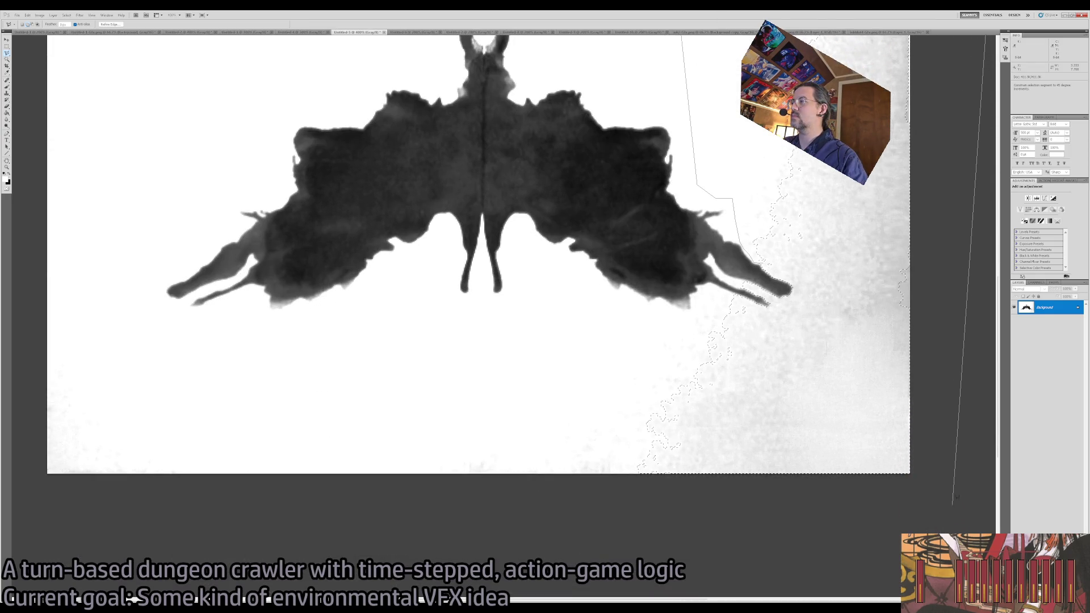
click(961, 488)
click(708, 518)
Trace the grey patch's inner boundary and close the outline into a selection.
click(456, 541)
click(335, 470)
click(479, 399)
click(609, 363)
click(630, 331)
click(693, 321)
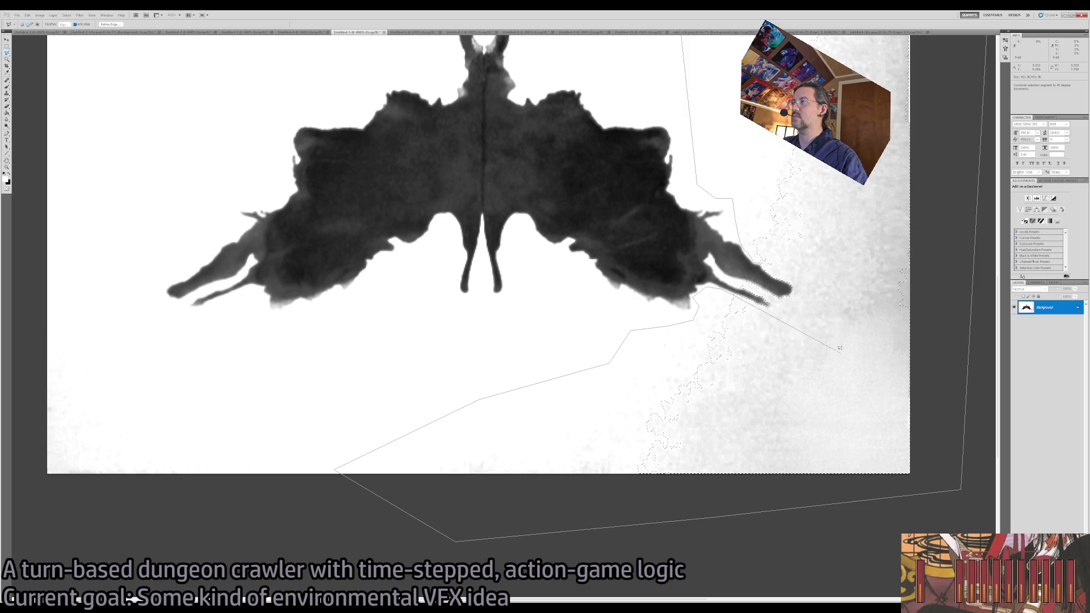
double_click(790, 314)
Fill the grey patch with white, deselect, and zoom out to see the whole image.
key(shift)
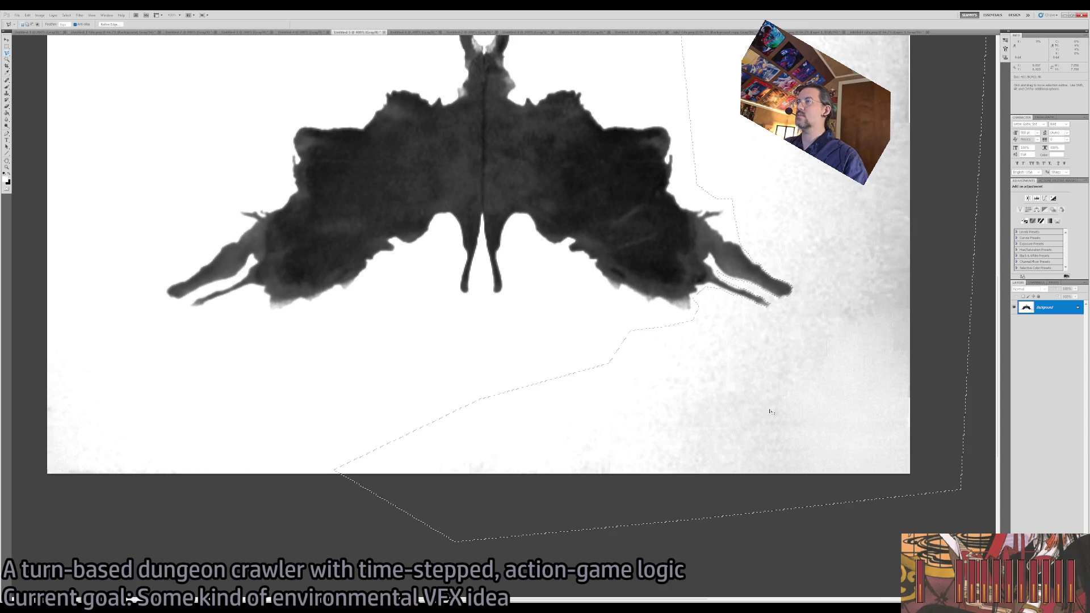
key(Delete)
key(ctrl+d)
key(z)
alt+click(697, 363)
alt+click(697, 363)
key(b)
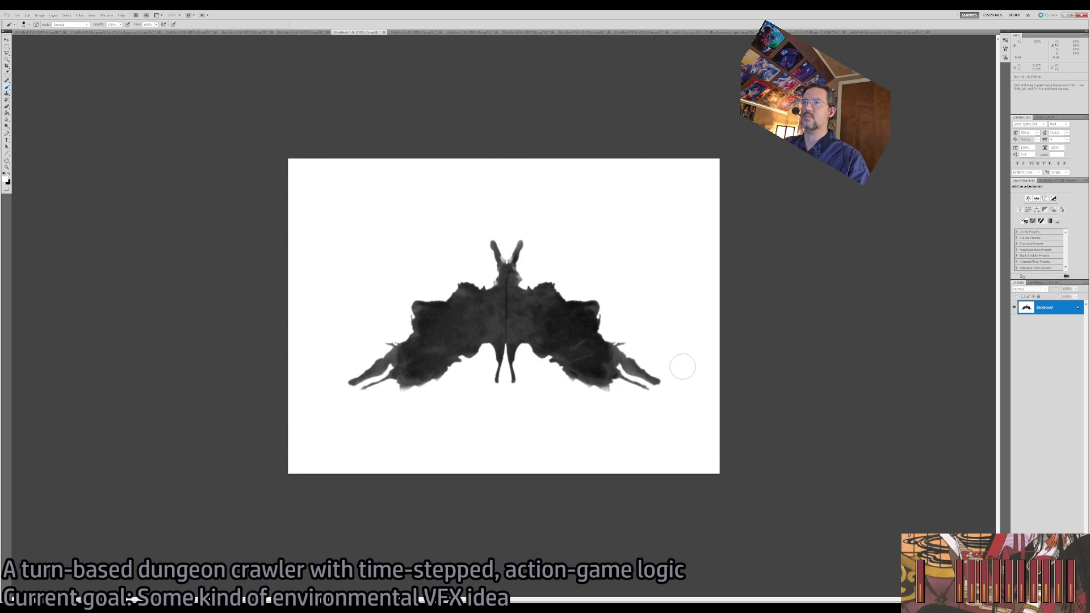
Draw a rectangle around the moth inkblot and crop the canvas to it with Image > Crop.
click(7, 46)
drag(307, 185, 686, 431)
click(686, 431)
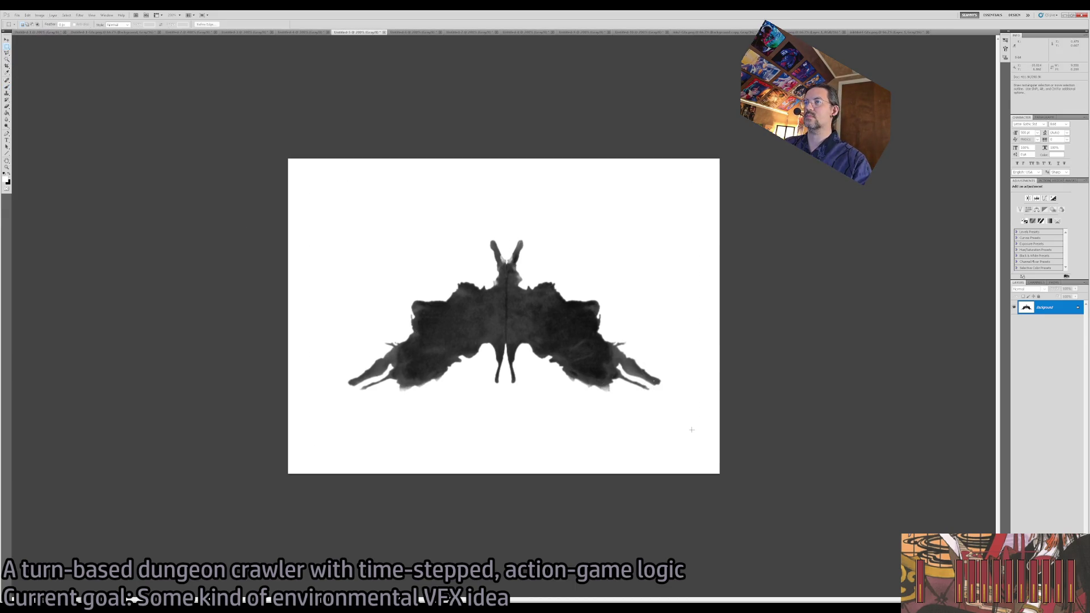
drag(321, 189, 694, 432)
click(57, 17)
click(61, 104)
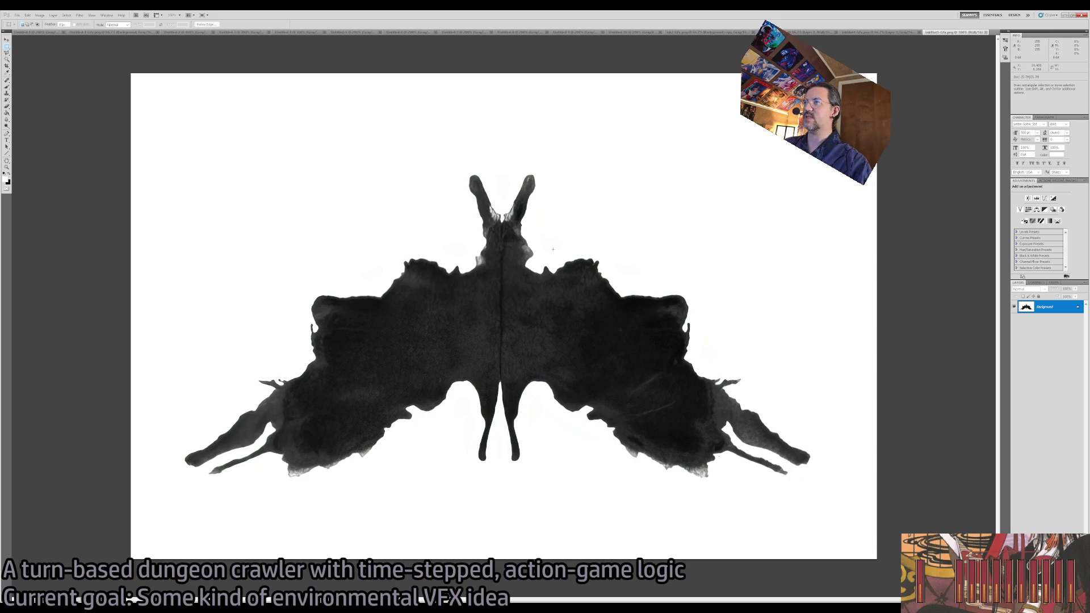
Bring up InkBlot5-Gfx.png and compare a darker, high-contrast Levels tweak against the original.
key(z)
key(i)
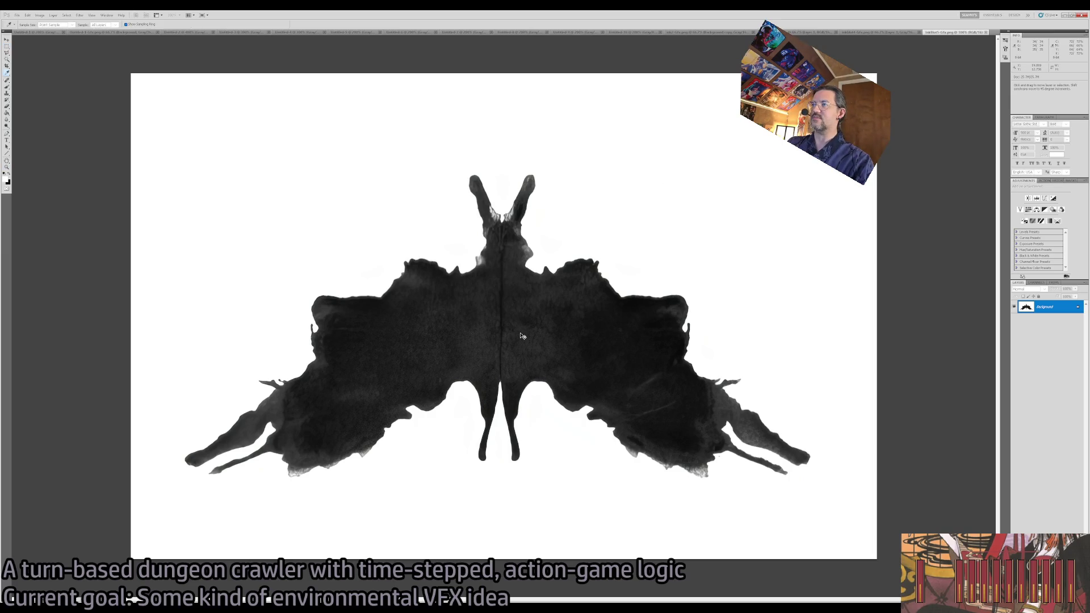
key(shift+ctrl+l)
key(ctrl+z)
key(ctrl+z)
key(z)
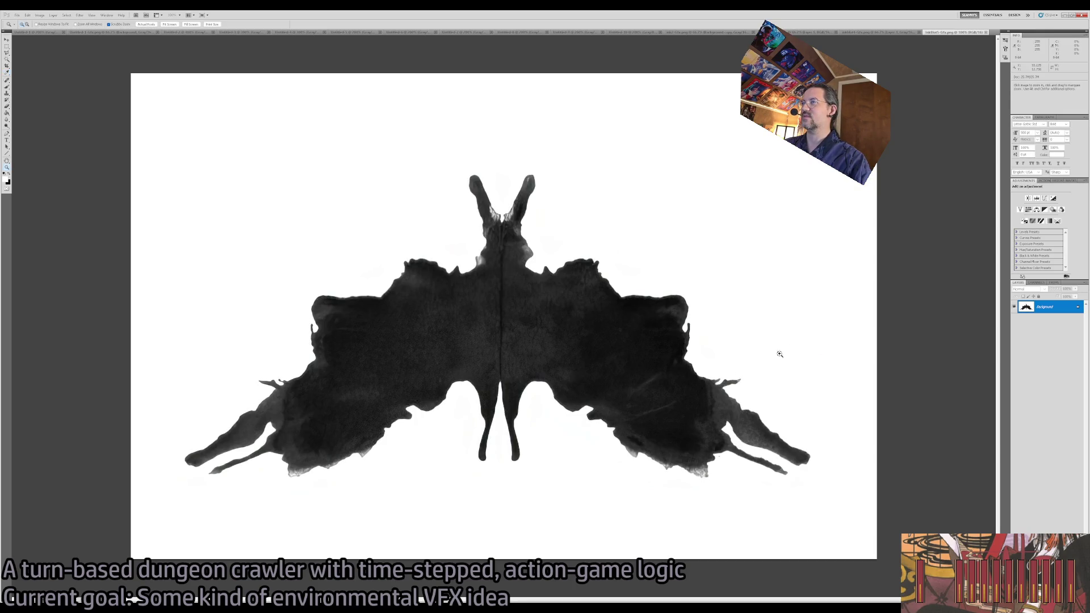
key(i)
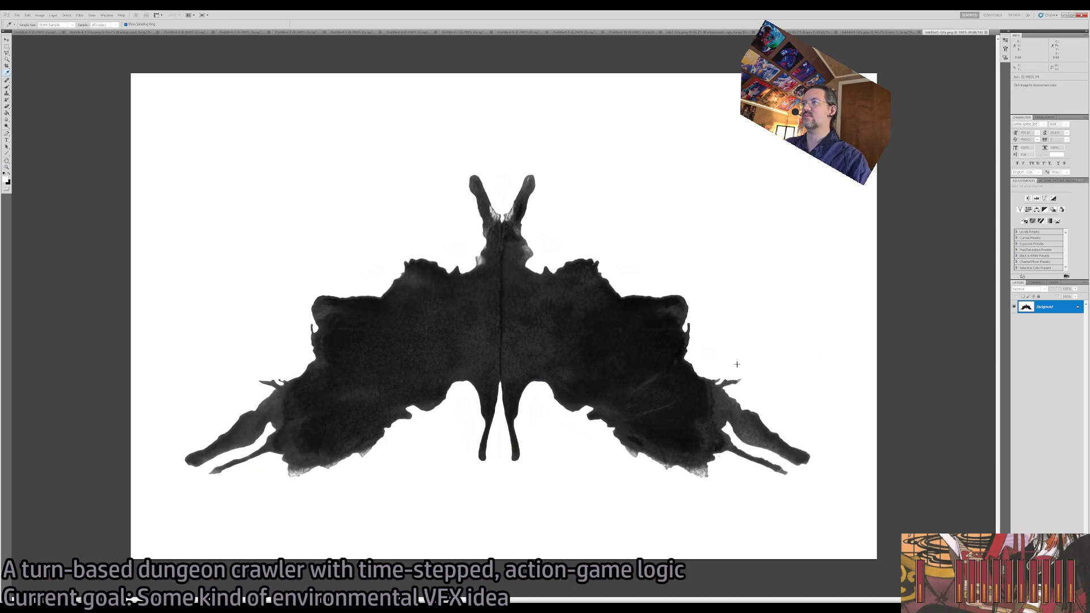
key(ctrl+z)
key(ctrl+z)
key(z)
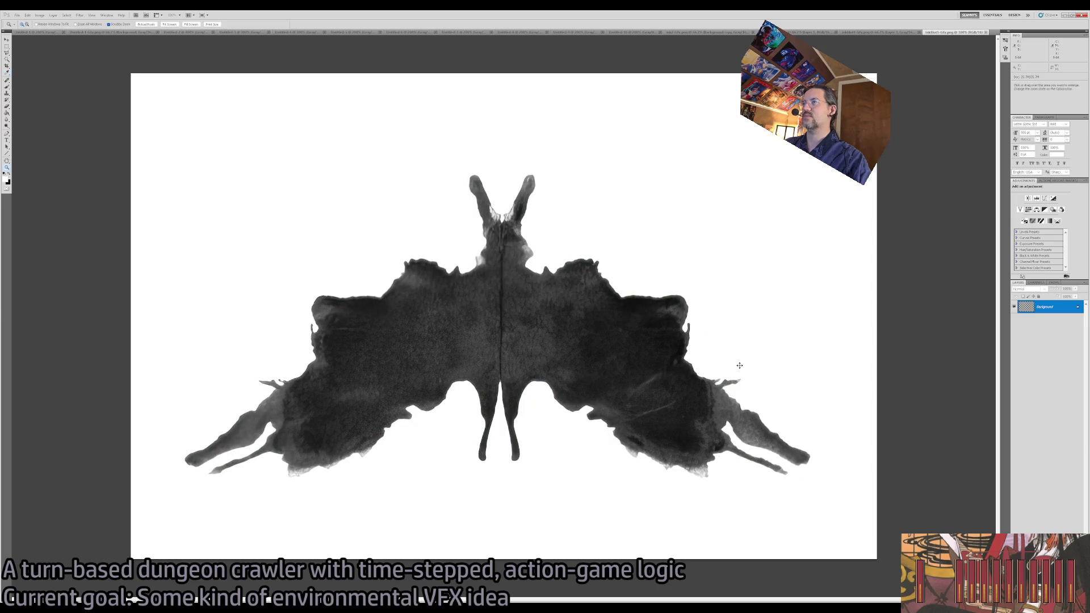
Marquee the horns, both wing tips and the lower left edge, then crop to their extent.
key(m)
drag(558, 211, 555, 213)
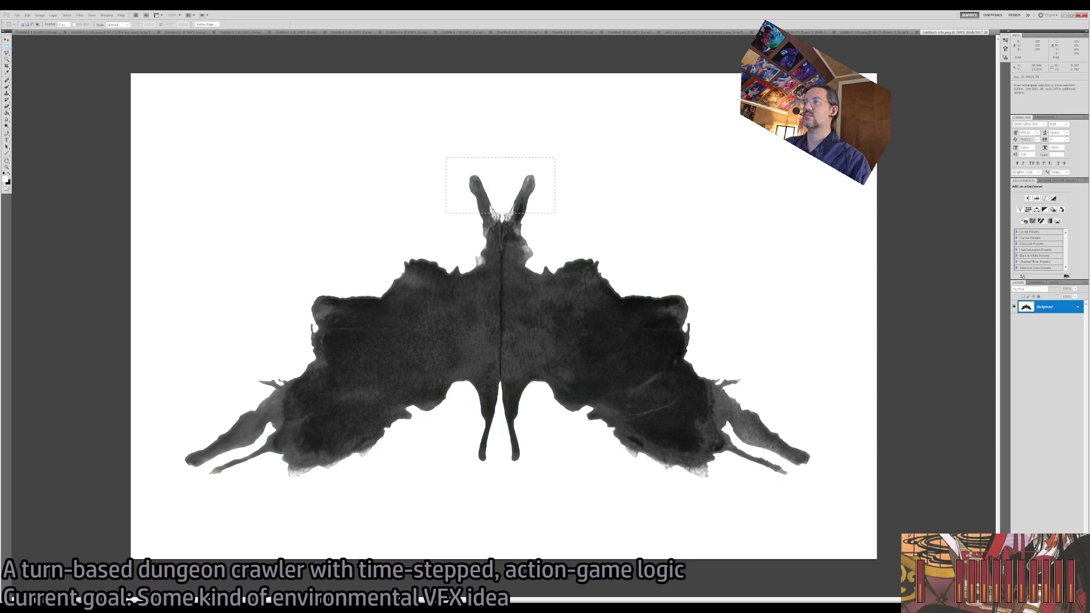
drag(406, 136, 590, 167)
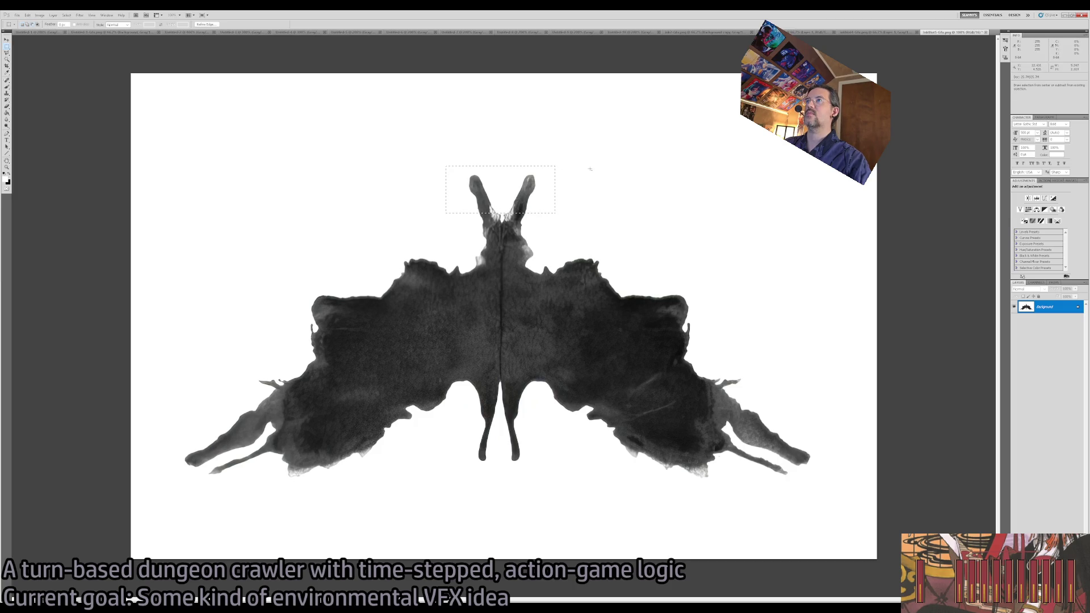
mouse_move(819, 444)
mouse_down()
mouse_move(790, 478)
mouse_move(766, 486)
mouse_up()
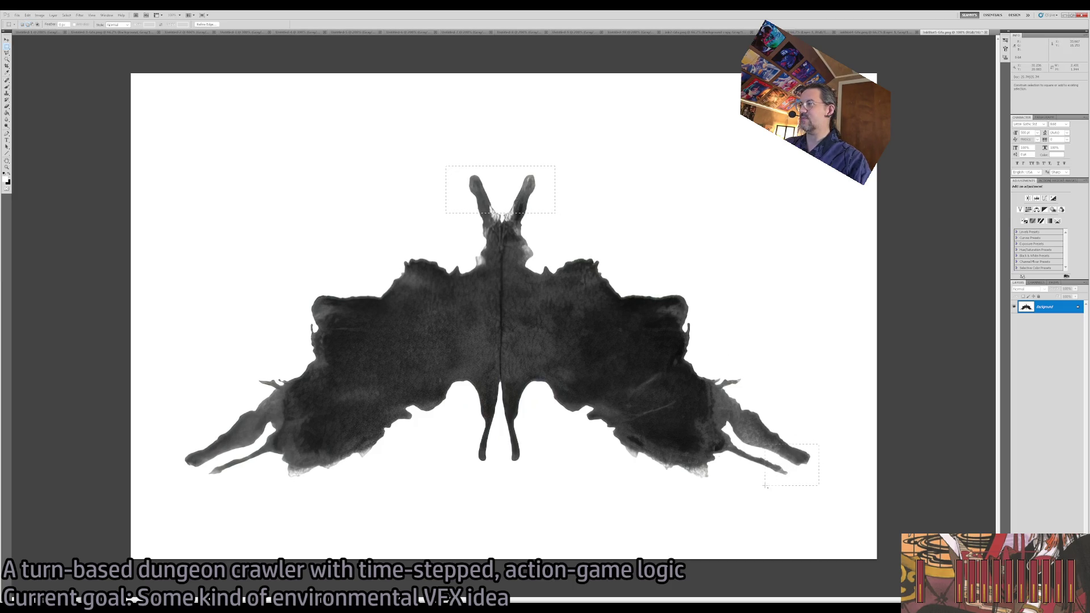
drag(176, 442, 254, 486)
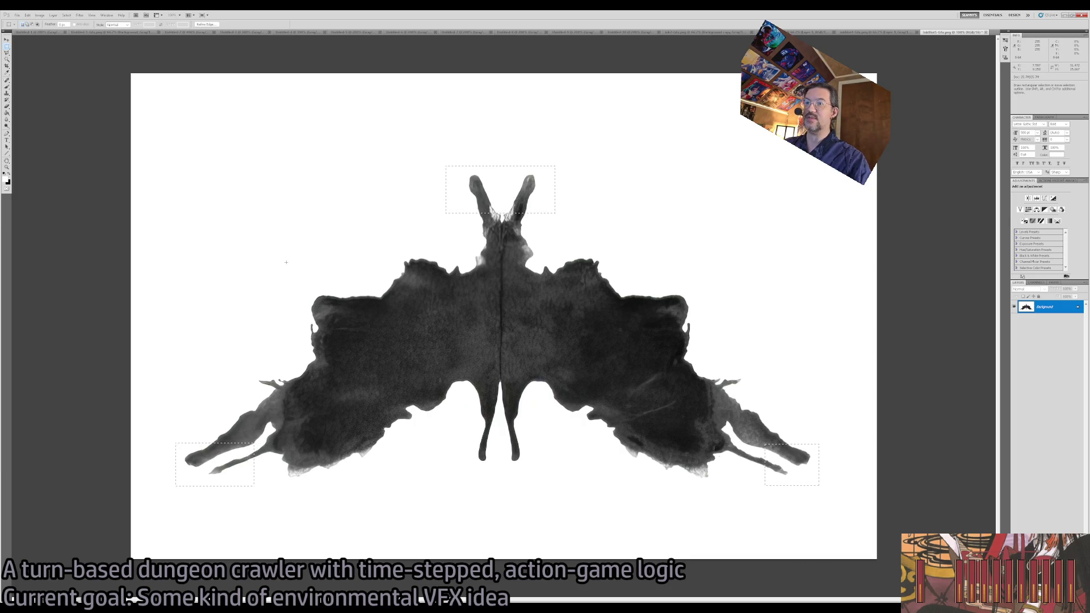
drag(279, 464, 306, 486)
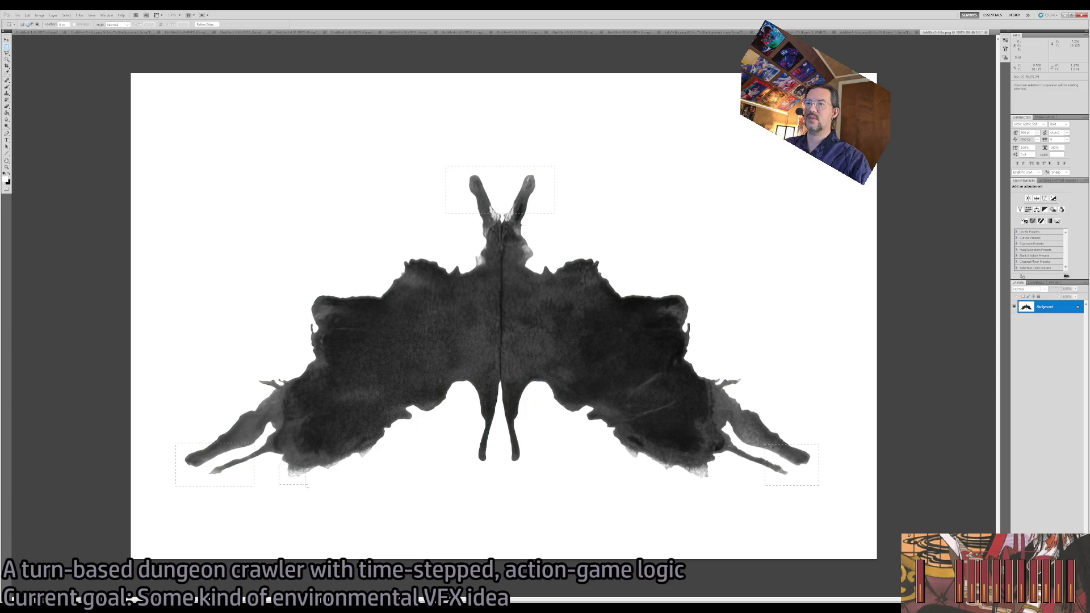
click(40, 15)
click(72, 112)
key(ctrl+d)
Zoom the cropped inkblot to 66.7% to view the whole image.
key(z)
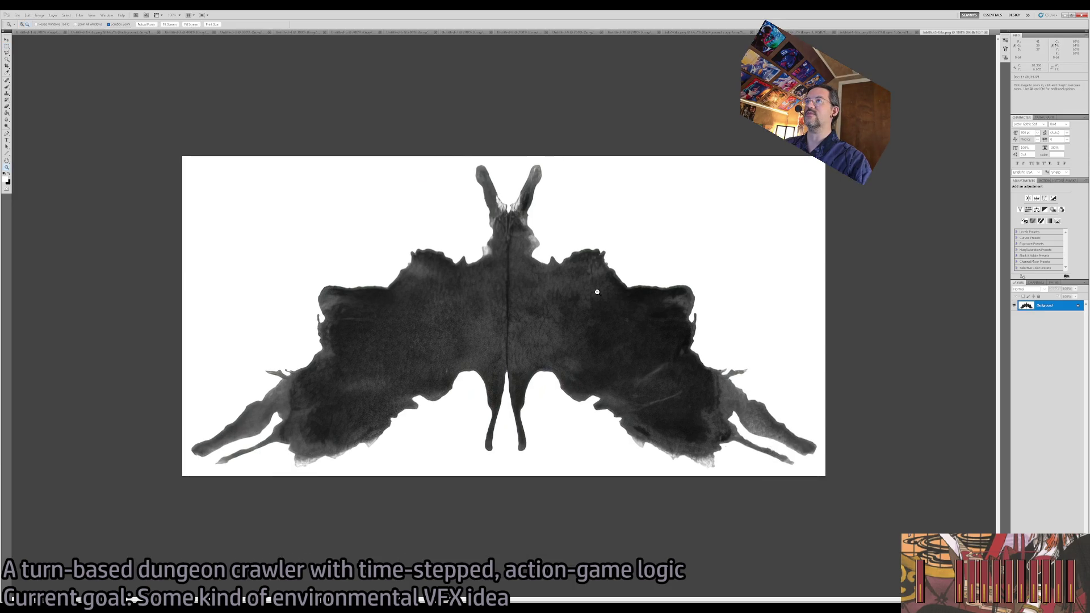
alt+click(597, 292)
alt+click(591, 291)
click(591, 292)
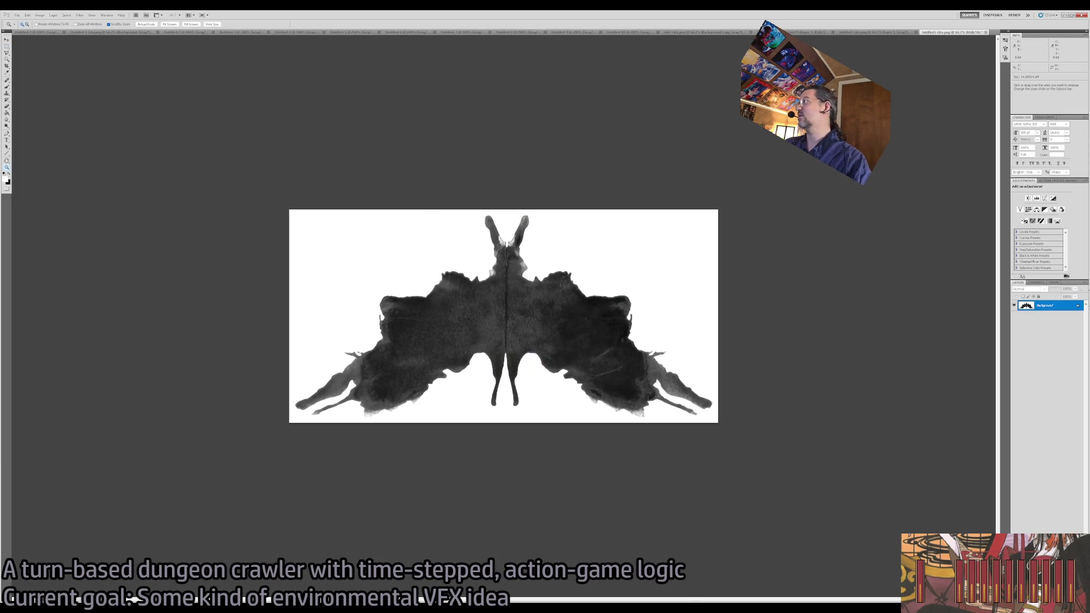
key(i)
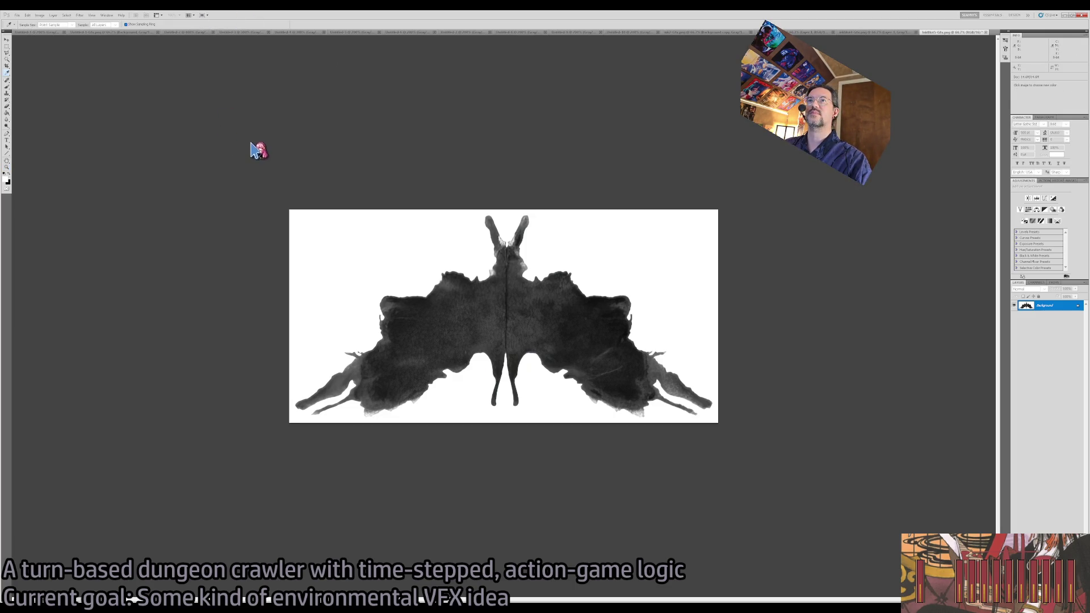
Make the inkblot a solid black Threshold silhouette and blur it heavily, comparing with undo and redo.
key(ctrl+shift+l)
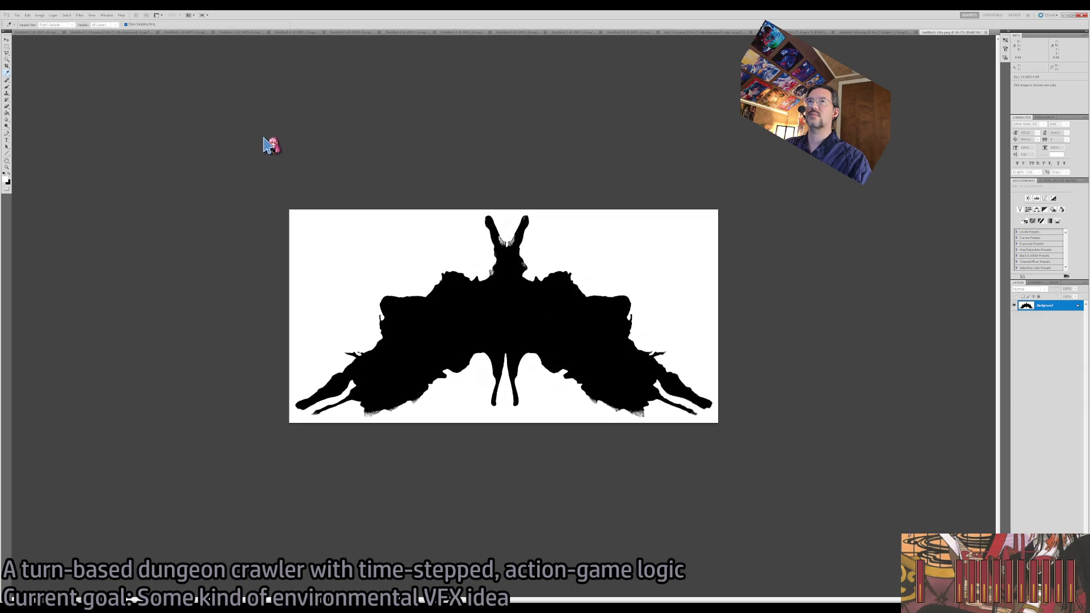
key(z)
key(ctrl+a)
key(ctrl+d)
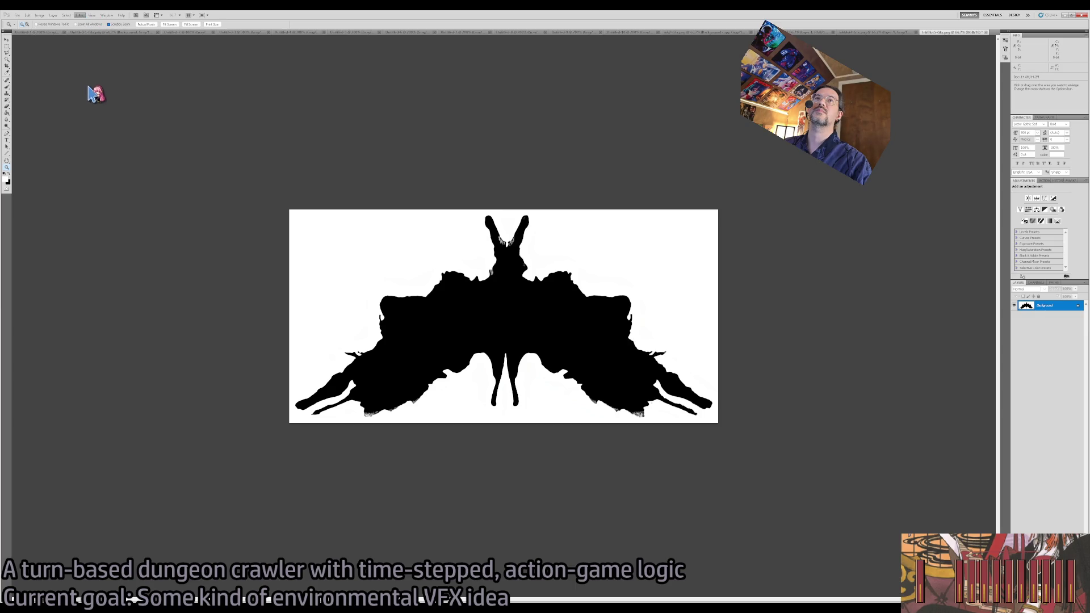
key(ctrl+f)
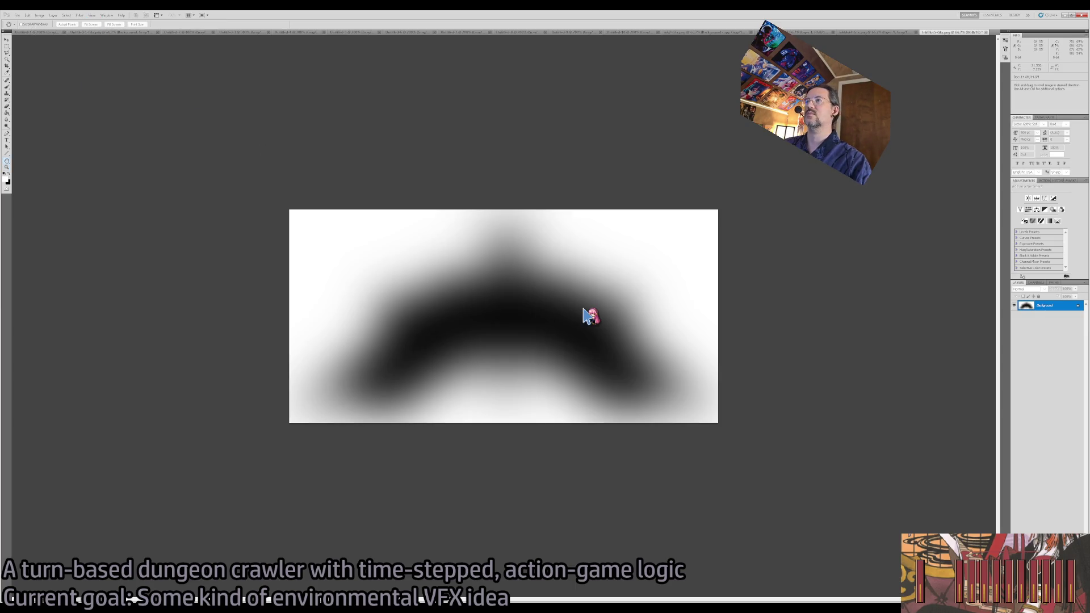
key(z)
key(ctrl+a)
key(ctrl+alt+z)
key(ctrl+alt+z)
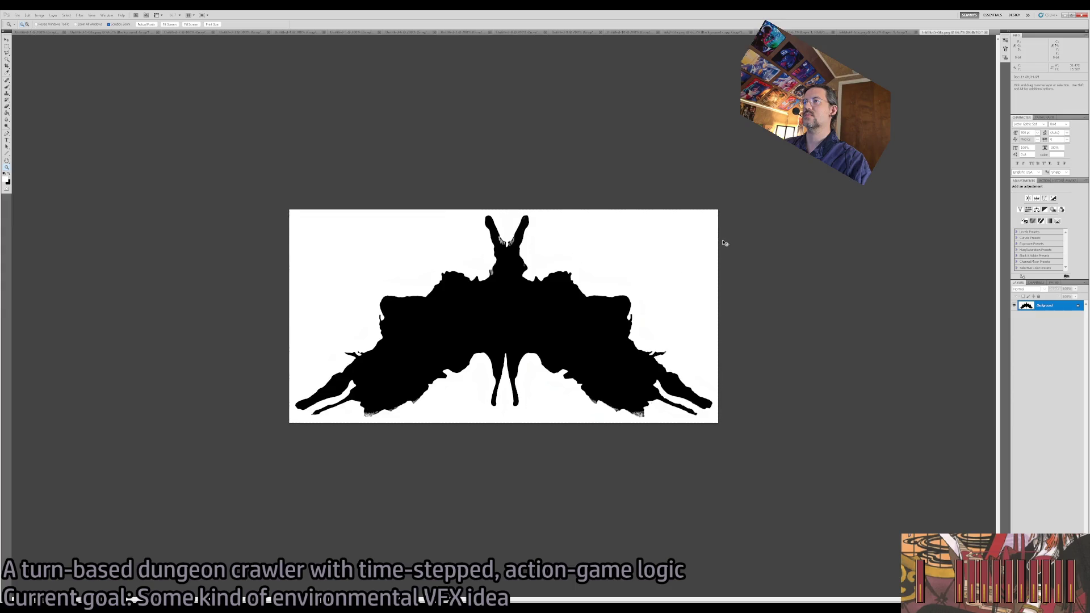
key(ctrl+alt+z)
key(ctrl+shift+z)
key(ctrl+shift+z)
key(ctrl+shift+z)
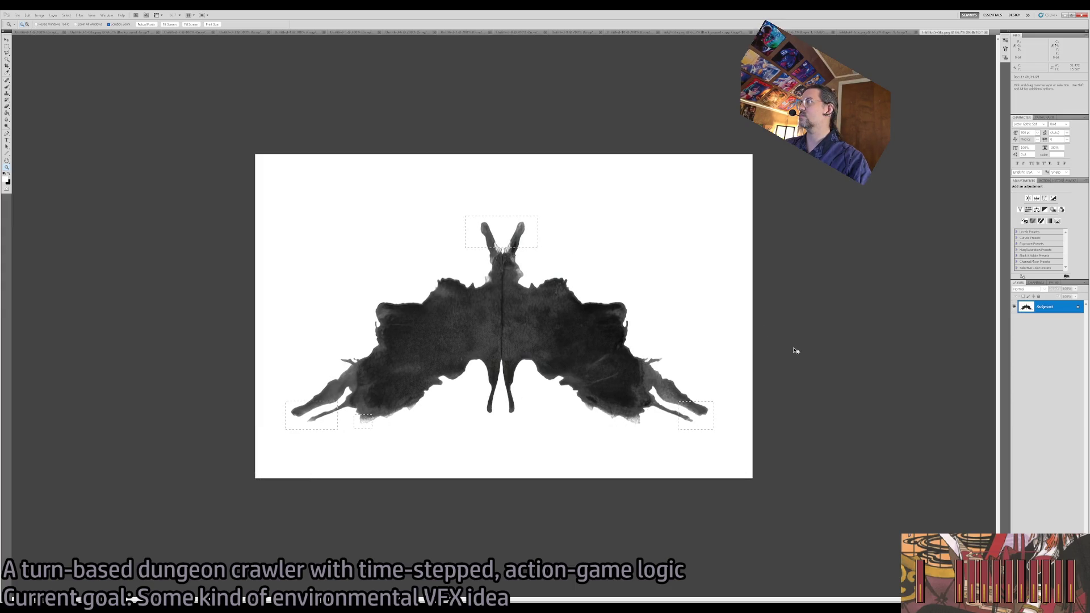
Toggle the blurred Layer 1 over the original inkblot, then switch to the Untitled-5 document.
click(1014, 305)
click(1026, 316)
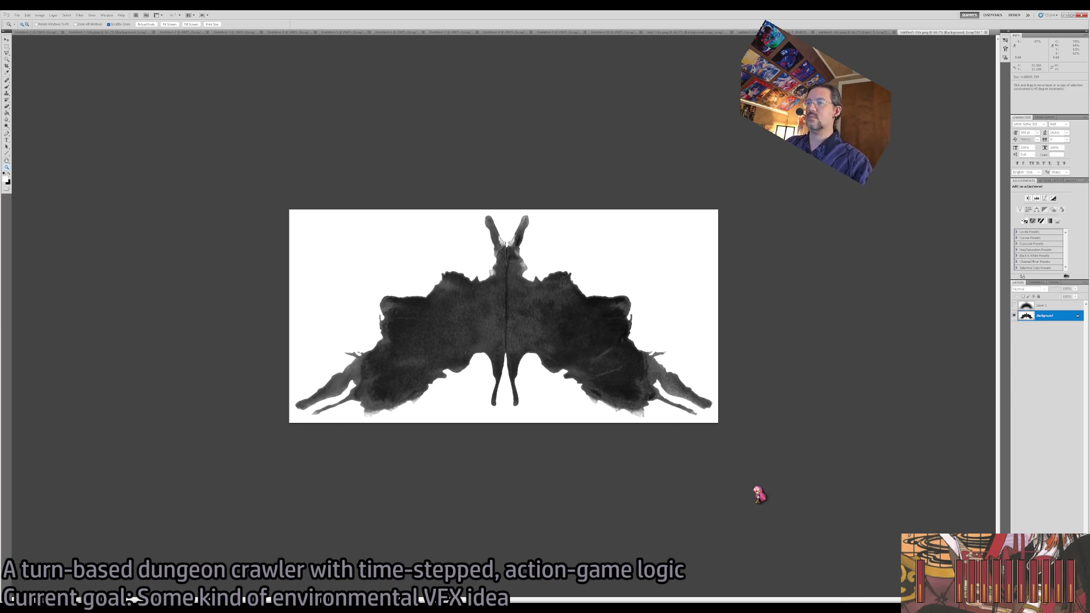
click(1014, 306)
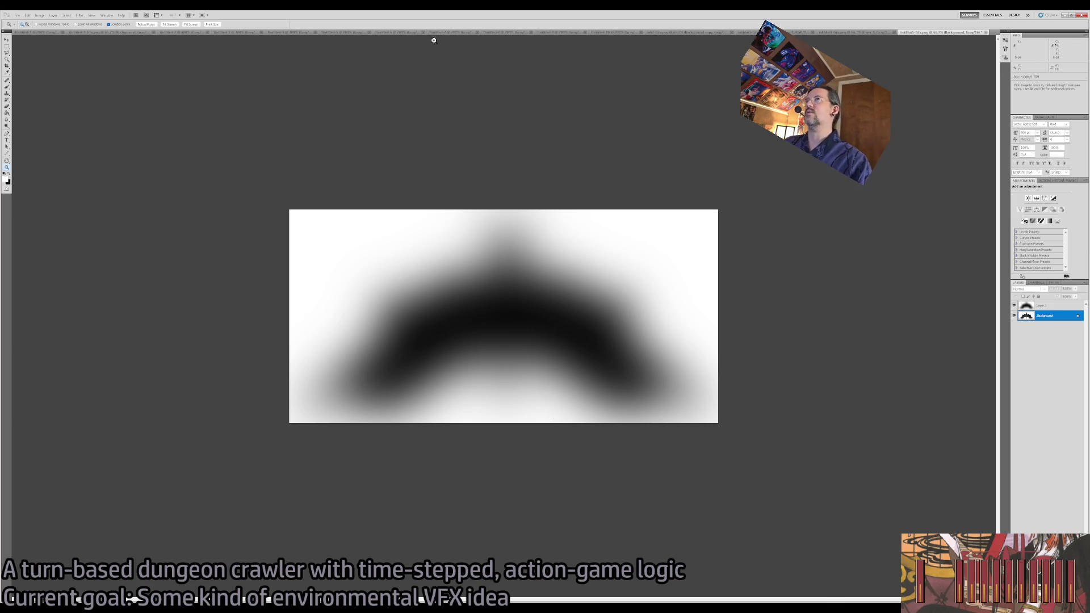
click(341, 32)
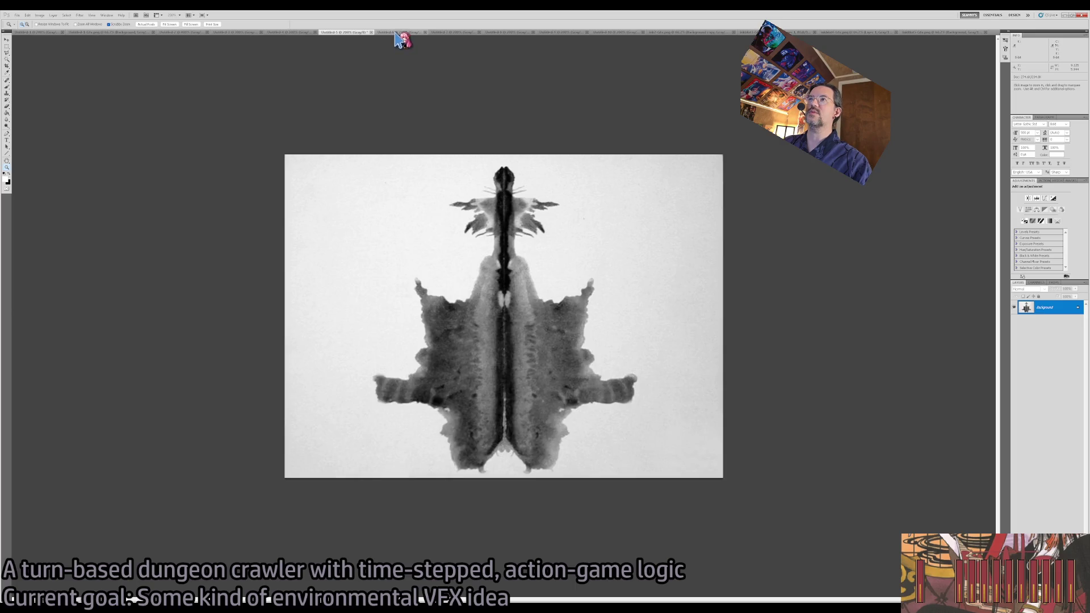
On Untitled-6, adjust Levels to lighten the grey paper tones around the inkblot.
click(396, 33)
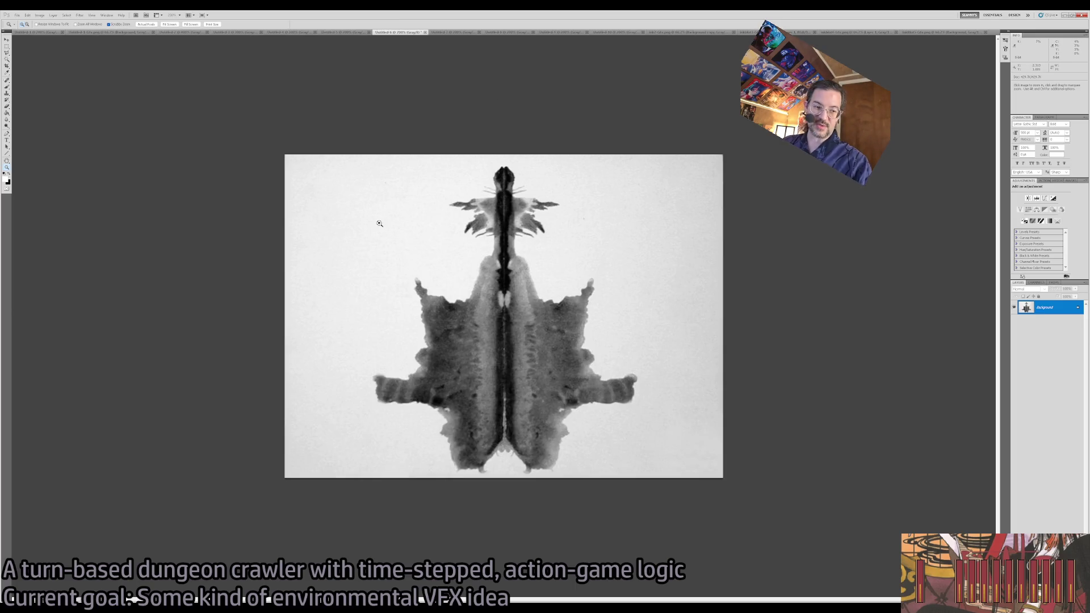
key(v)
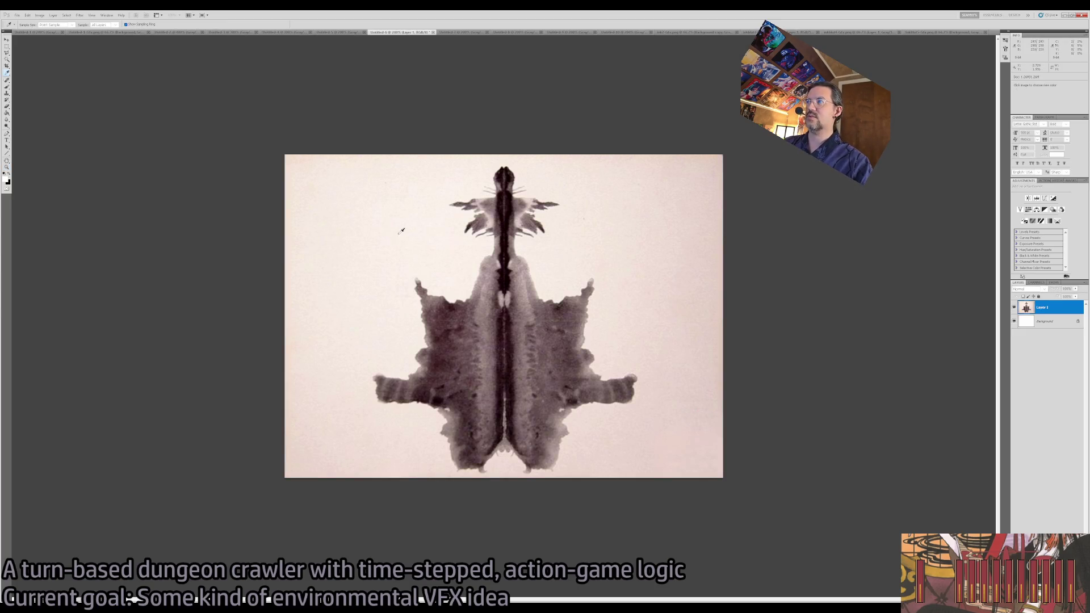
key(ctrl+z)
key(ctrl+z)
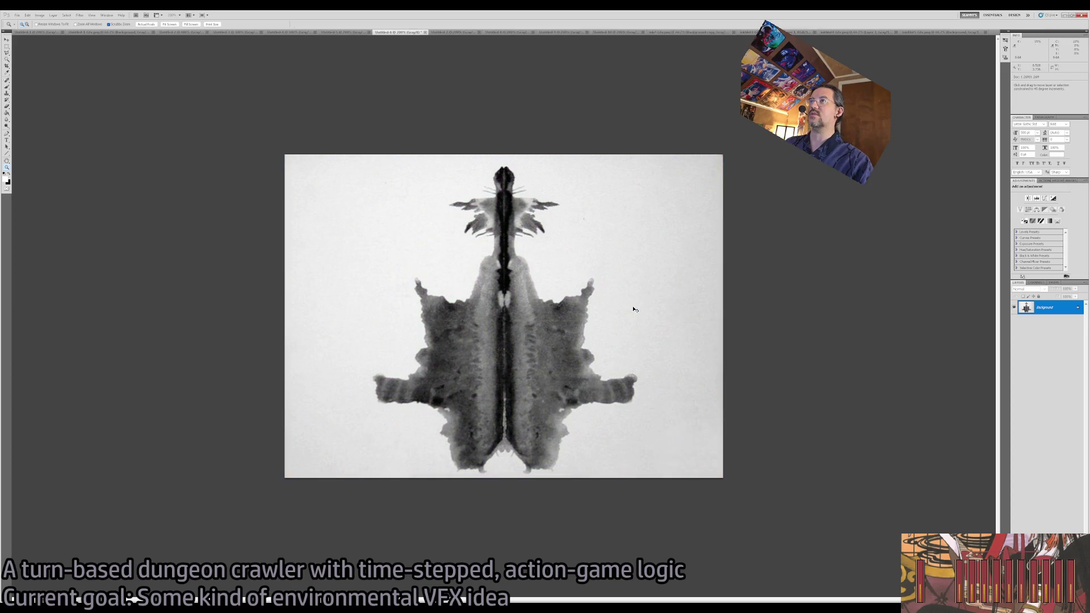
key(i)
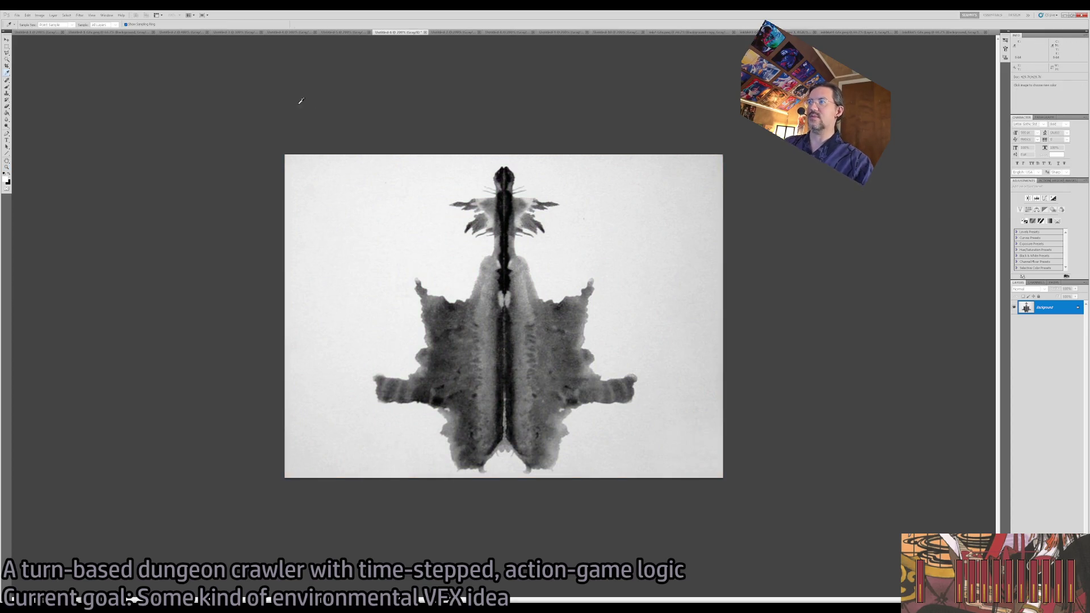
key(ctrl+shift+l)
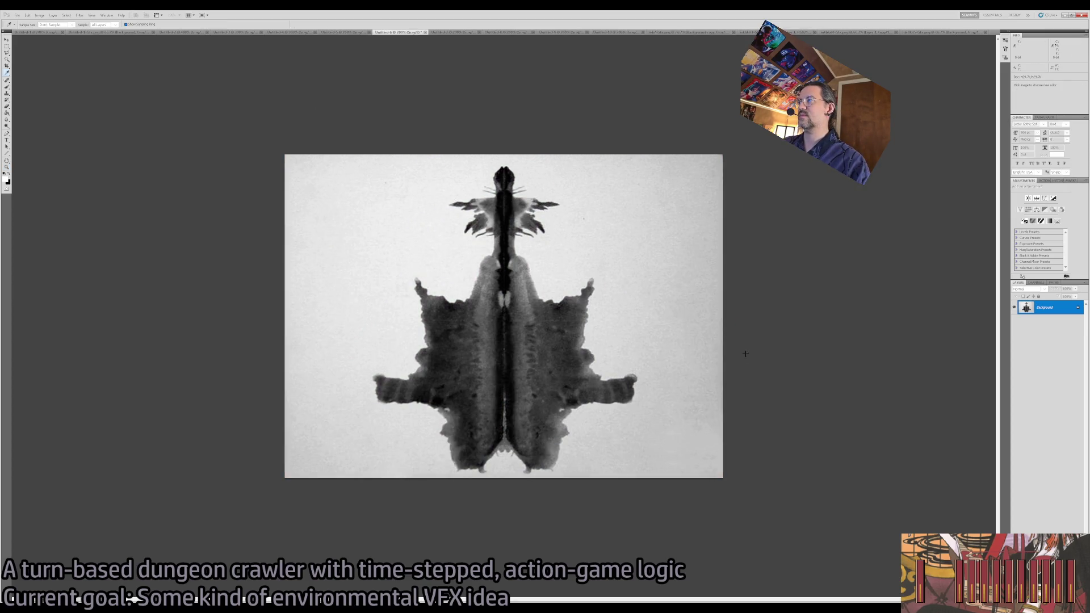
key(ctrl+z)
key(ctrl+shift+alt+l)
key(ctrl+z)
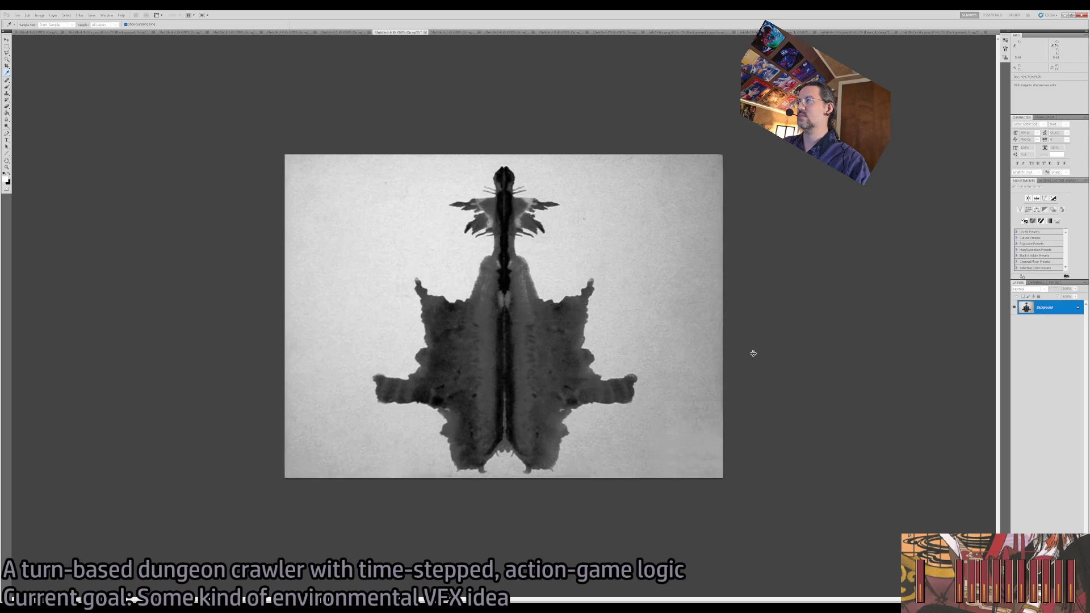
key(ctrl+z)
key(ctrl+z)
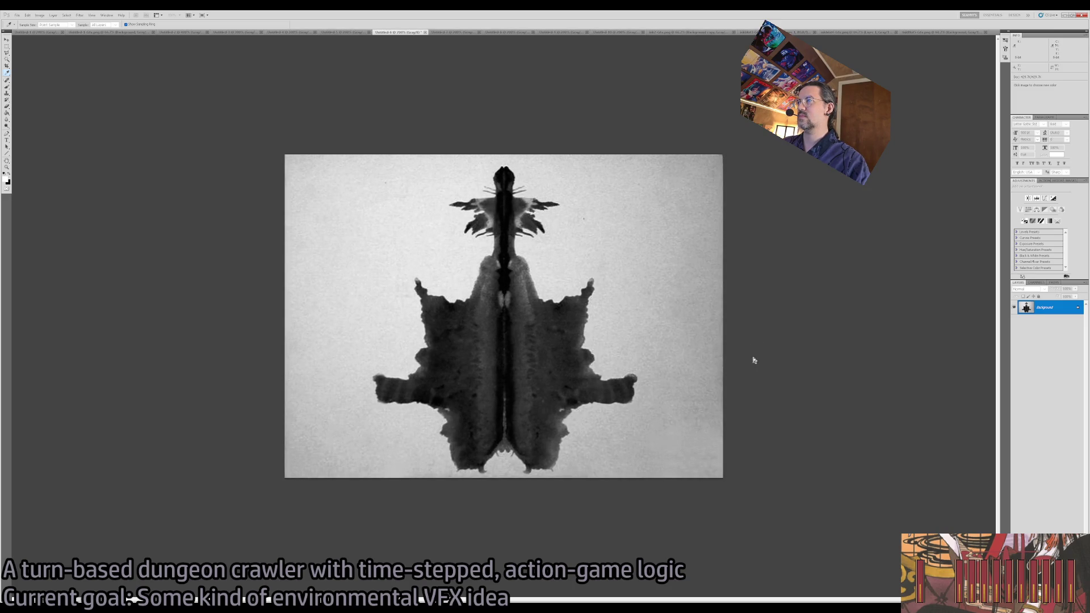
key(ctrl+z)
key(ctrl+z)
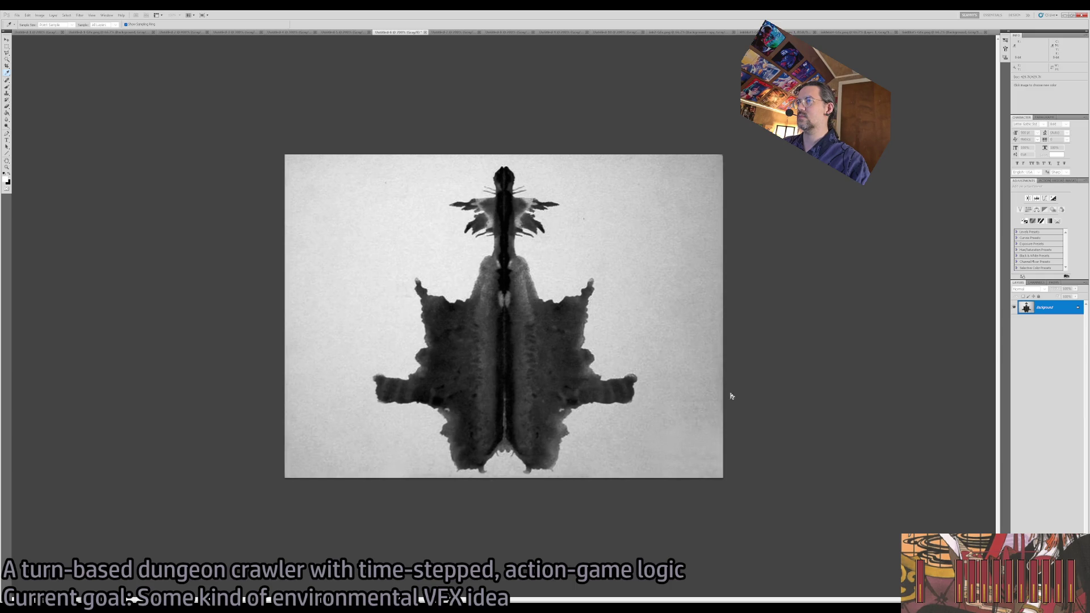
key(ctrl+z)
key(ctrl+z)
key(ctrl+z)
key(ctrl+z)
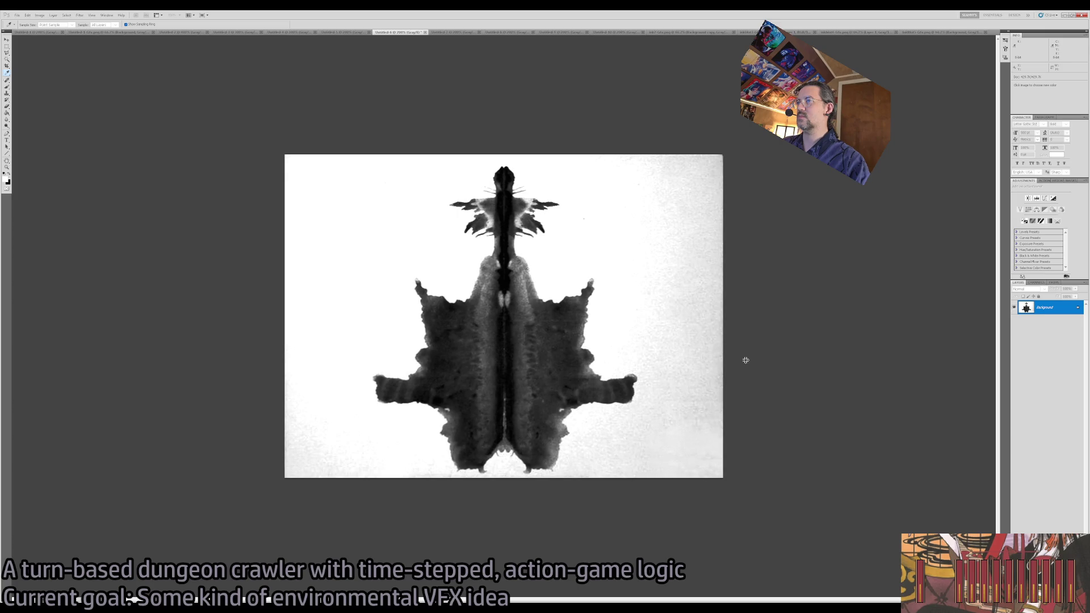
key(ctrl+z)
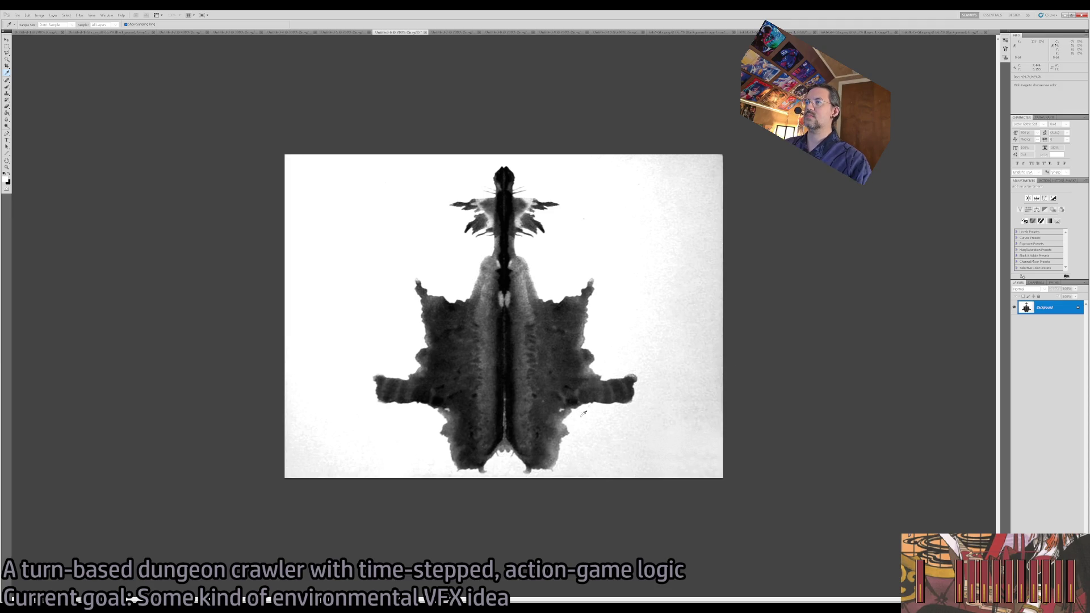
Magic Wand-select the white background plus the speckled right-side area.
key(z)
key(w)
click(714, 454)
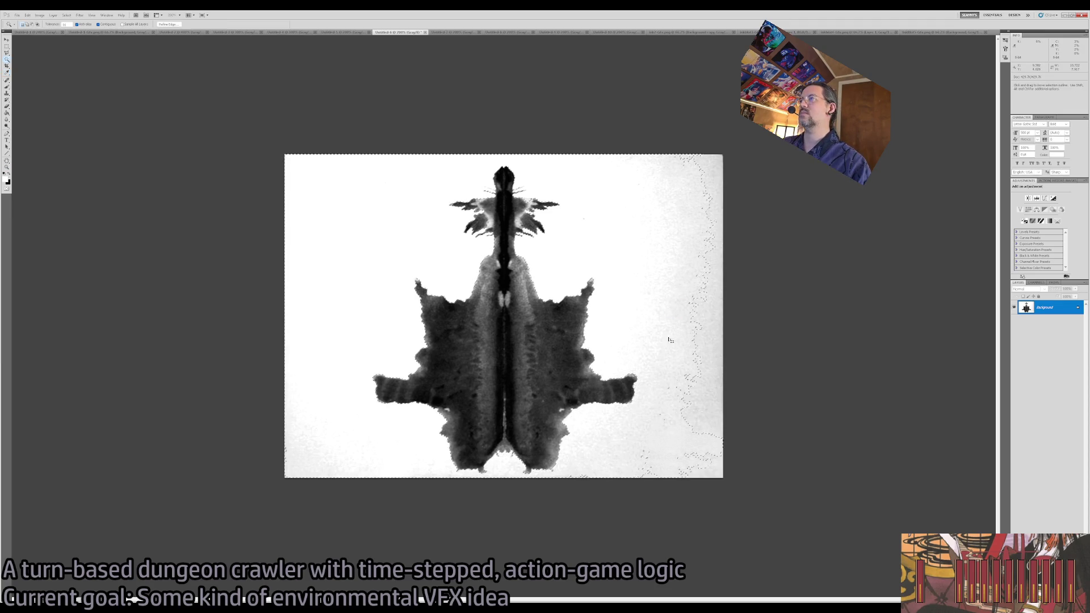
shift+click(413, 451)
Trace a closed polygonal lasso outline around the whole inkblot figure.
key(l)
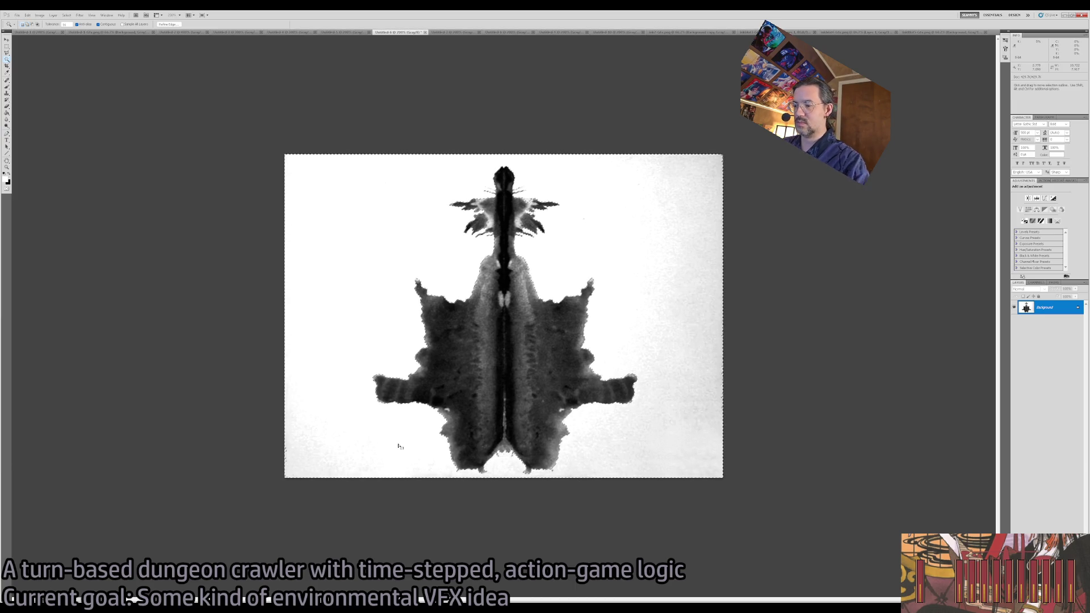
click(340, 409)
click(408, 436)
click(440, 443)
click(600, 328)
click(612, 274)
click(586, 244)
click(570, 200)
click(550, 172)
click(490, 160)
click(432, 186)
click(375, 241)
click(350, 325)
click(340, 408)
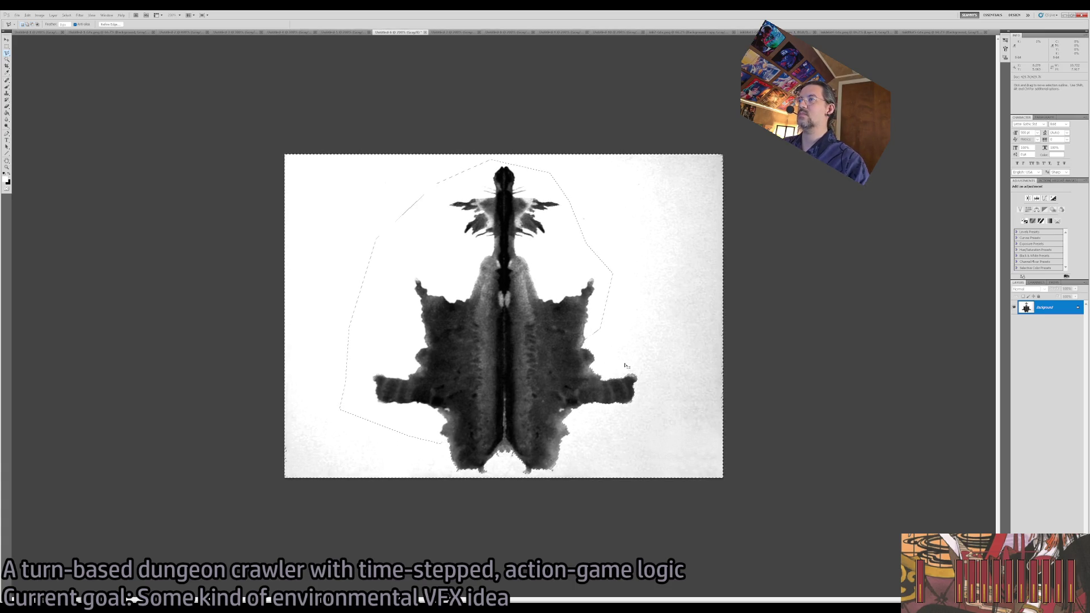
Invert the selection, clear the background to white, and deselect.
key(i)
key(ctrl+shift+i)
key(Delete)
key(ctrl+d)
key(l)
key(b)
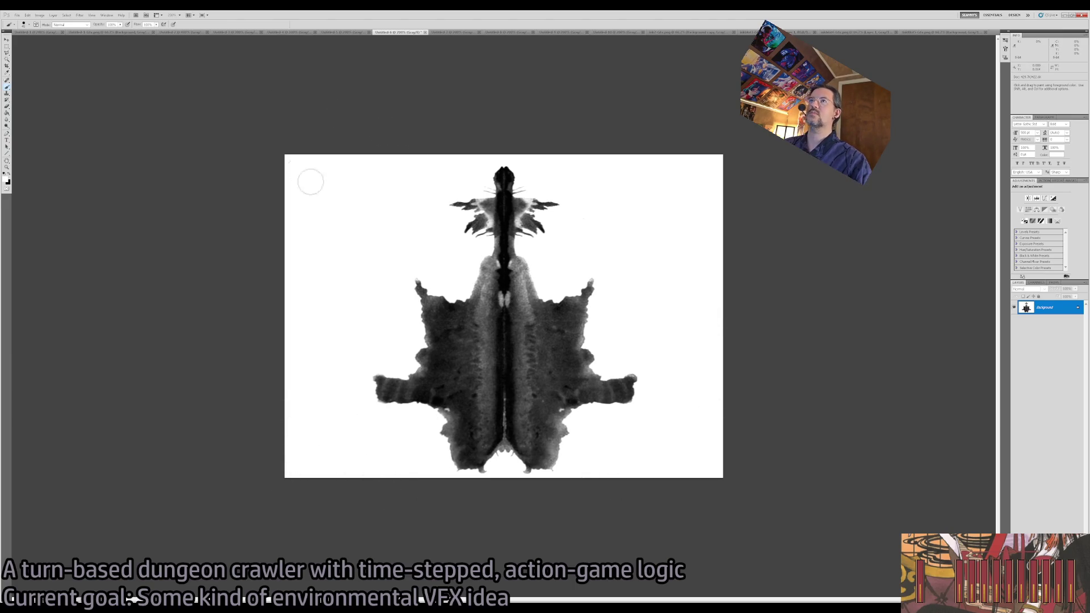
Crop the canvas to a rectangular selection around the inkblot, then bring in InkBlot6-Gfx.png.
key(m)
mouse_move(328, 131)
mouse_down()
mouse_move(673, 484)
mouse_move(663, 489)
mouse_up()
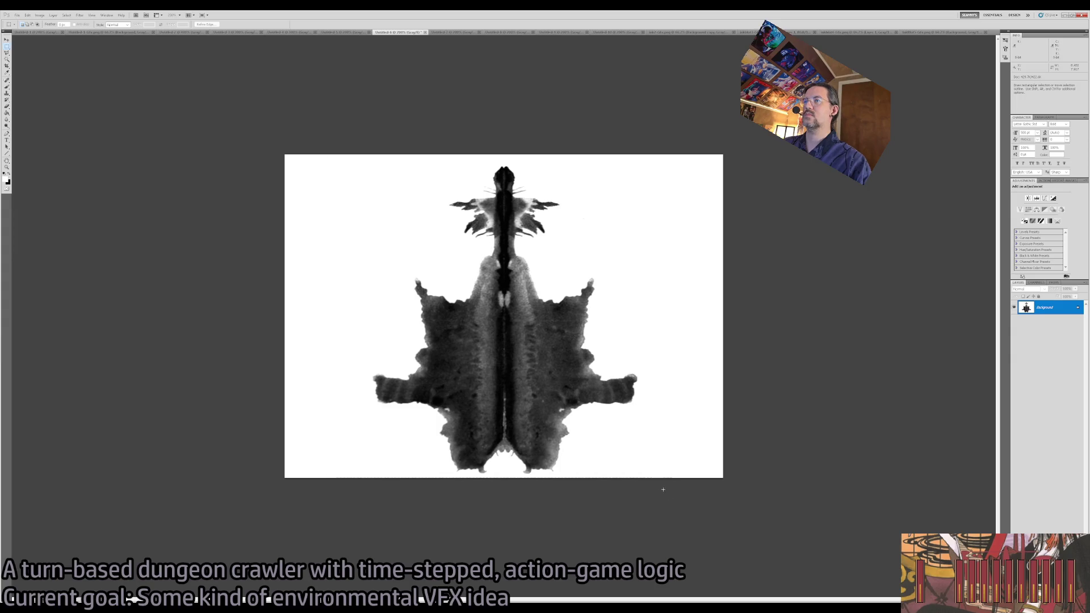
click(39, 15)
click(68, 107)
key(v)
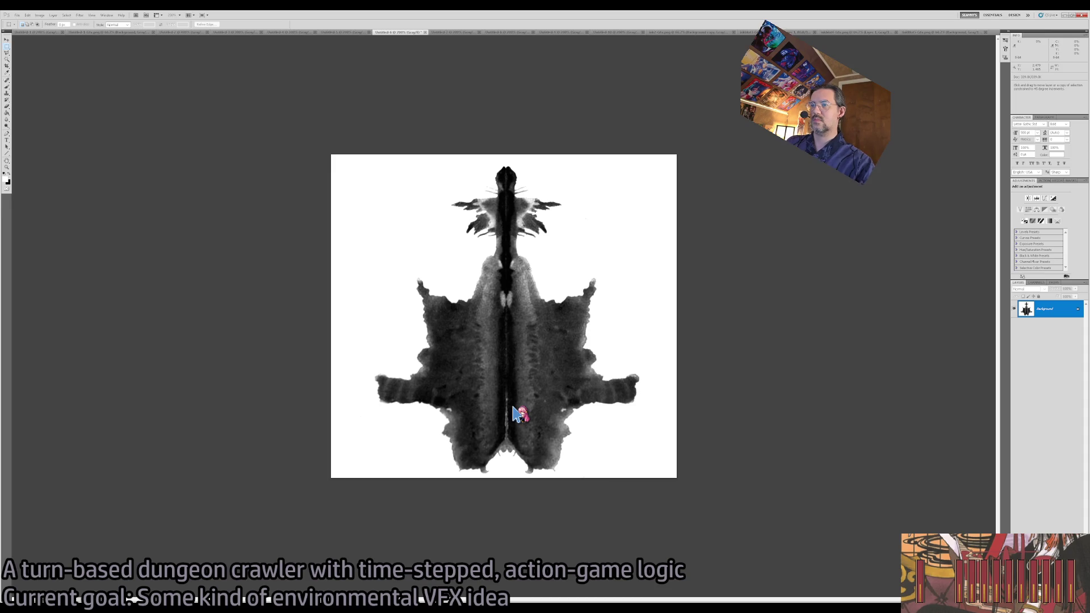
key(m)
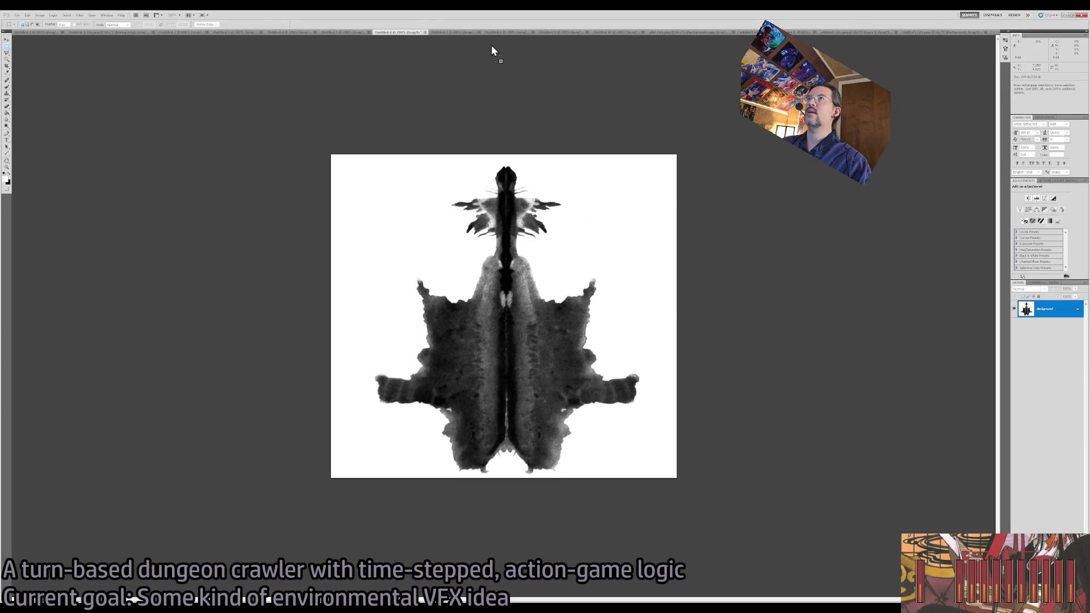
drag(494, 26, 494, 27)
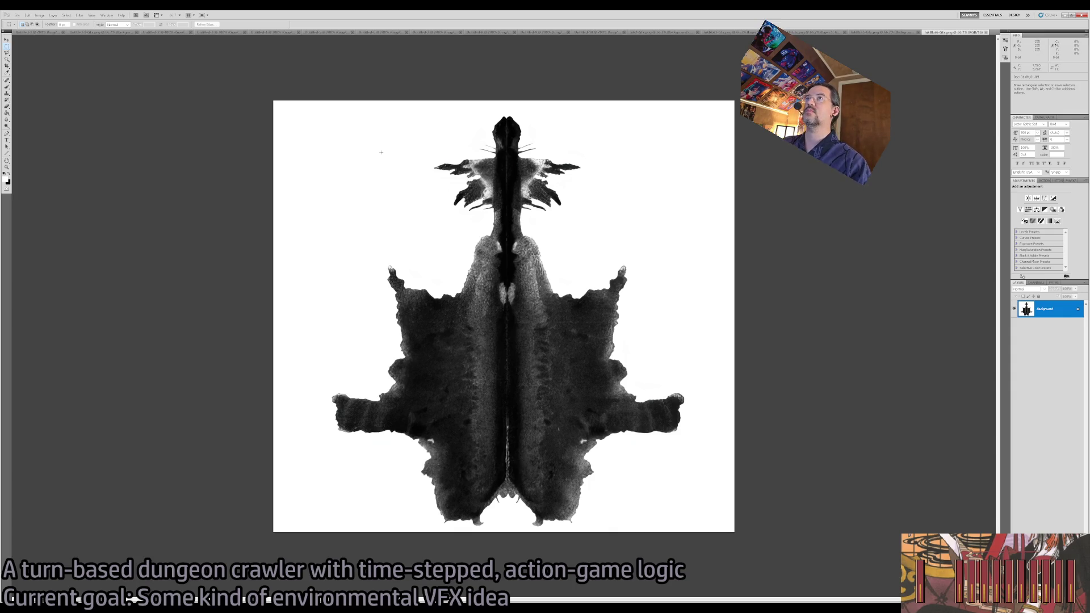
Marquee the margins beside both arms and the head, crop to them, then undo the crop.
drag(318, 382, 360, 433)
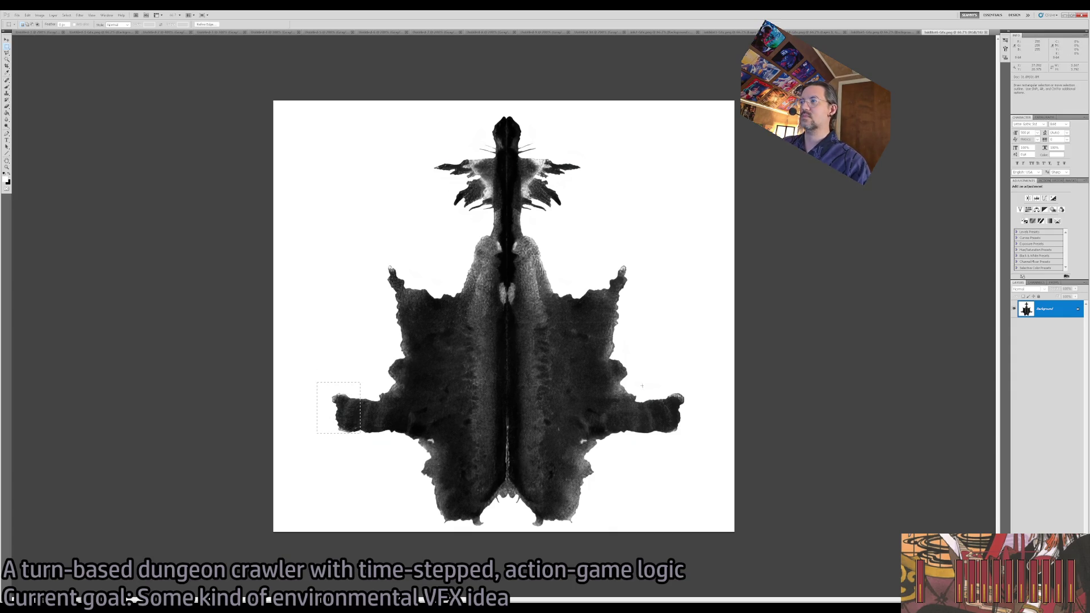
shift+drag(649, 386, 699, 438)
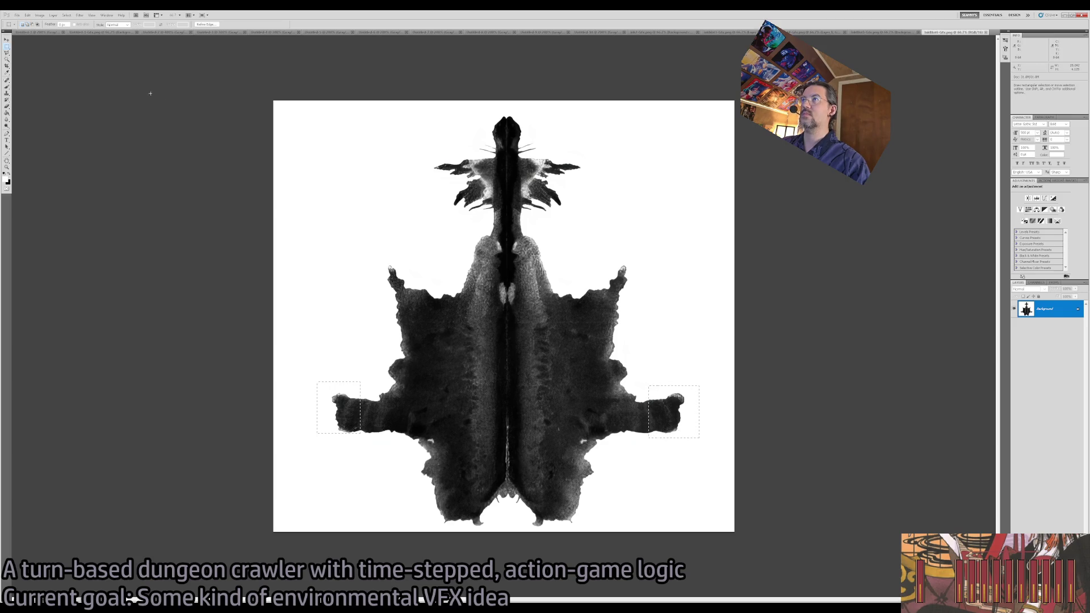
shift+drag(482, 107, 570, 157)
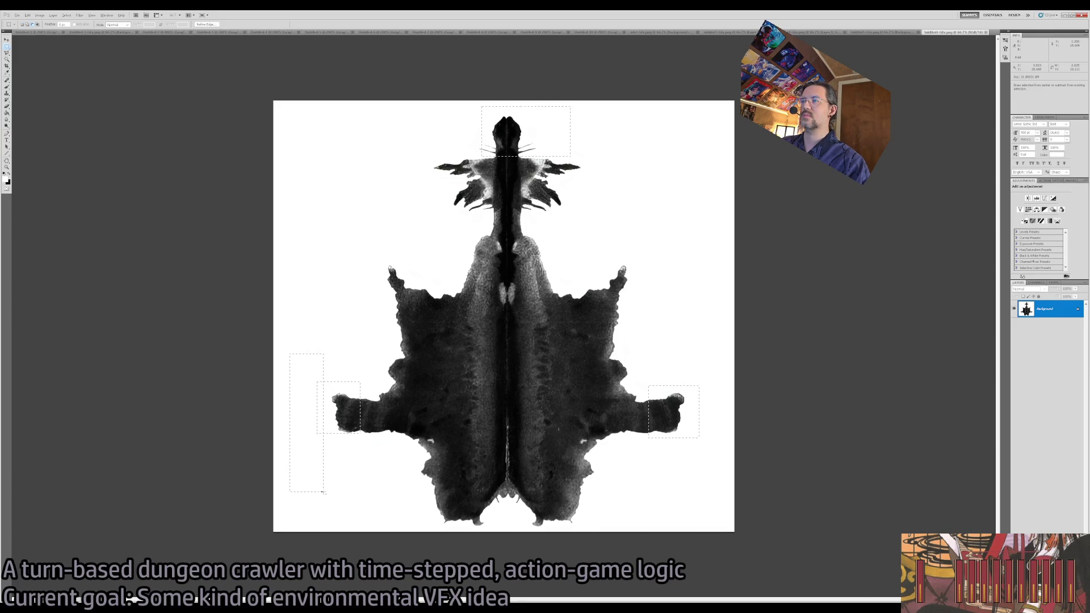
drag(784, 357, 693, 520)
mouse_move(608, 76)
mouse_down()
mouse_move(545, 102)
mouse_move(478, 109)
mouse_up()
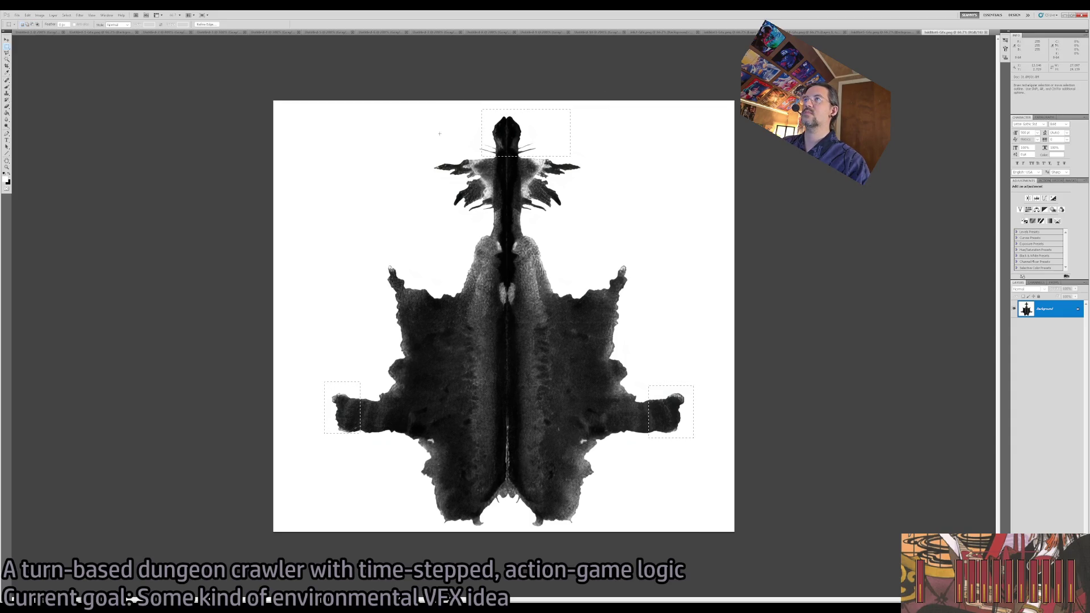
key(ctrl+j)
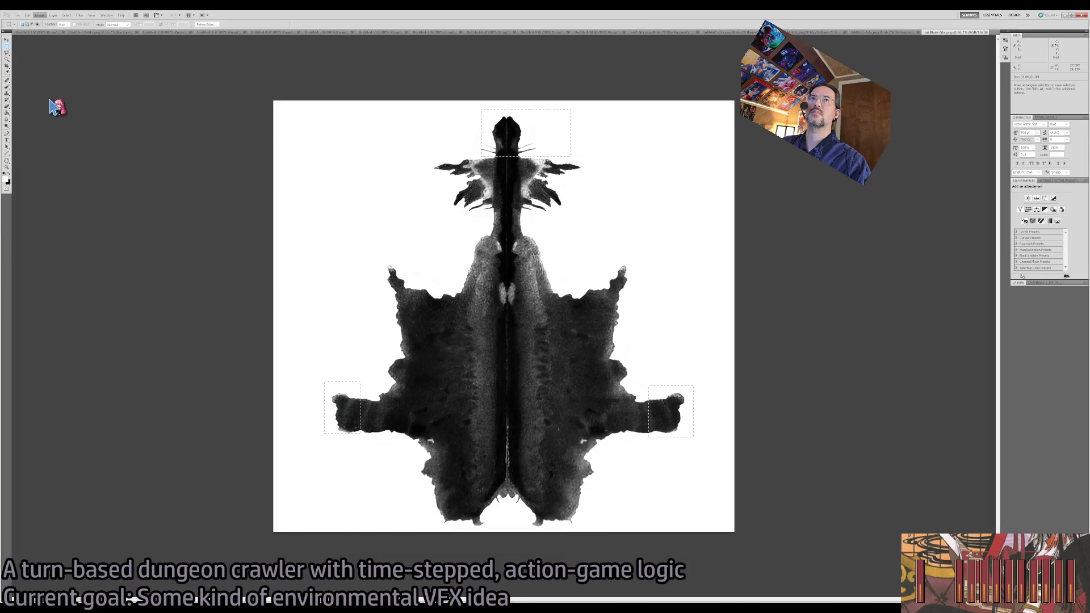
click(53, 104)
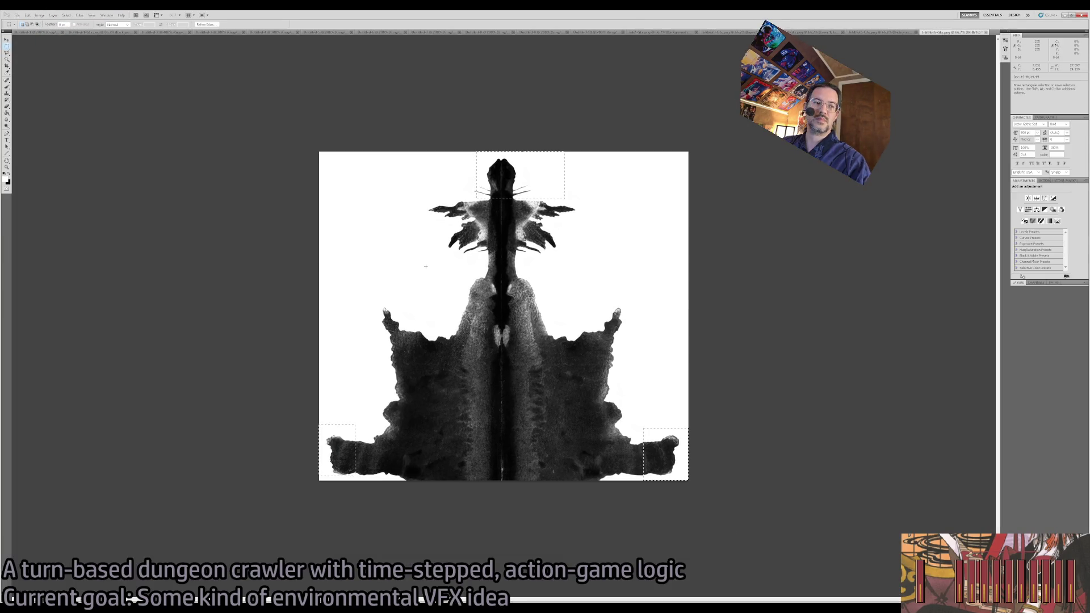
key(ctrl+z)
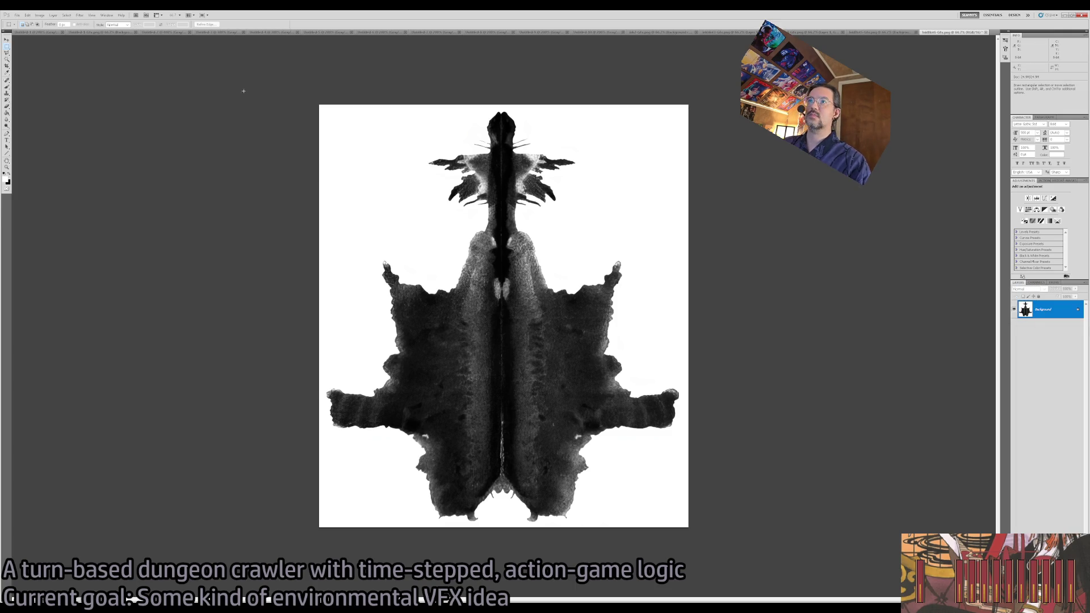
Make the inkblot solid black with Auto Contrast and apply a heavy Gaussian Blur.
key(i)
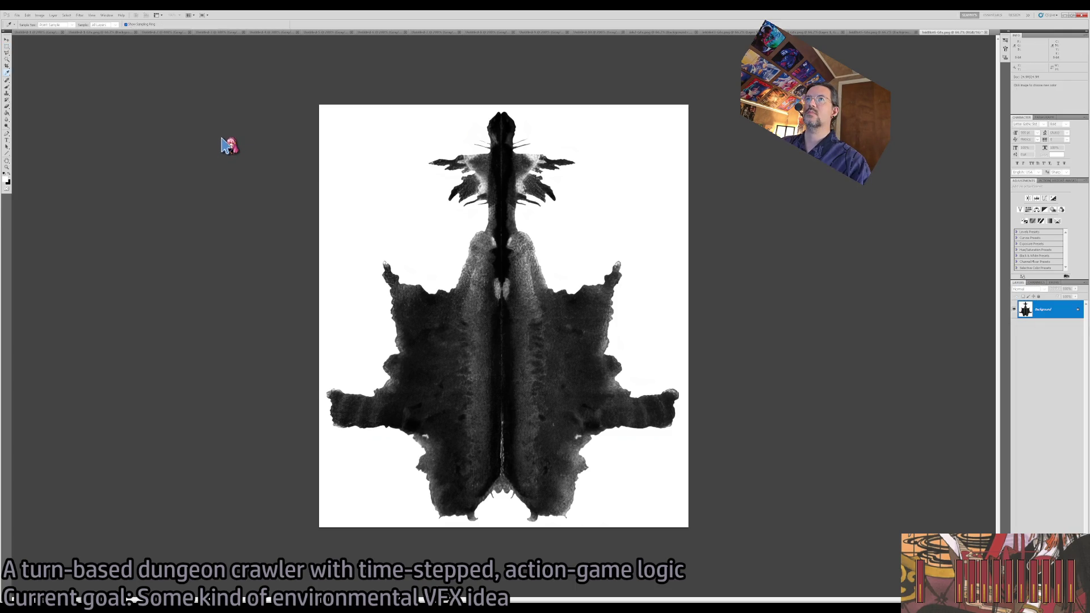
key(ctrl+shift+l)
key(m)
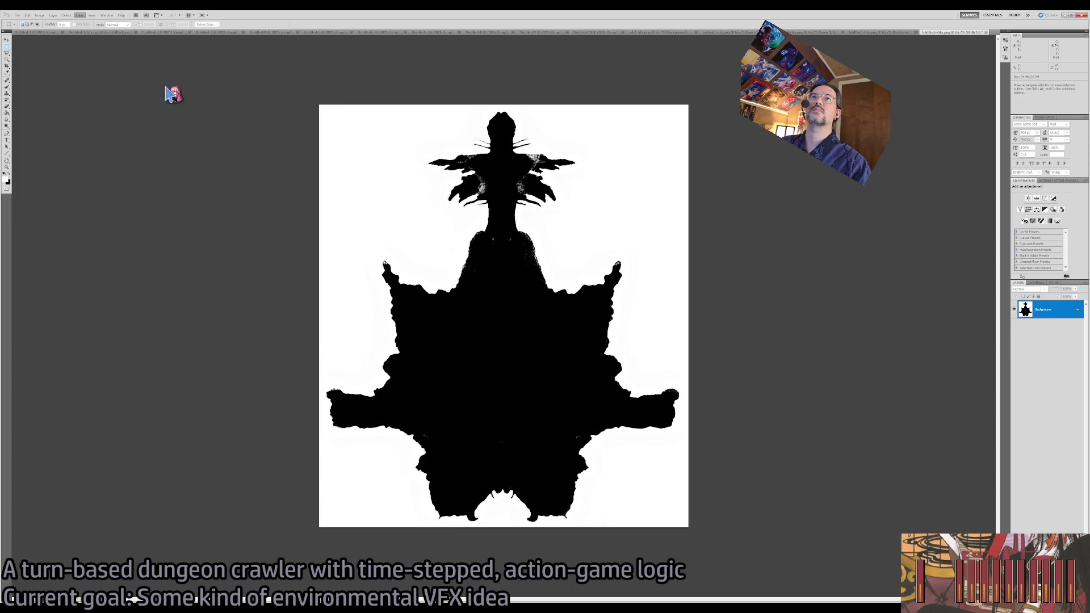
key(h)
key(ctrl+f)
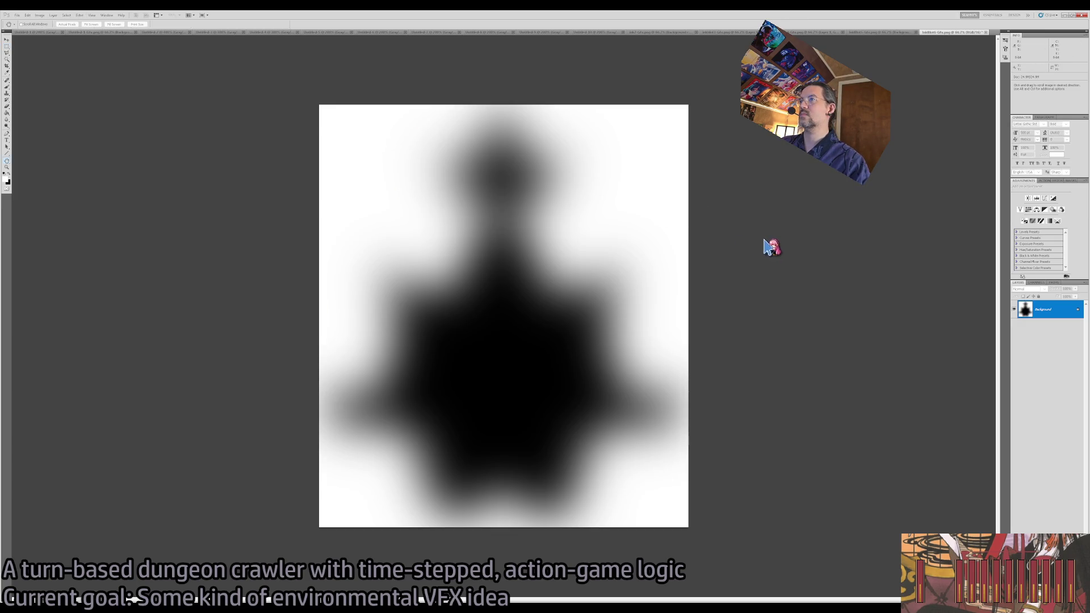
key(ctrl+z)
key(ctrl+z)
key(ctrl+z)
key(ctrl+z)
key(m)
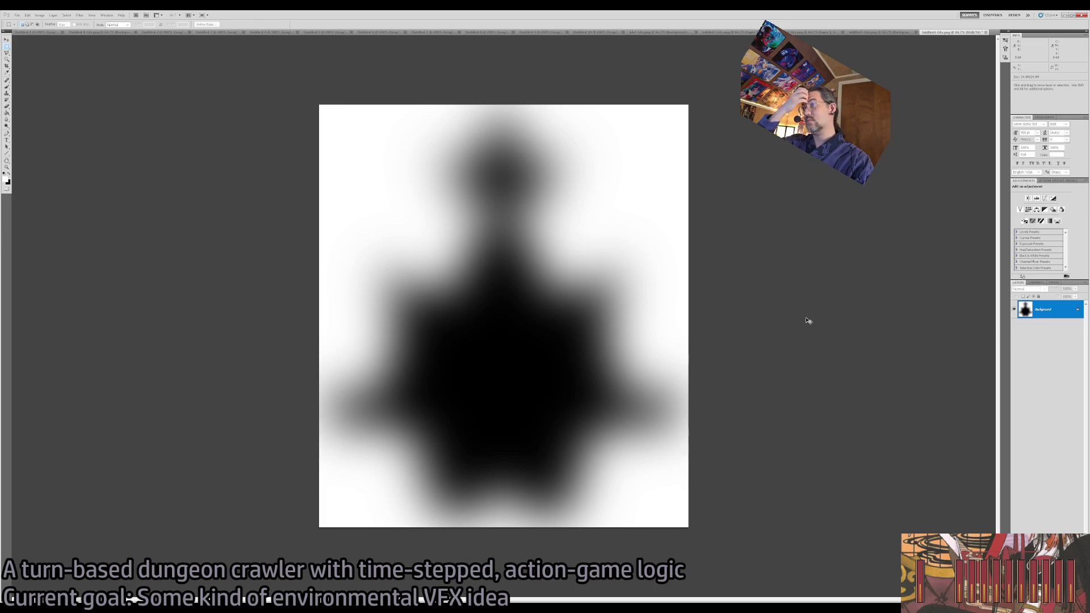
Put the blurred silhouette on a new Layer 1 above the sharp image.
key(ctrl+alt+z)
key(ctrl+alt+z)
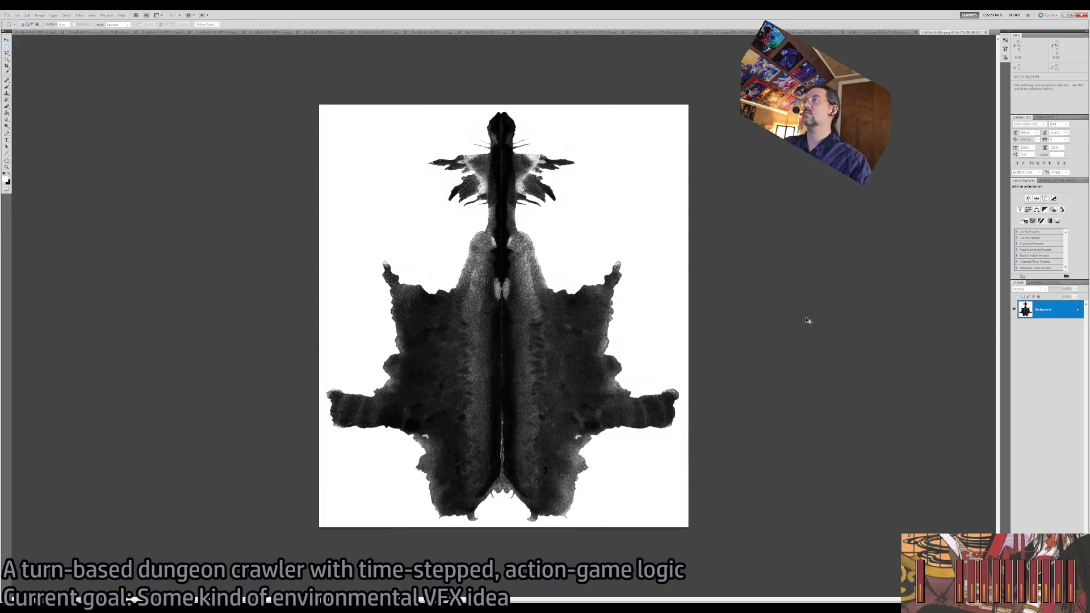
key(ctrl+j)
key(ctrl+f)
Toggle Background and Layer 1 visibility to compare, ending with both shown and Layer 1 selected.
click(1015, 310)
click(1022, 327)
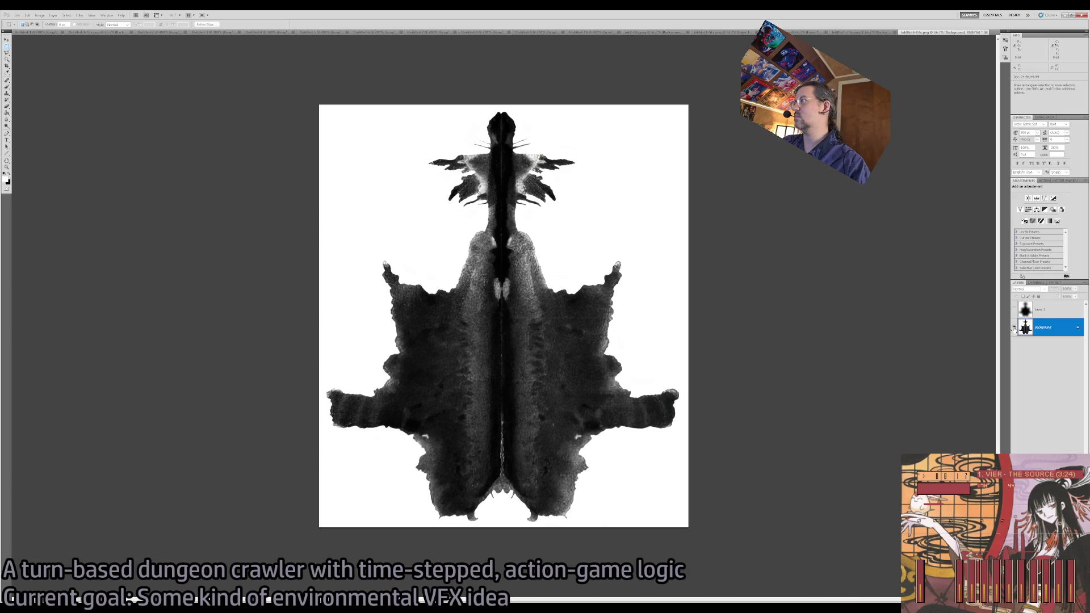
click(1014, 328)
click(1014, 310)
click(1014, 328)
click(1050, 309)
key(v)
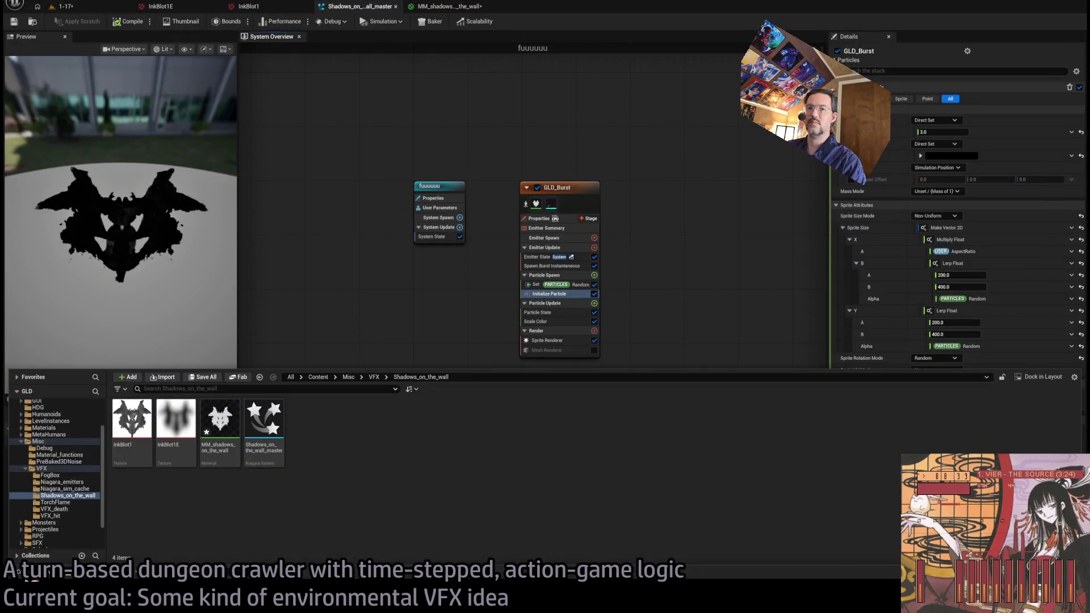
Bring up the Shadows_on_the_wall folder and select the MM_shadows_on_the_wall material.
key(ctrl+space)
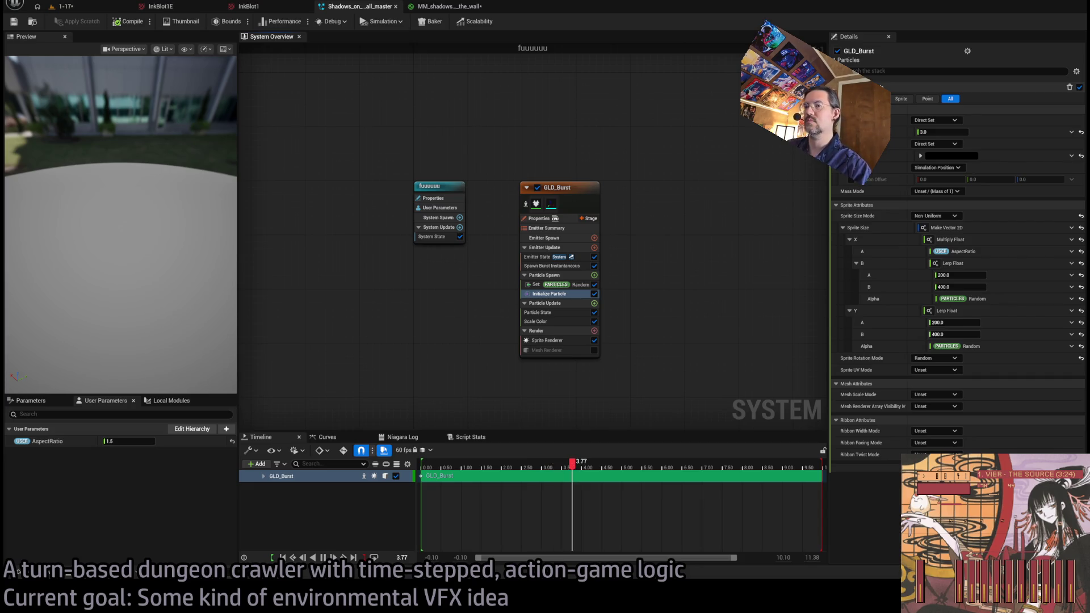
key(ctrl+space)
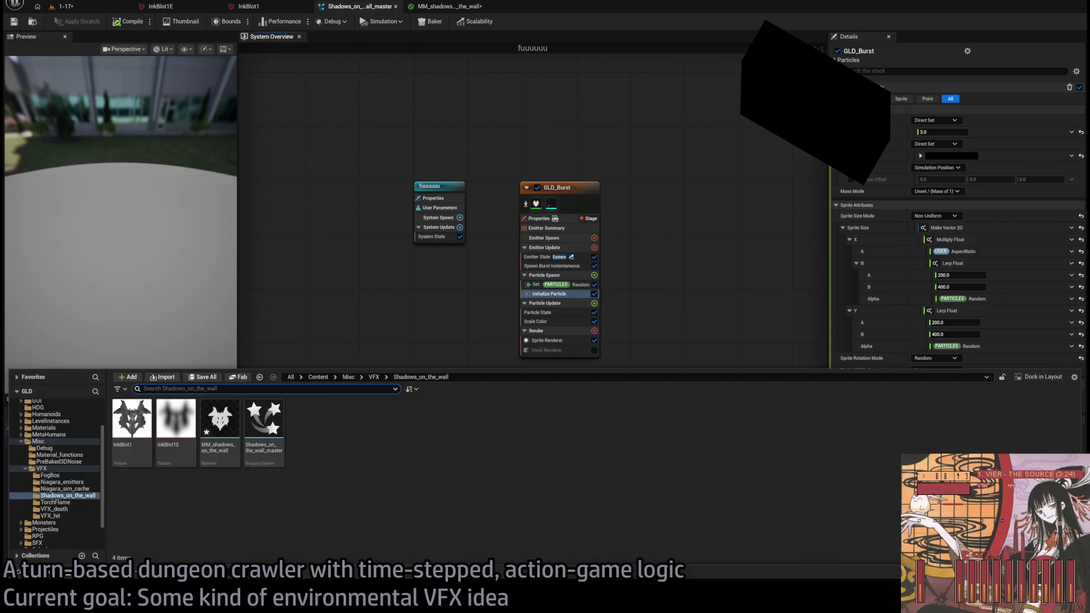
click(227, 436)
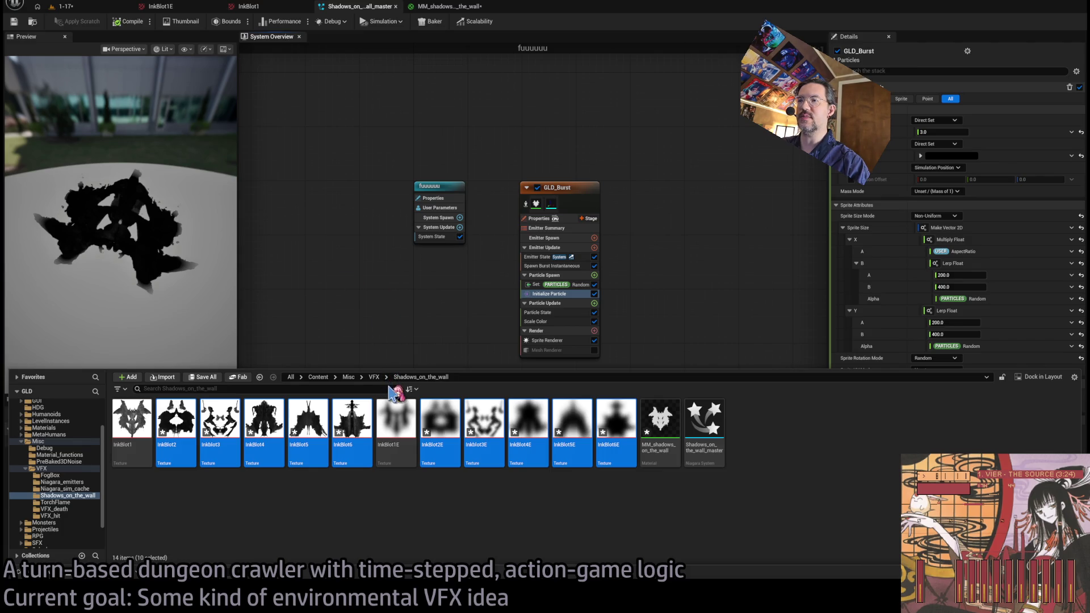
Open a property matrix for the ten inkblot textures and set compression to Alpha (no sRGB, BC4).
double_click(540, 414)
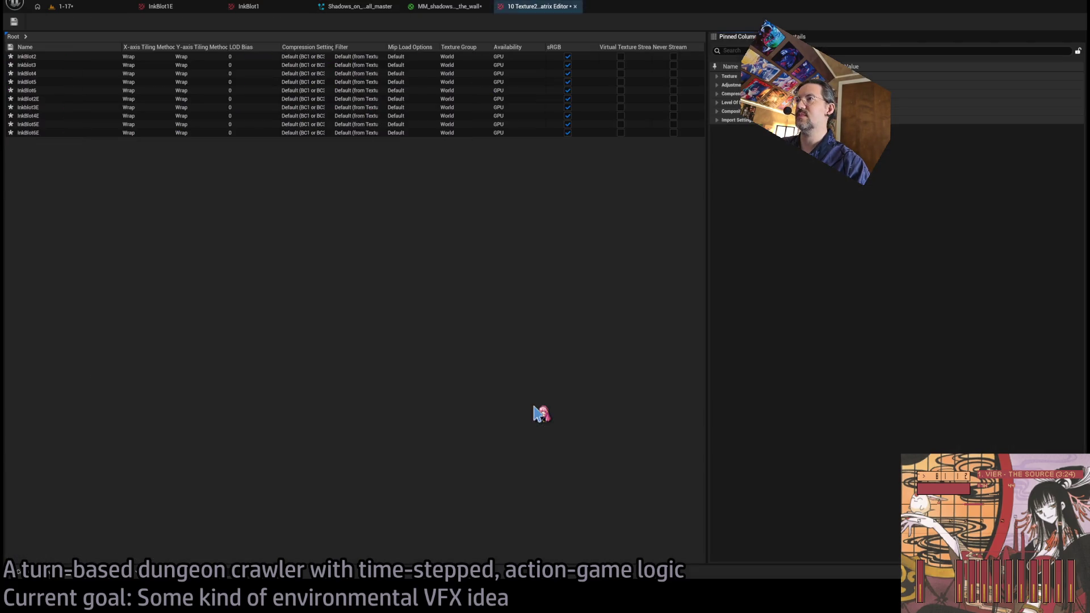
click(720, 76)
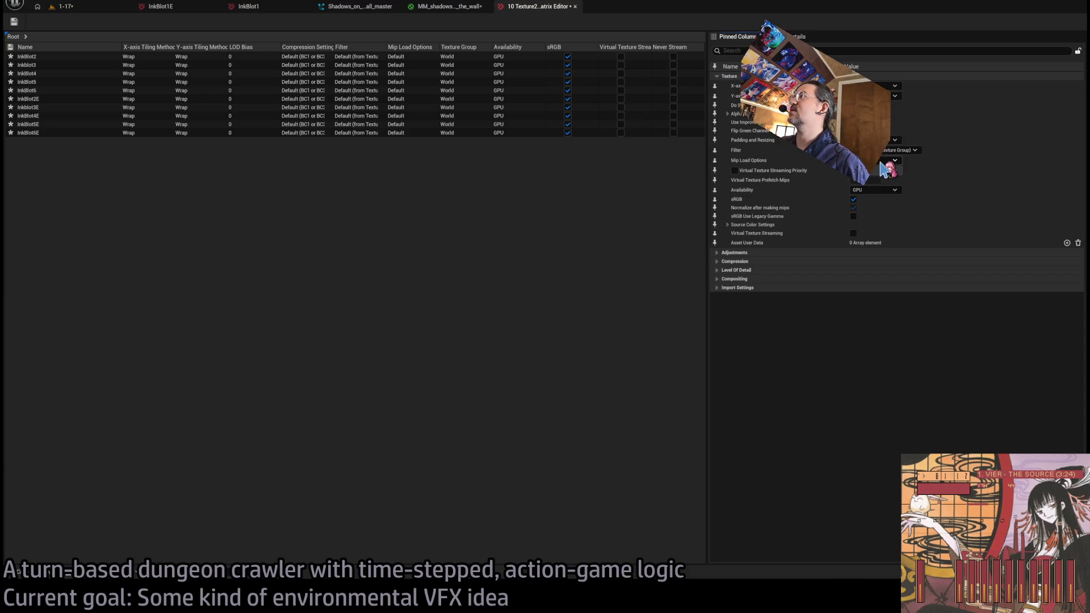
click(718, 261)
click(717, 262)
click(719, 262)
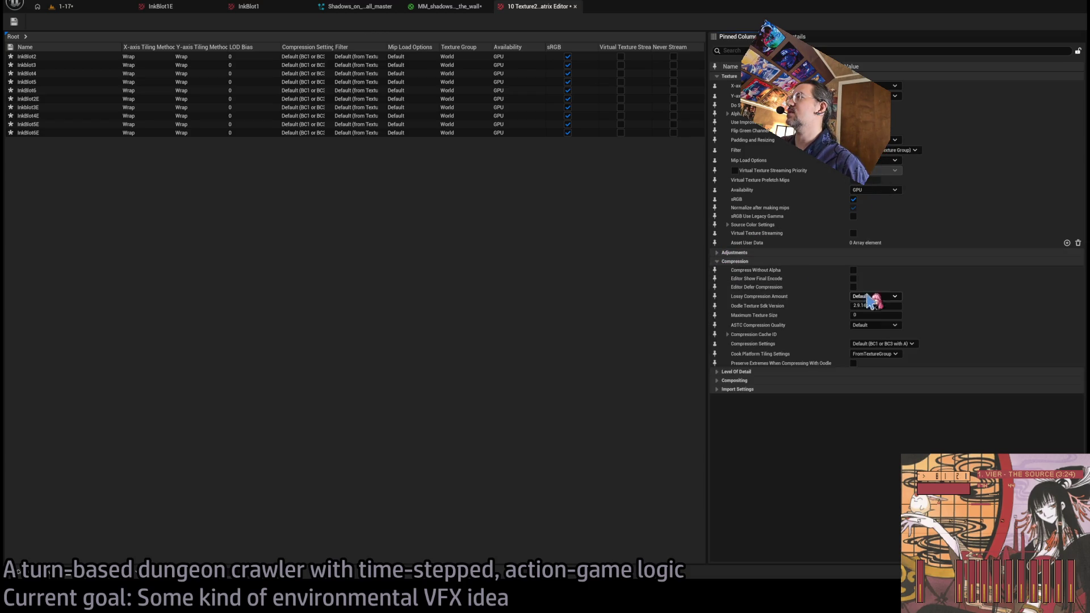
click(914, 423)
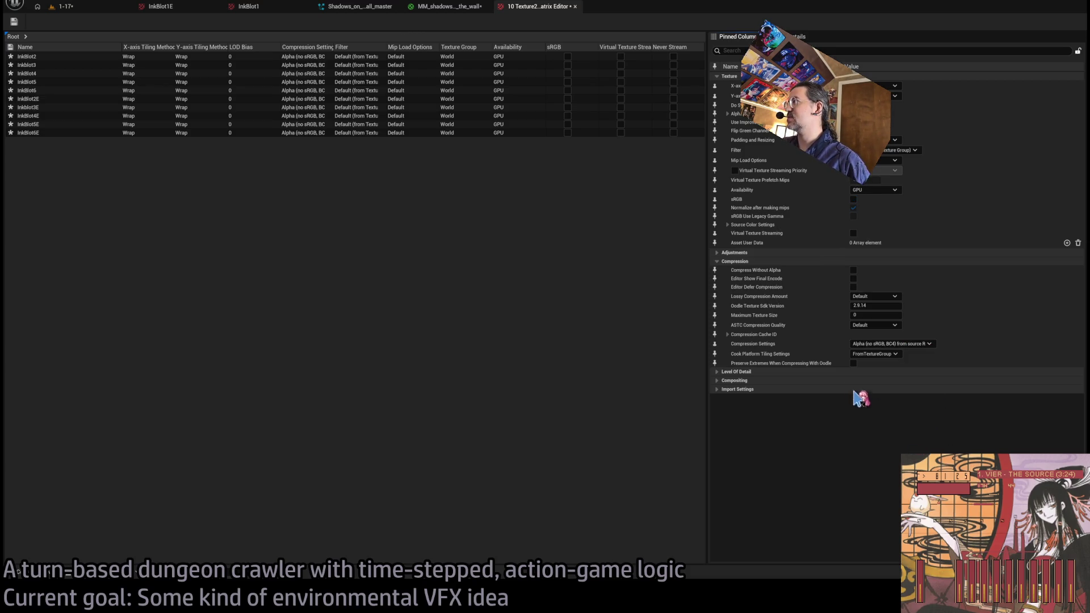
Review the adjustment, level-of-detail and compression groups, then close the bulk property editor.
click(737, 254)
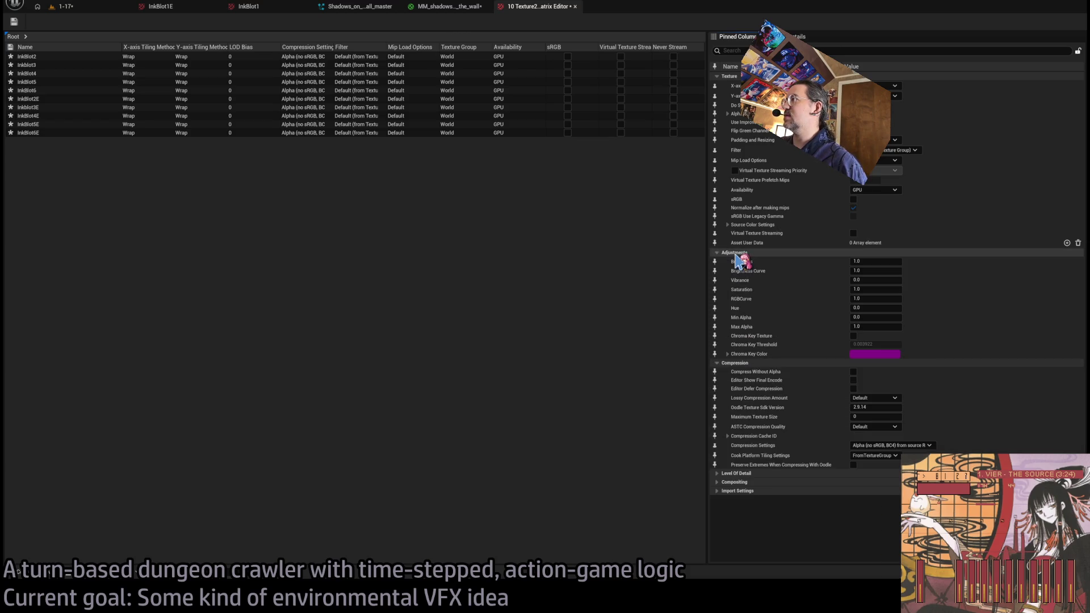
click(736, 254)
click(736, 254)
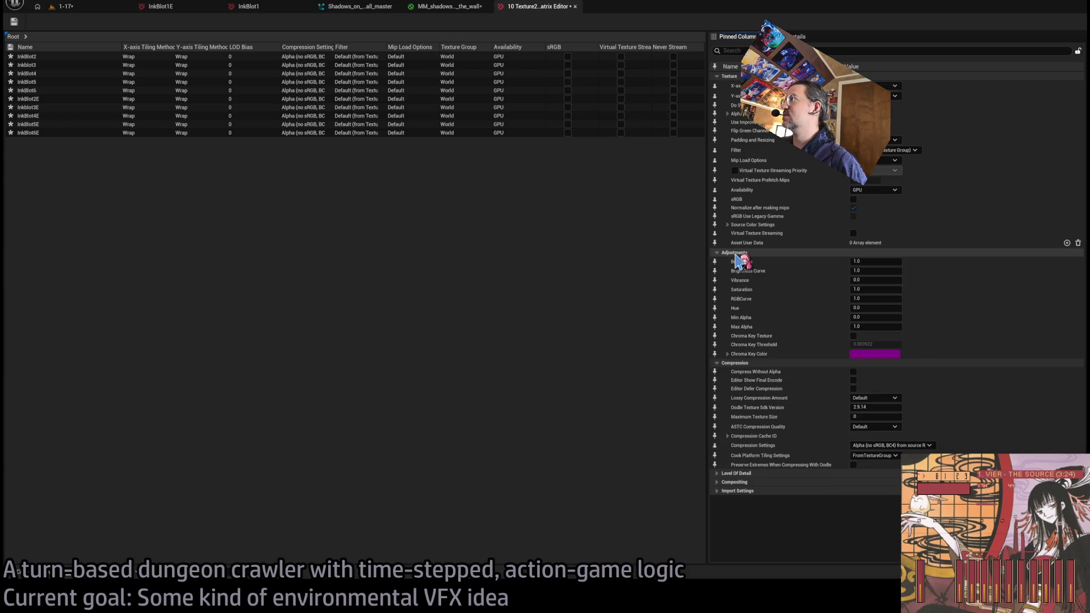
click(737, 254)
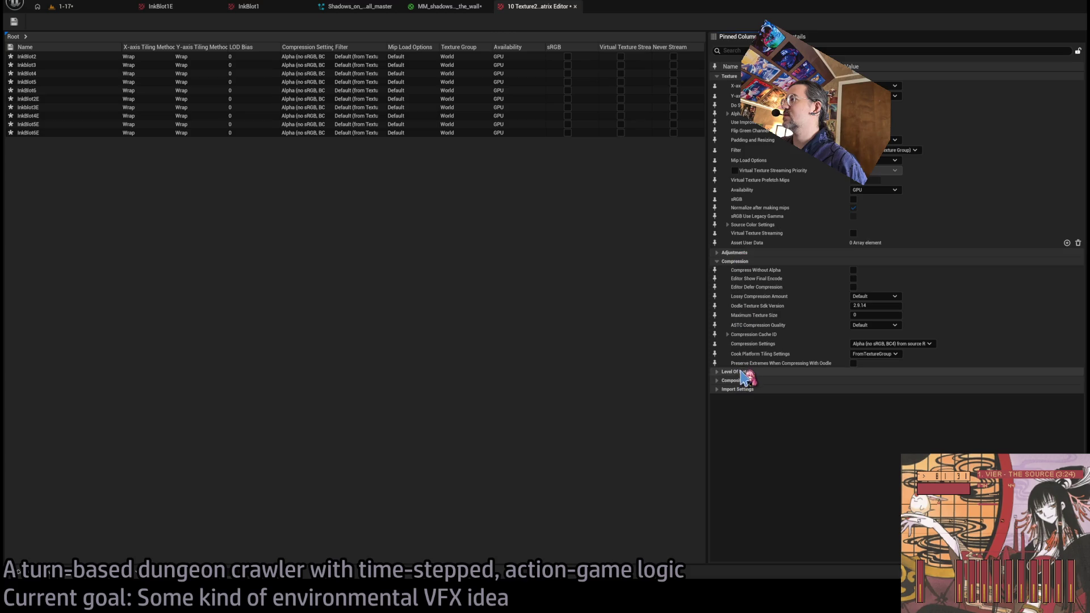
click(738, 390)
click(736, 381)
click(736, 372)
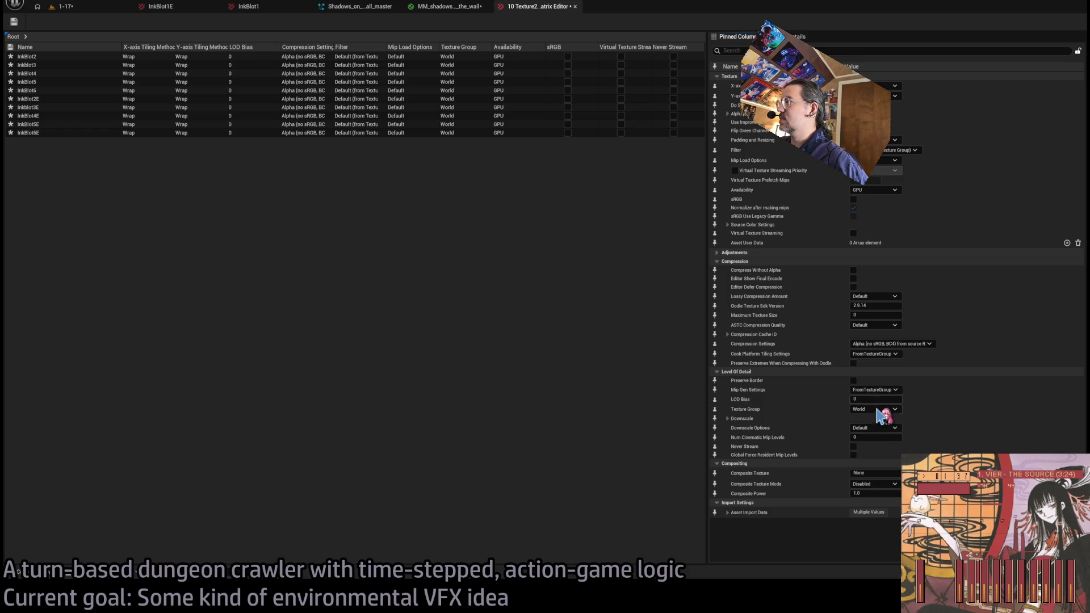
click(727, 335)
click(727, 334)
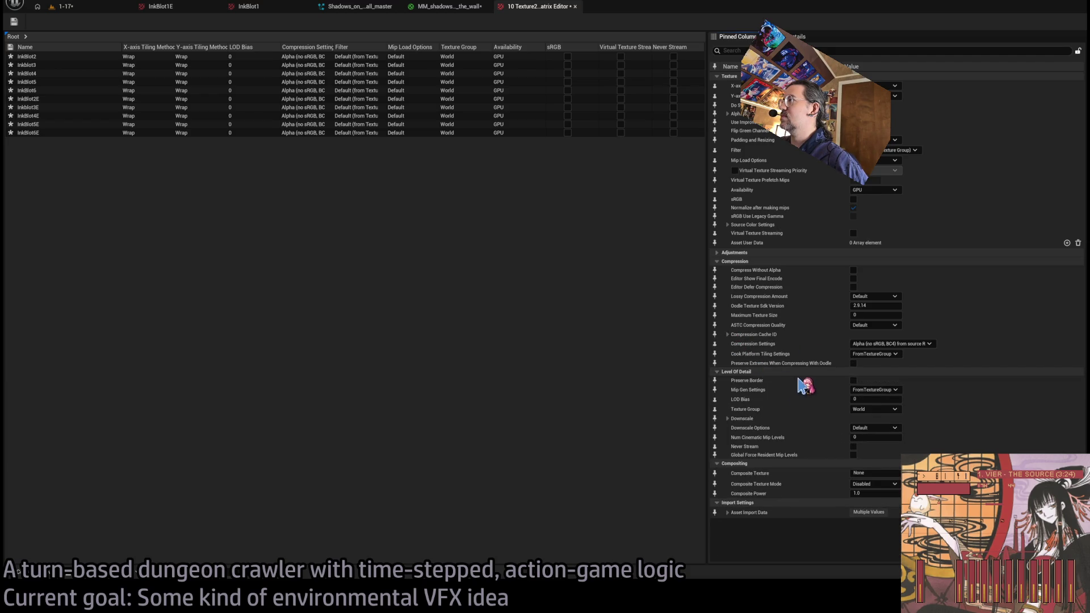
click(721, 253)
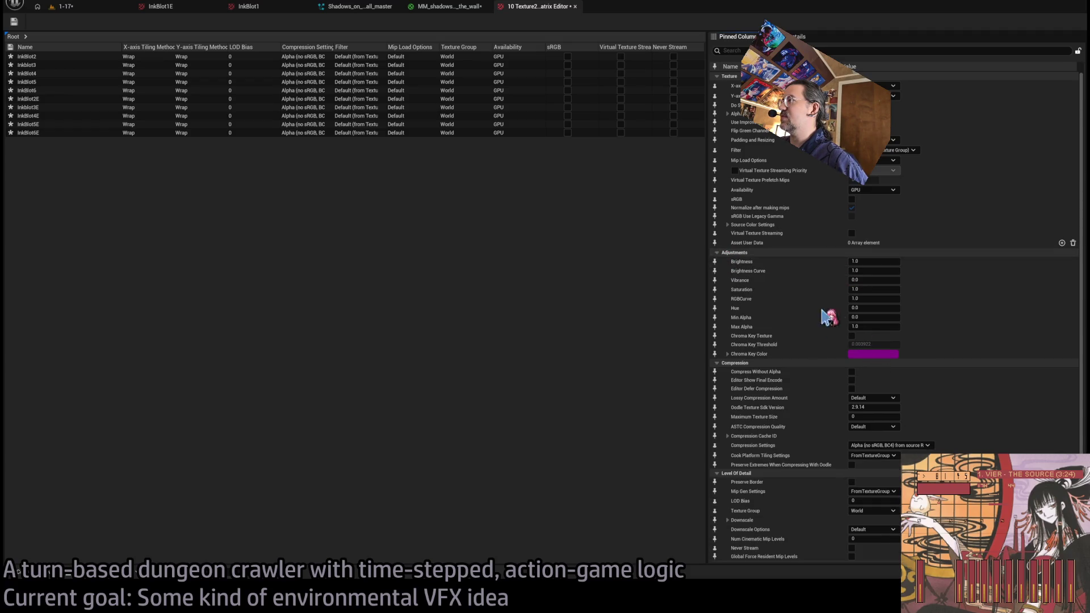
click(721, 253)
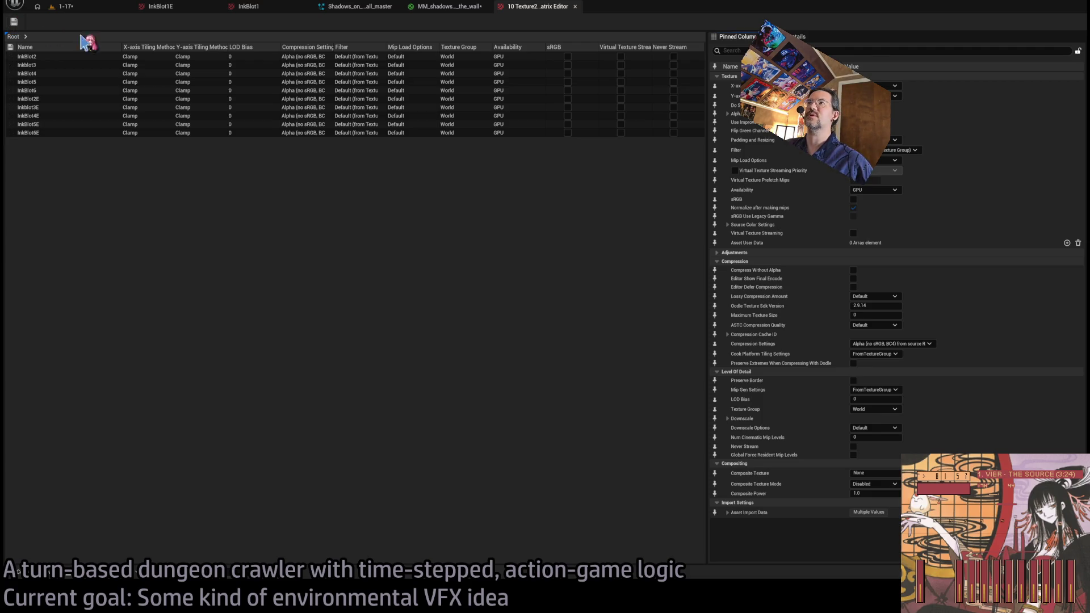
middle_click(513, 8)
click(43, 578)
click(352, 427)
double_click(352, 427)
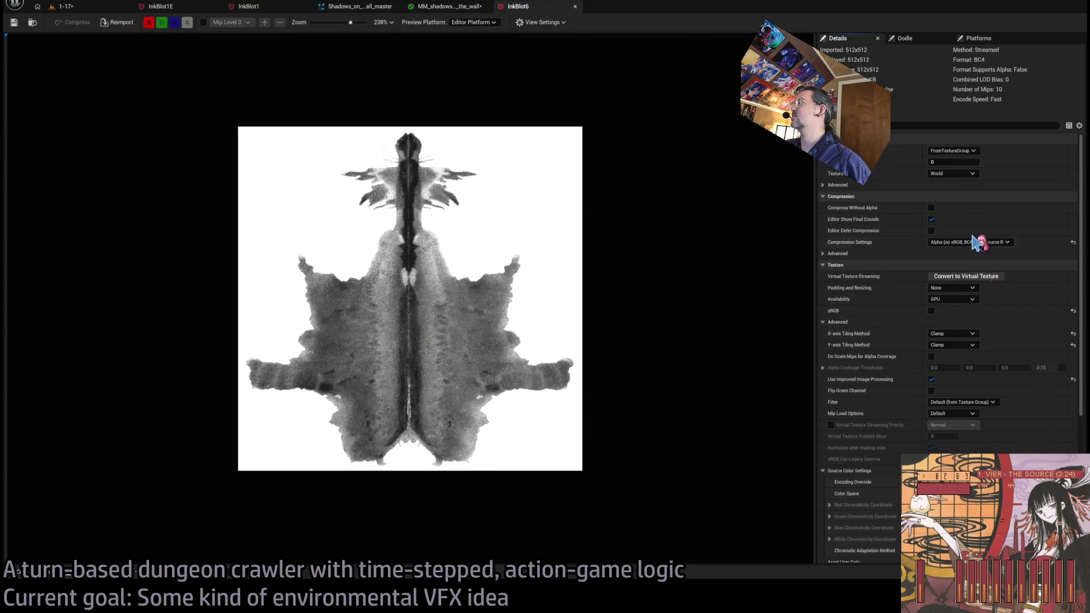
scroll(982, 397, down, 5)
scroll(984, 420, up, 5)
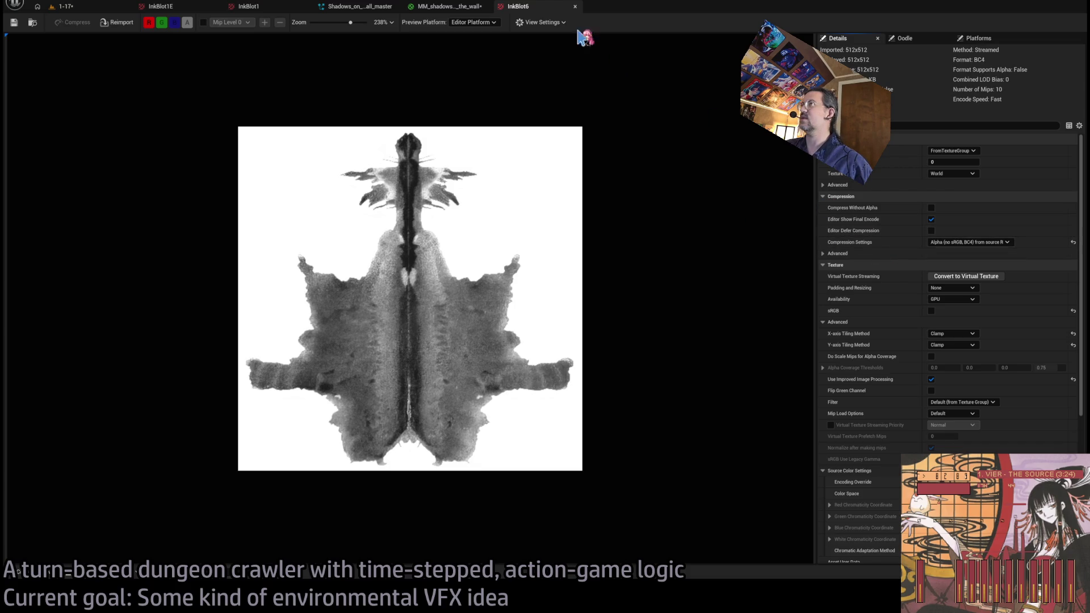
click(575, 6)
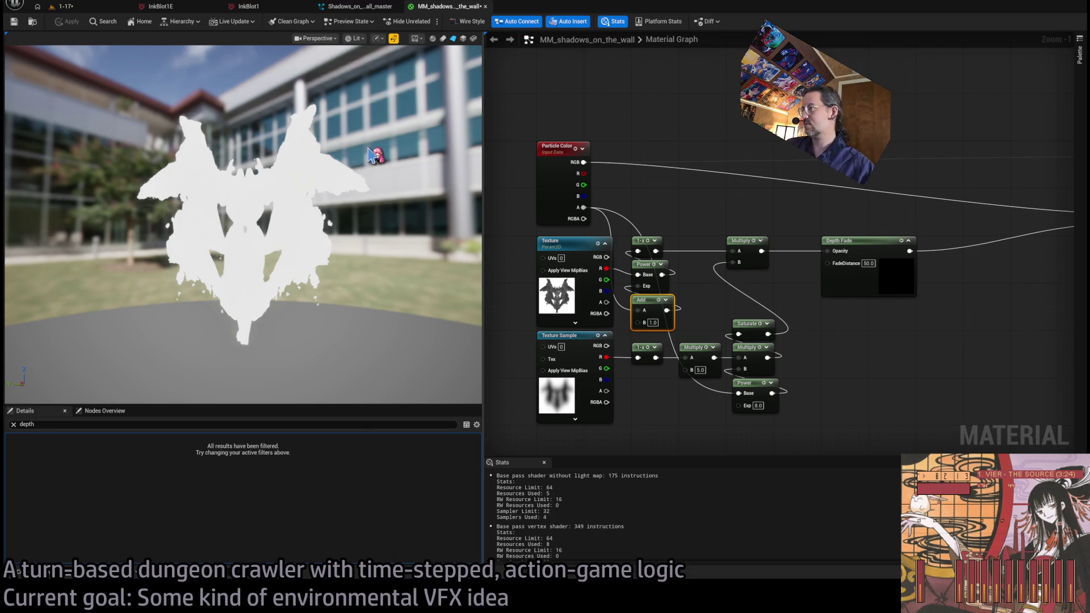
Rename the inkblot texture parameter node to Blot.
click(562, 252)
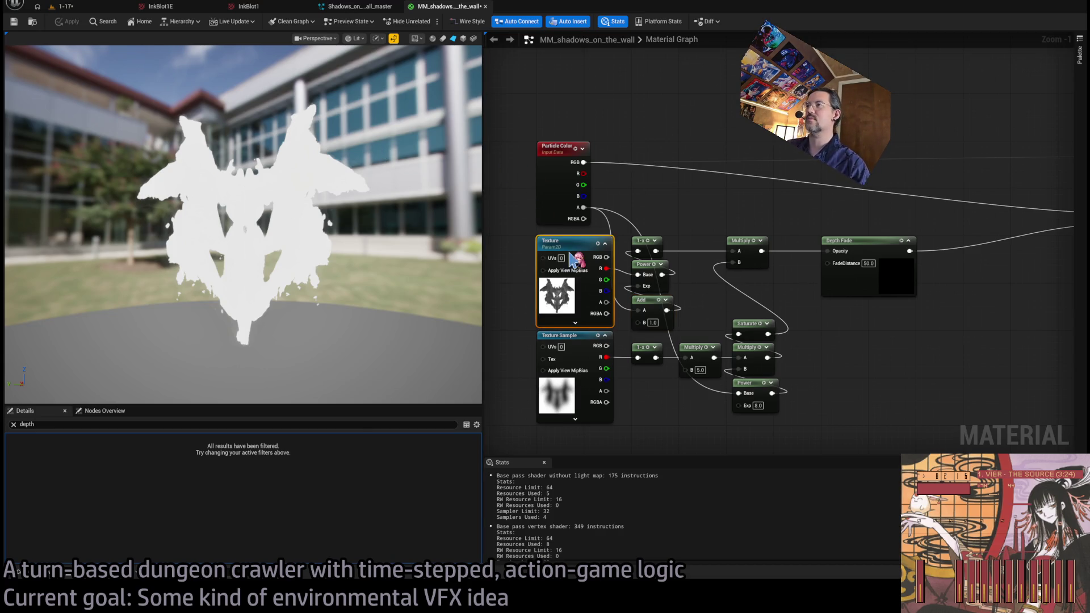
click(529, 289)
click(548, 239)
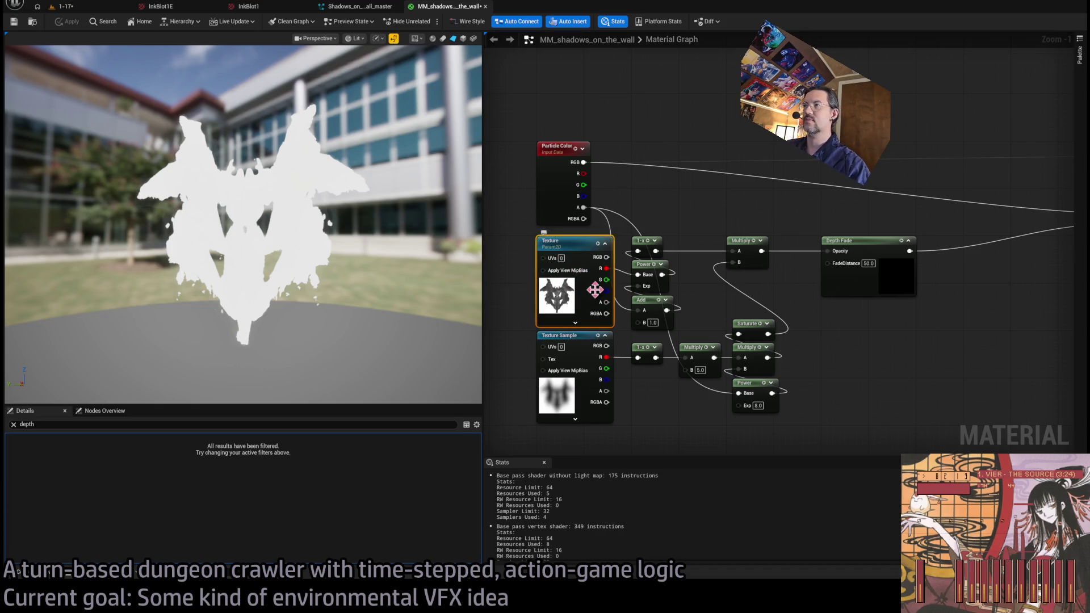
key(F2)
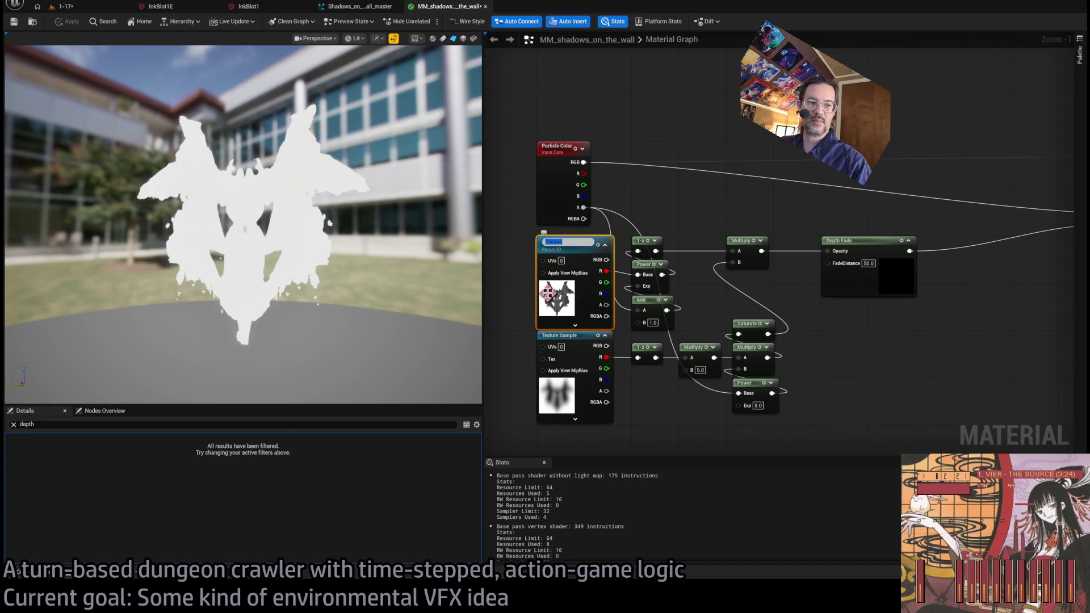
text(Blot)
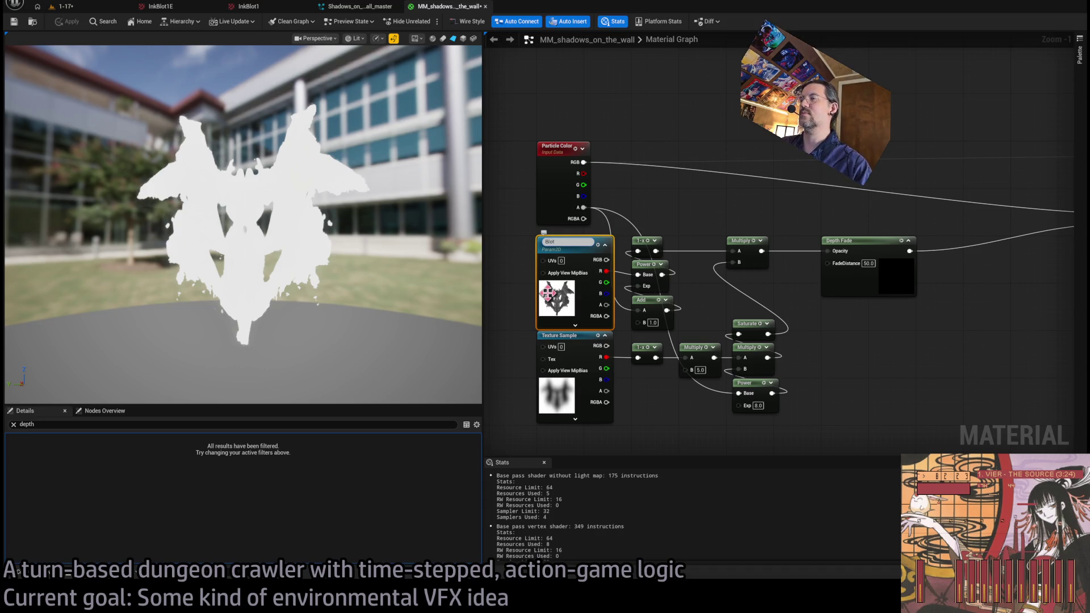
key(Return)
Convert the second texture sample into a parameter named Erosion, then return to the Niagara system.
click(565, 336)
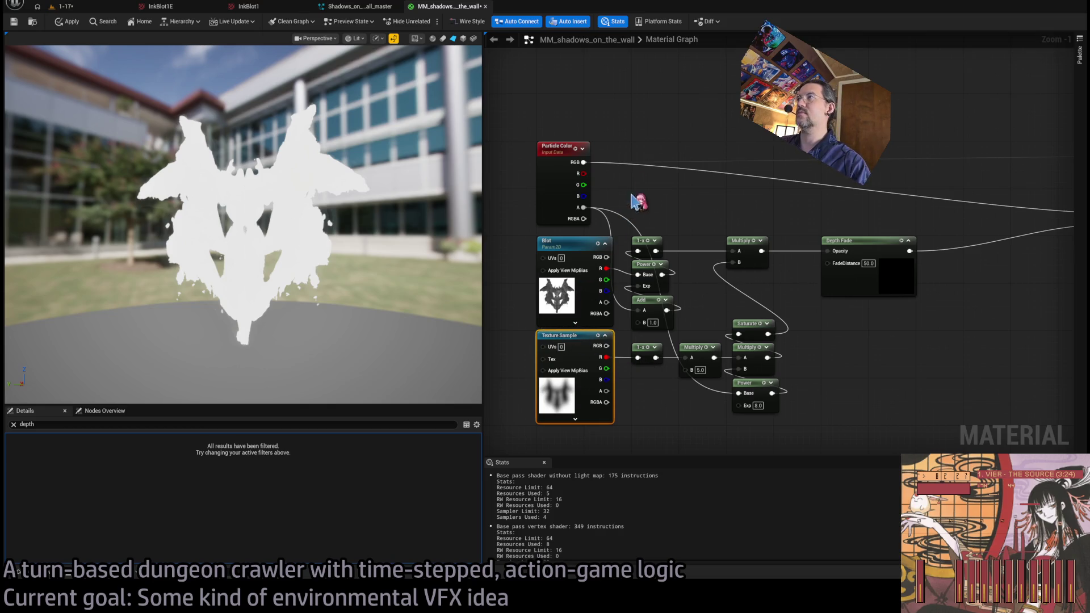
key(ctrl+shift+p)
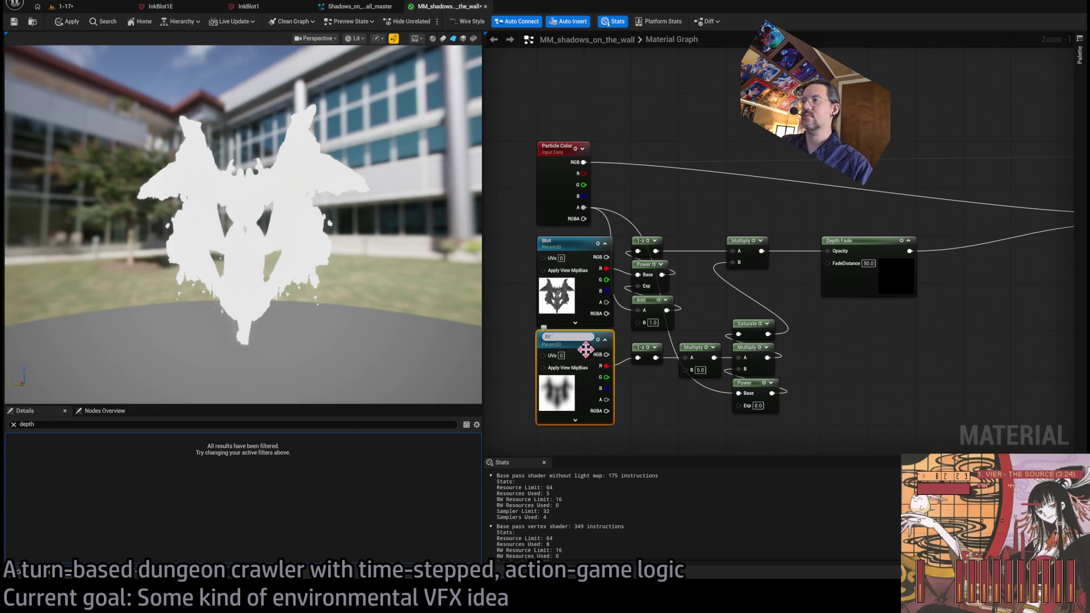
click(737, 212)
scroll(715, 228, down, 1)
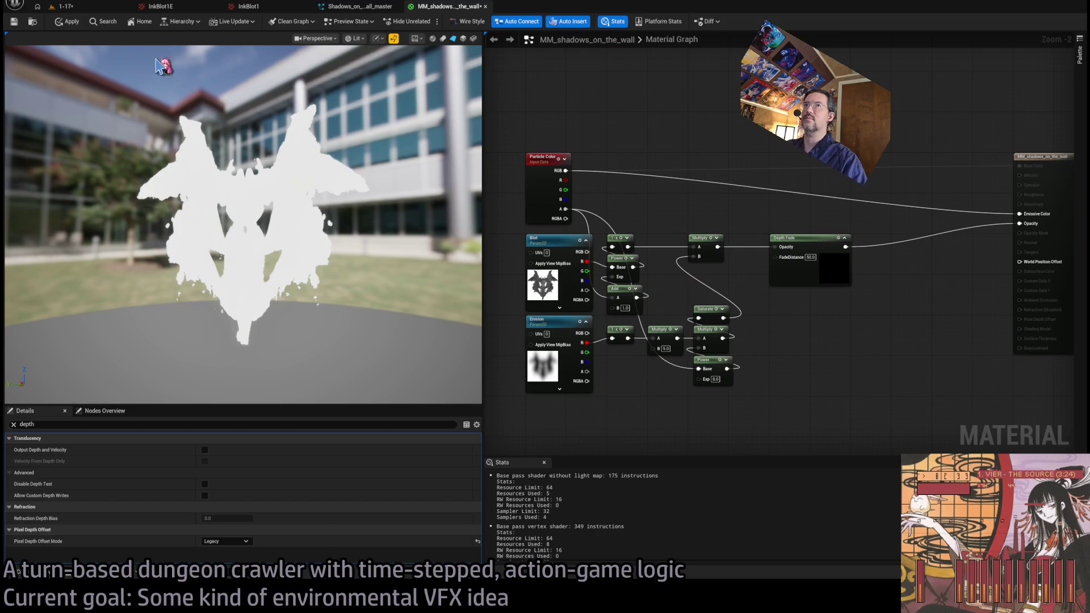
drag(692, 227, 667, 228)
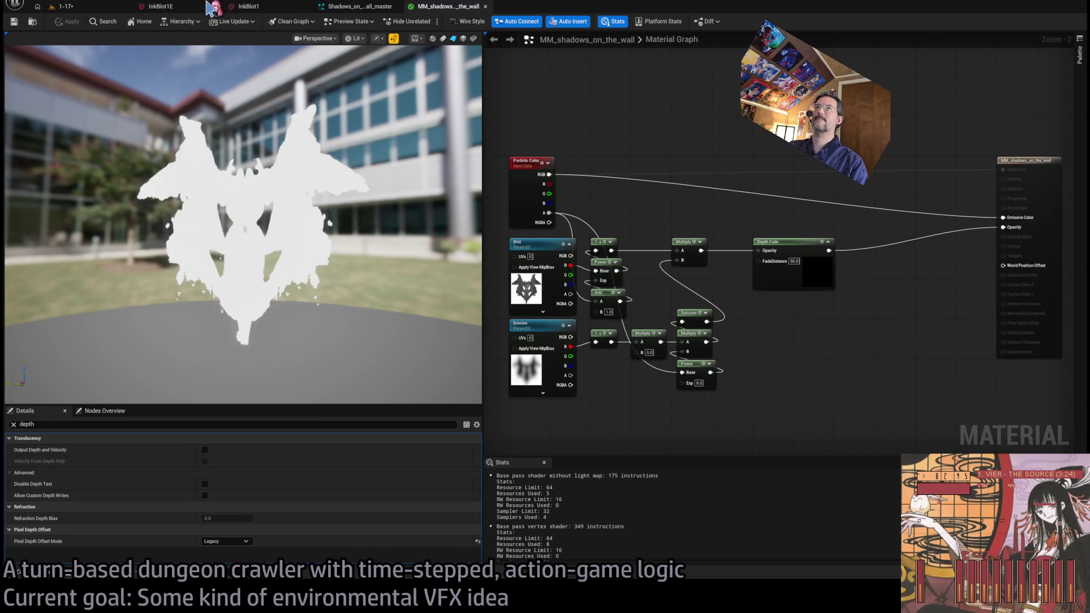
click(360, 6)
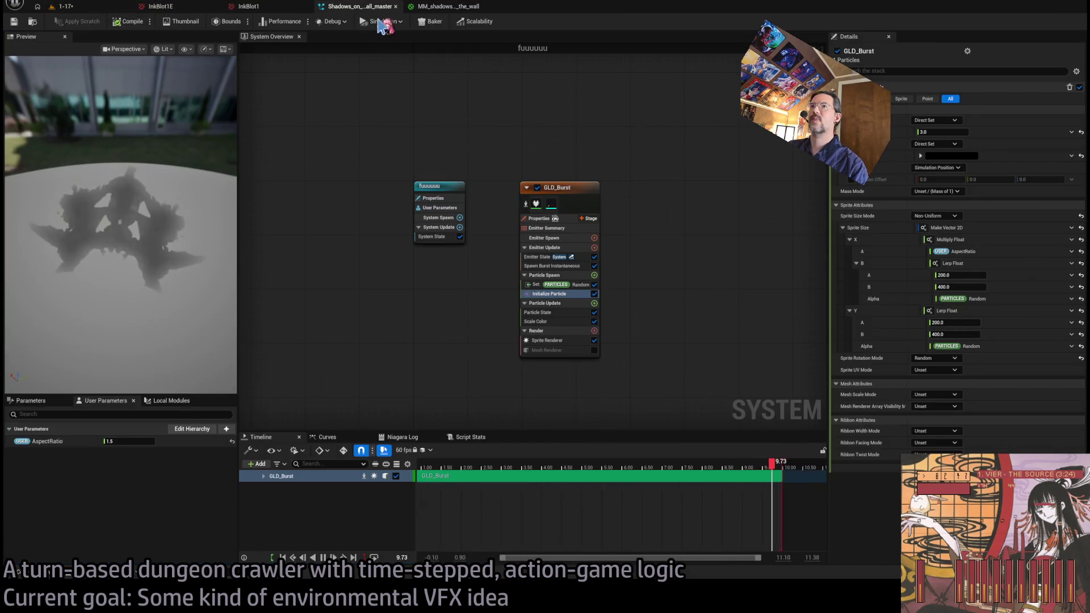
Select GLD_Burst's sprite renderer and inspect its material, Scalability, Sub UV, Cutout and parameter binding settings.
click(588, 216)
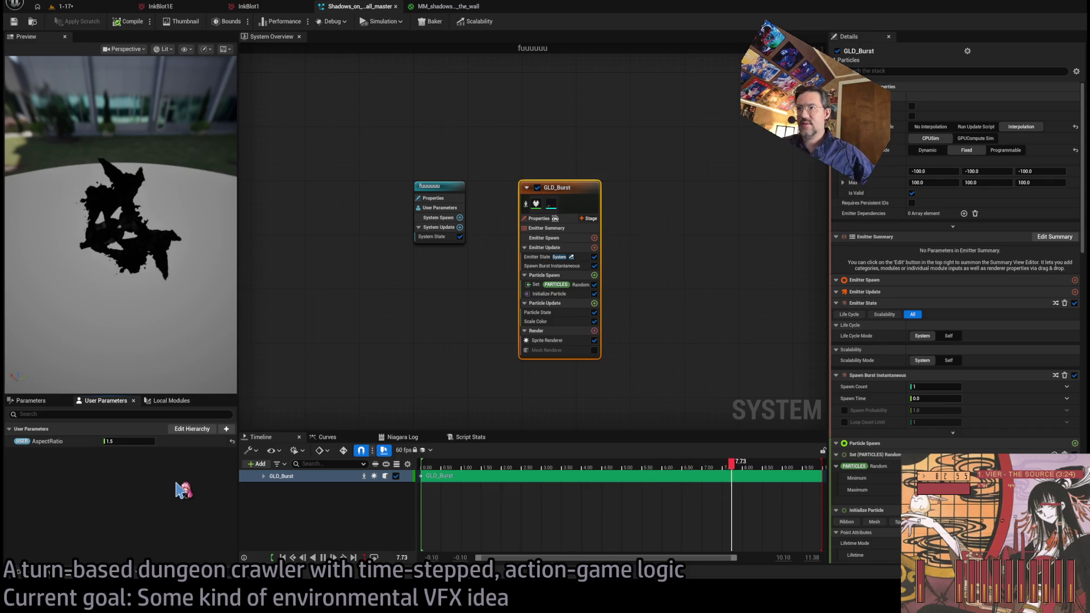
click(570, 340)
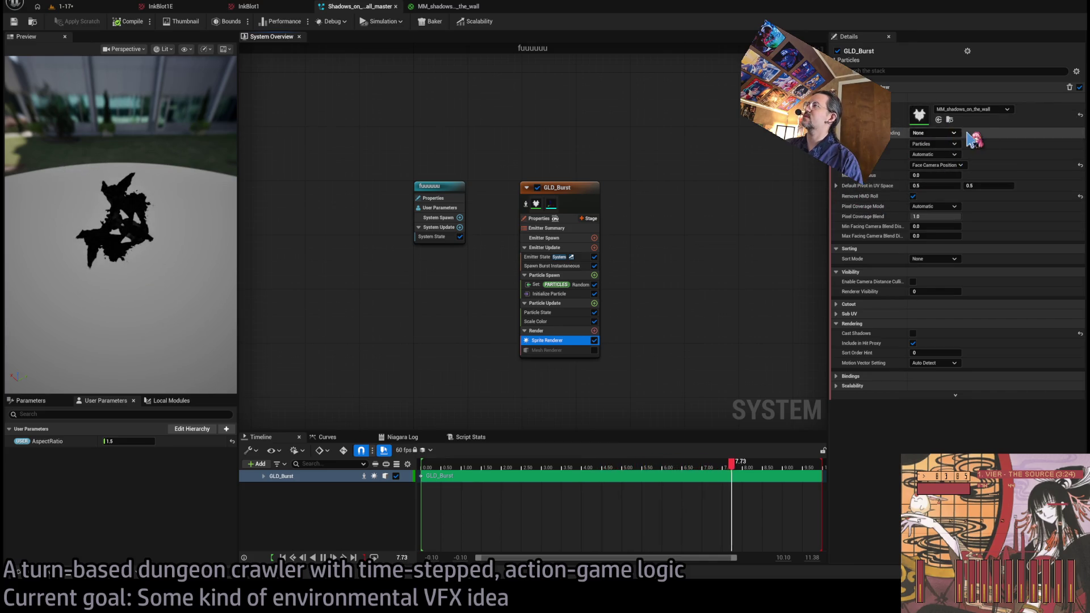
click(1059, 124)
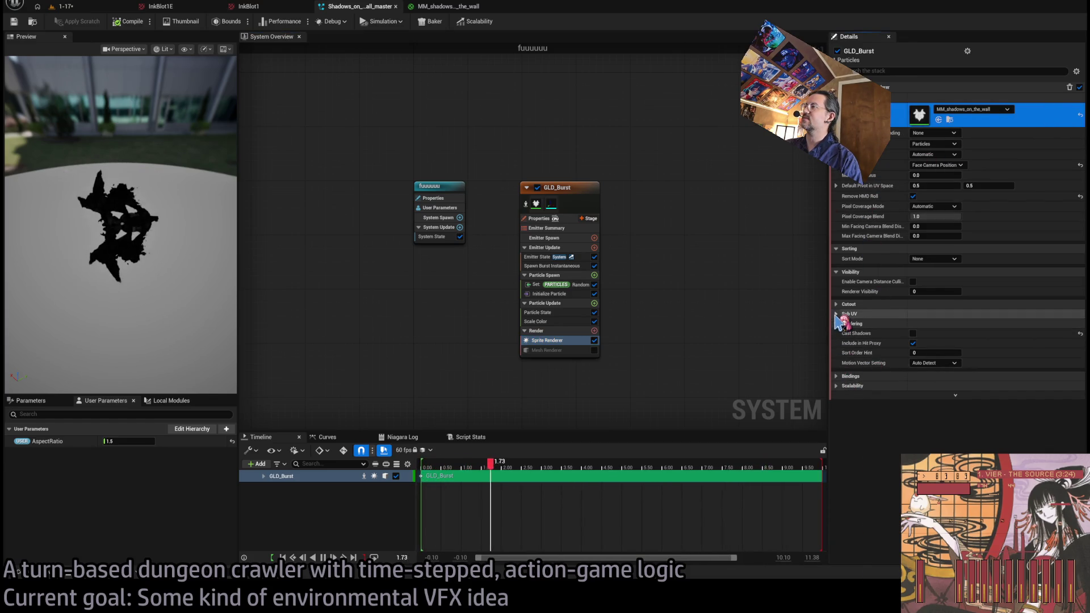
click(838, 385)
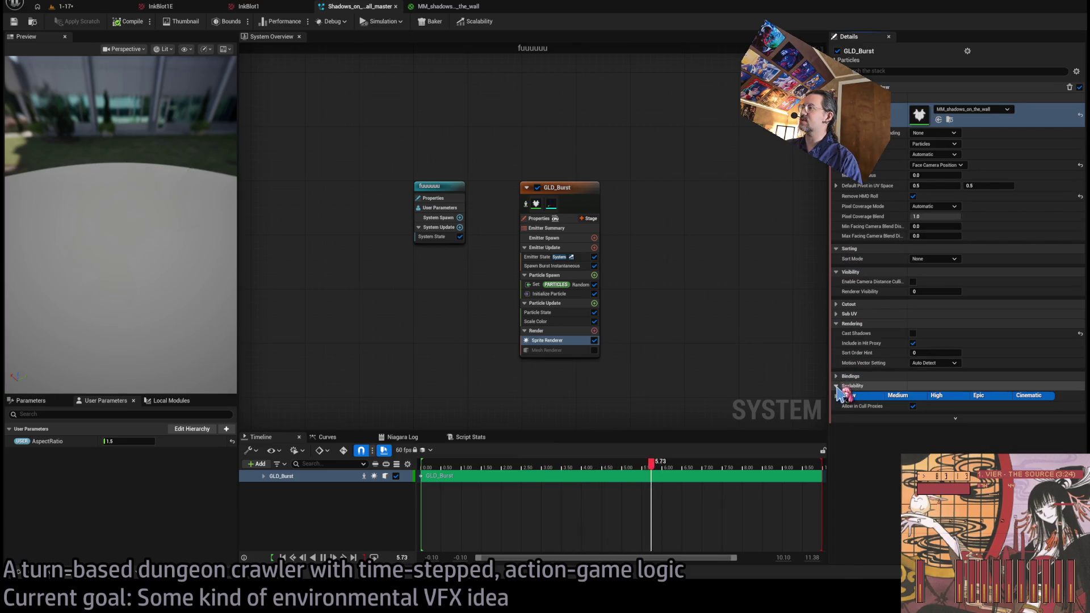
click(840, 385)
click(838, 314)
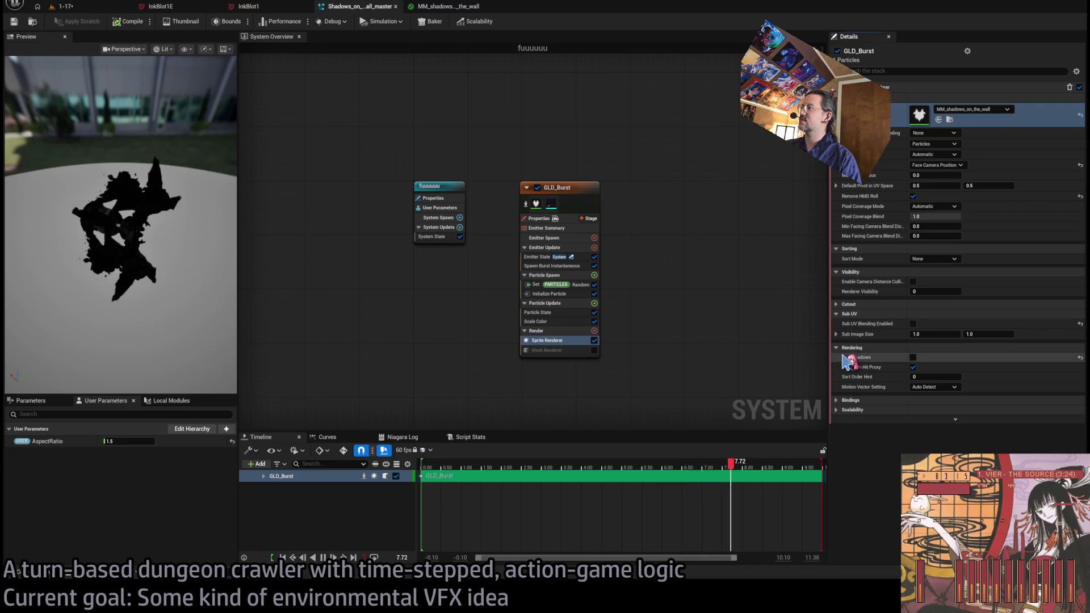
click(837, 313)
click(837, 305)
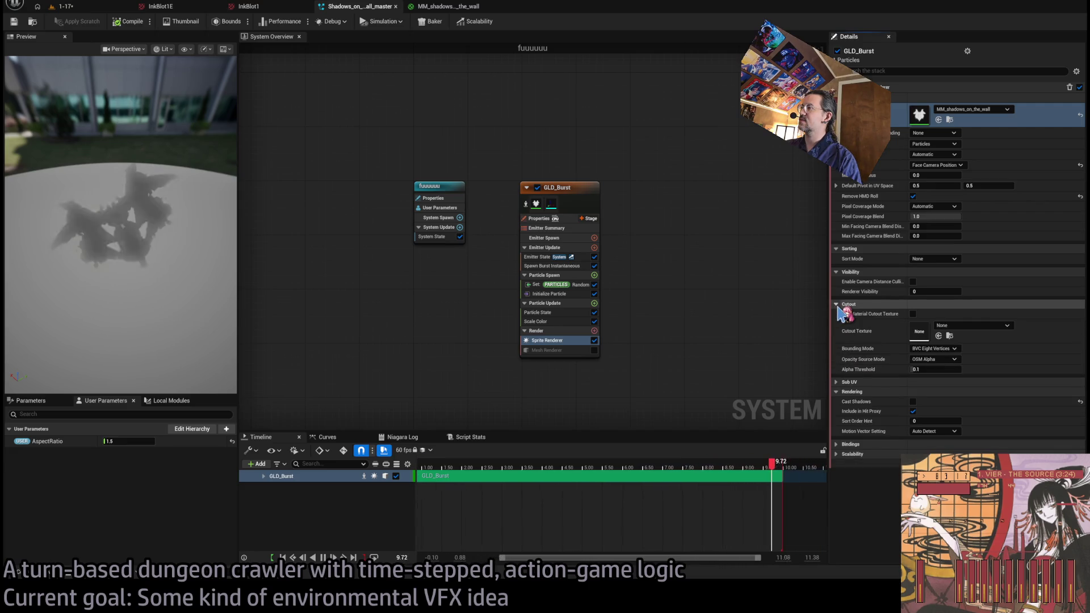
click(837, 306)
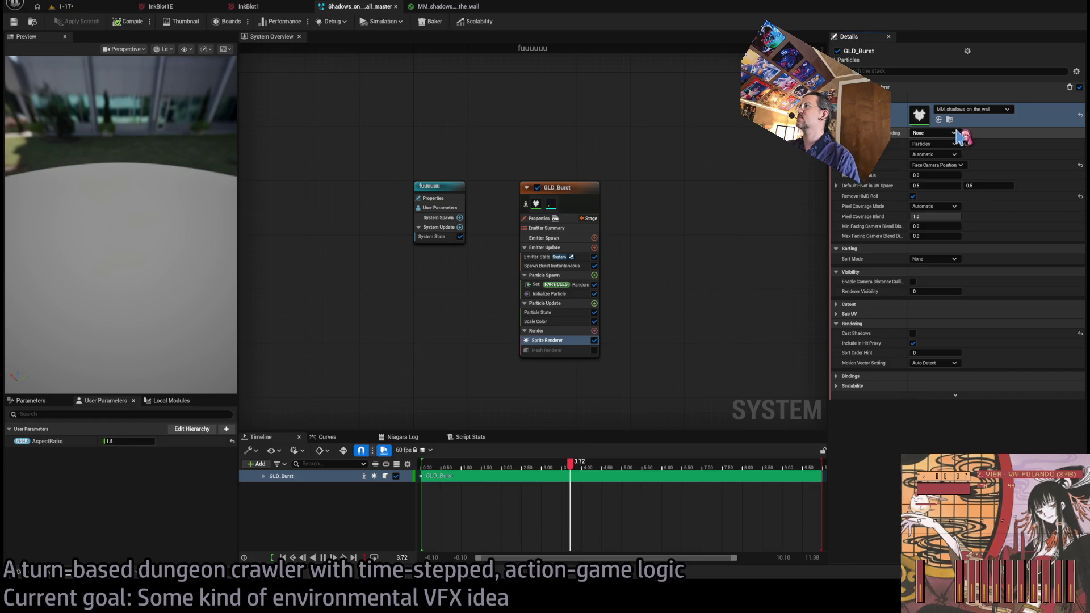
click(991, 135)
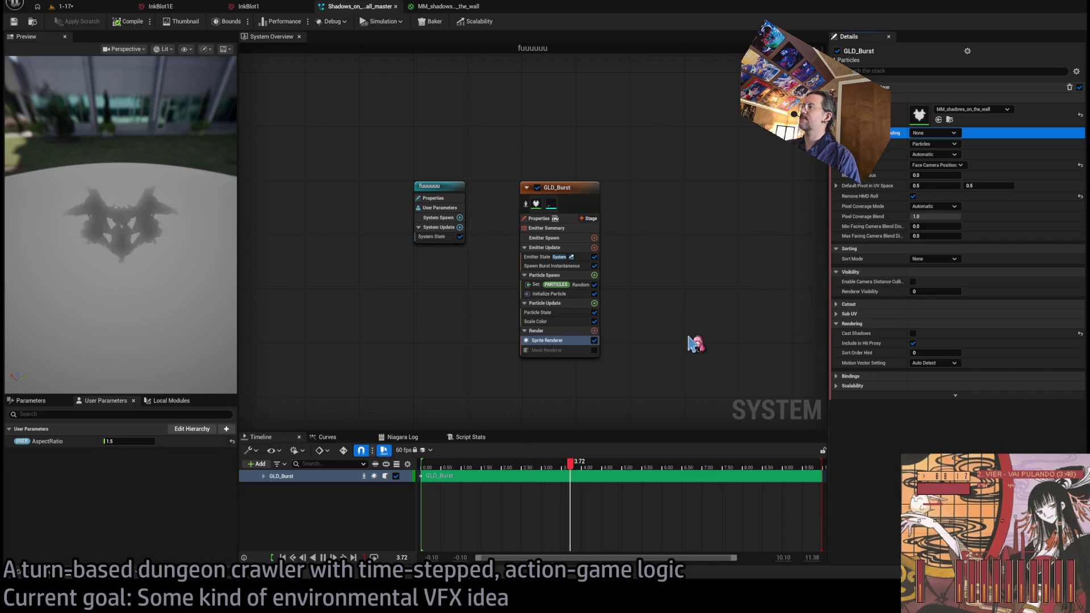
Delete the unused mesh renderer from GLD_Burst and reselect the sprite renderer.
click(562, 350)
key(Delete)
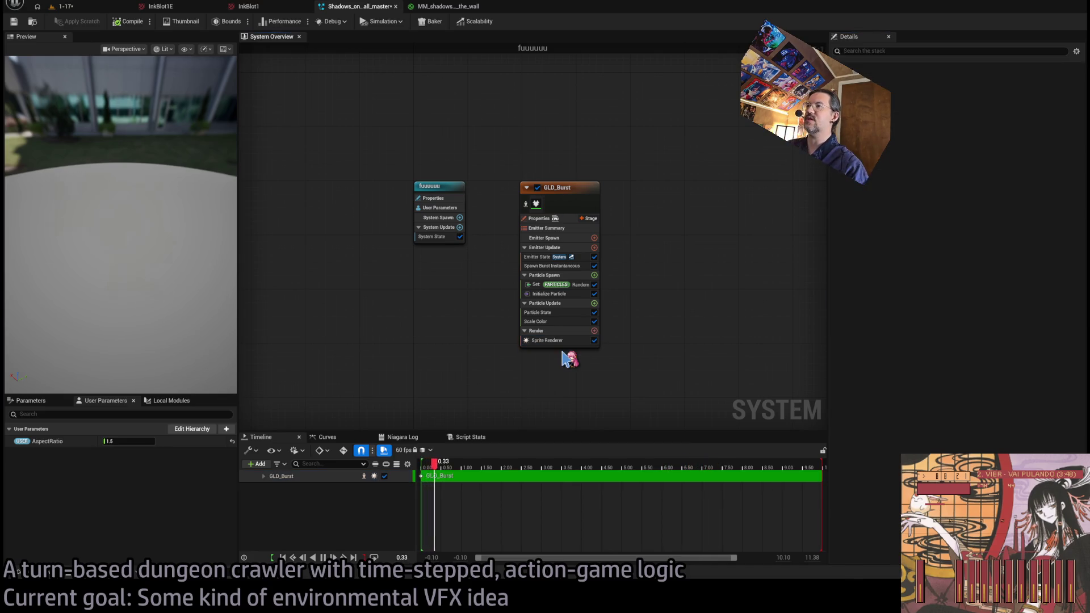
click(565, 340)
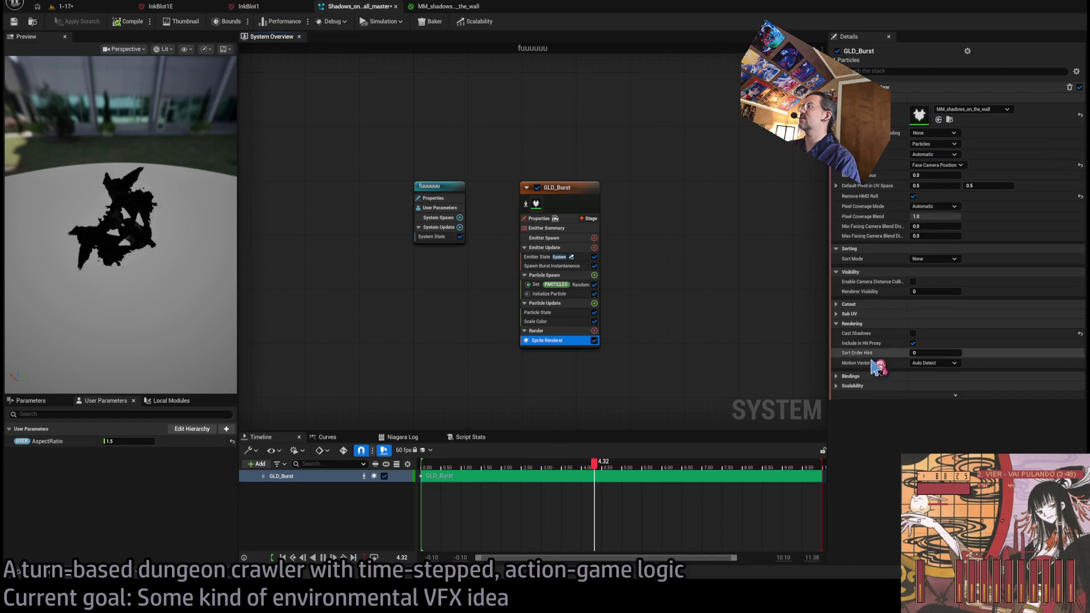
Review the sprite renderer's material parameter bindings, then bring up the Shadows_on_the_wall folder.
click(840, 377)
click(837, 377)
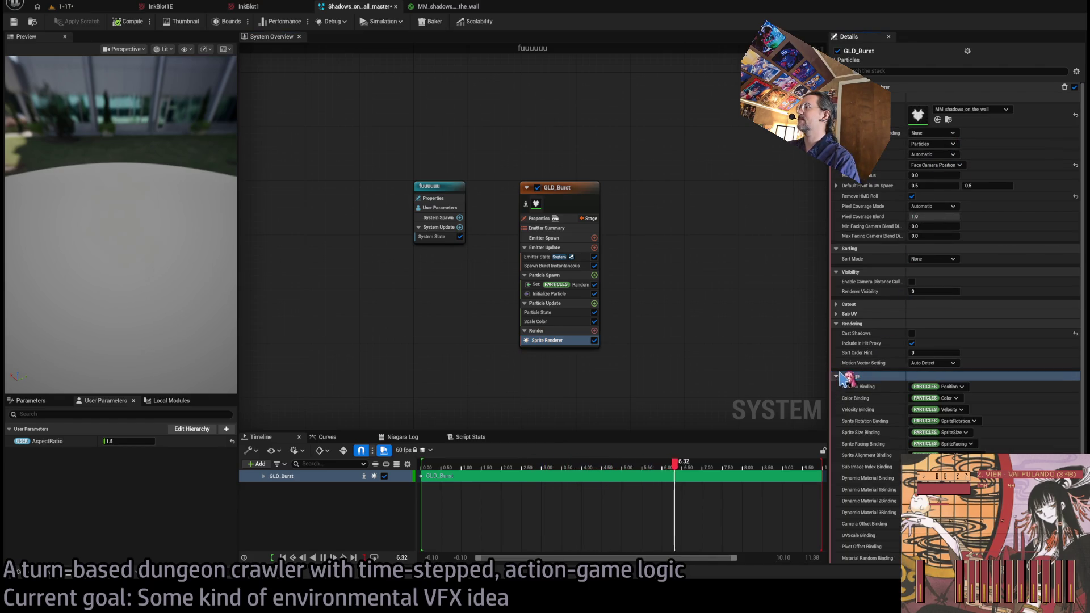
scroll(845, 363, down, 3)
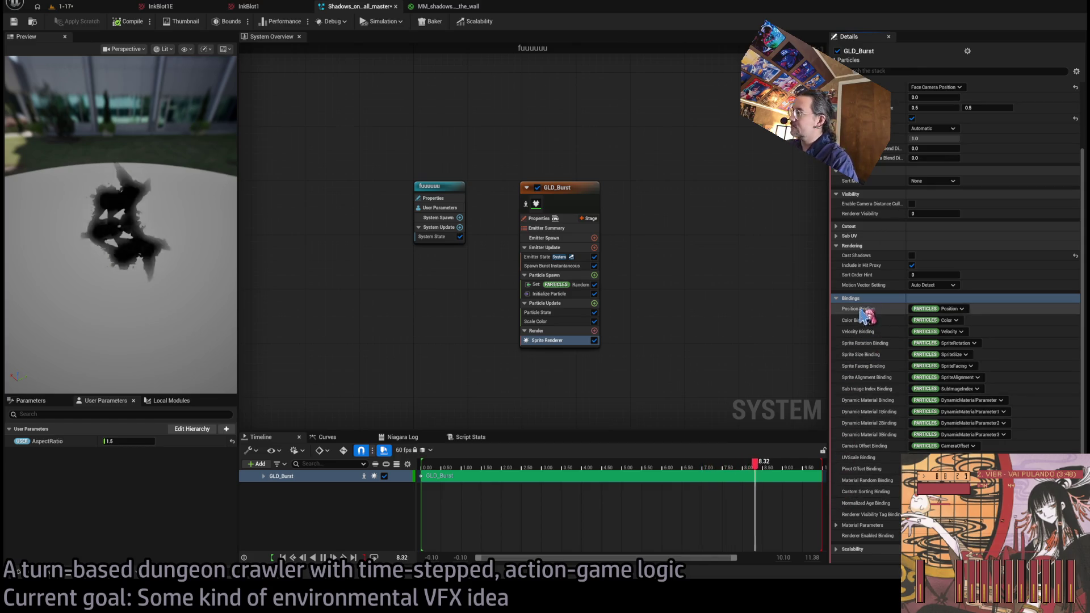
click(846, 526)
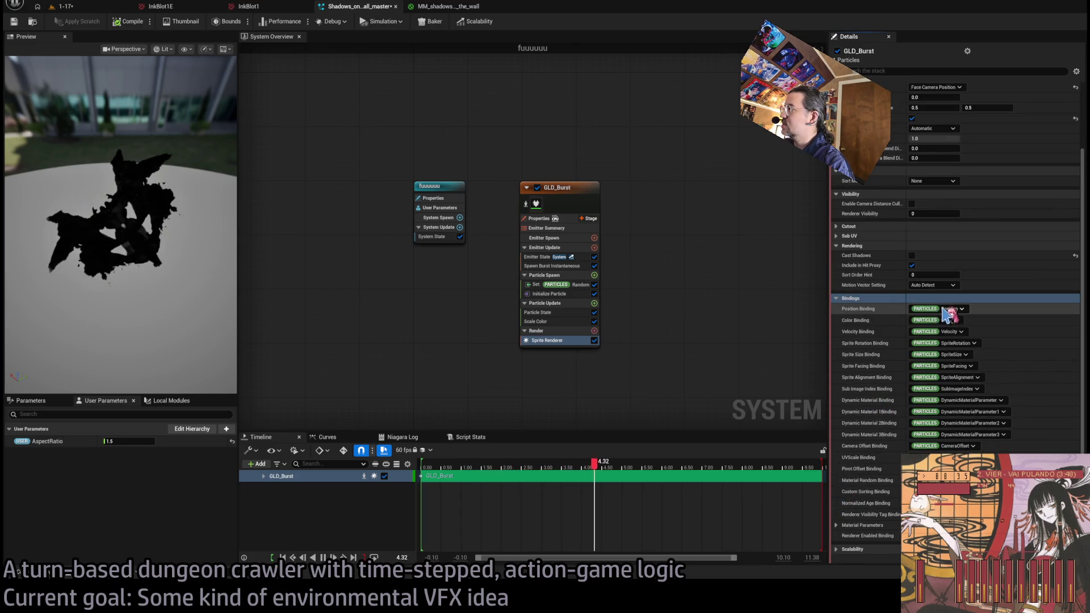
click(837, 299)
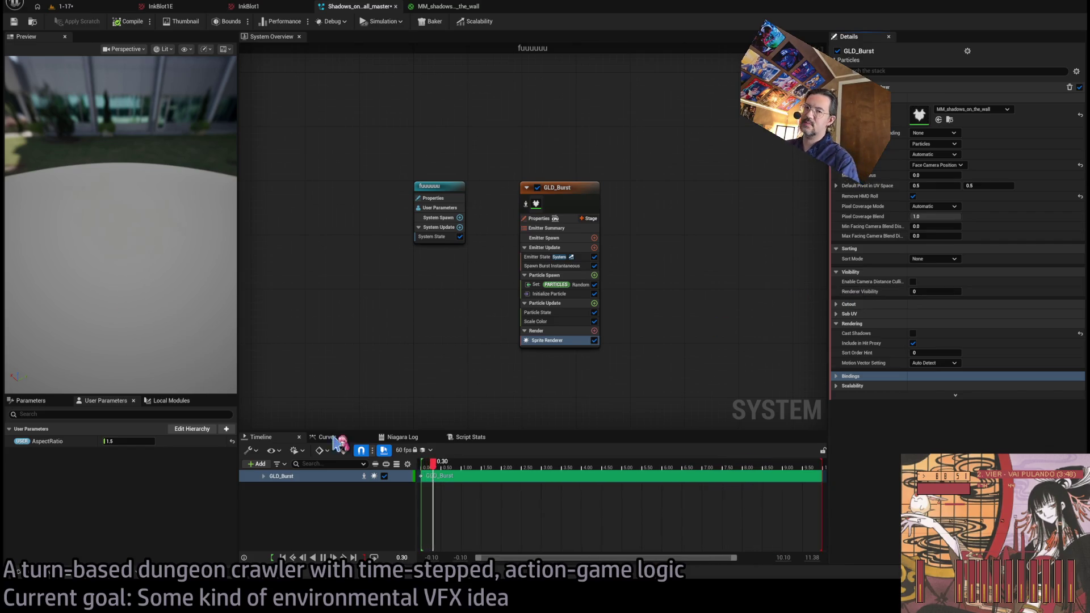
key(ctrl+space)
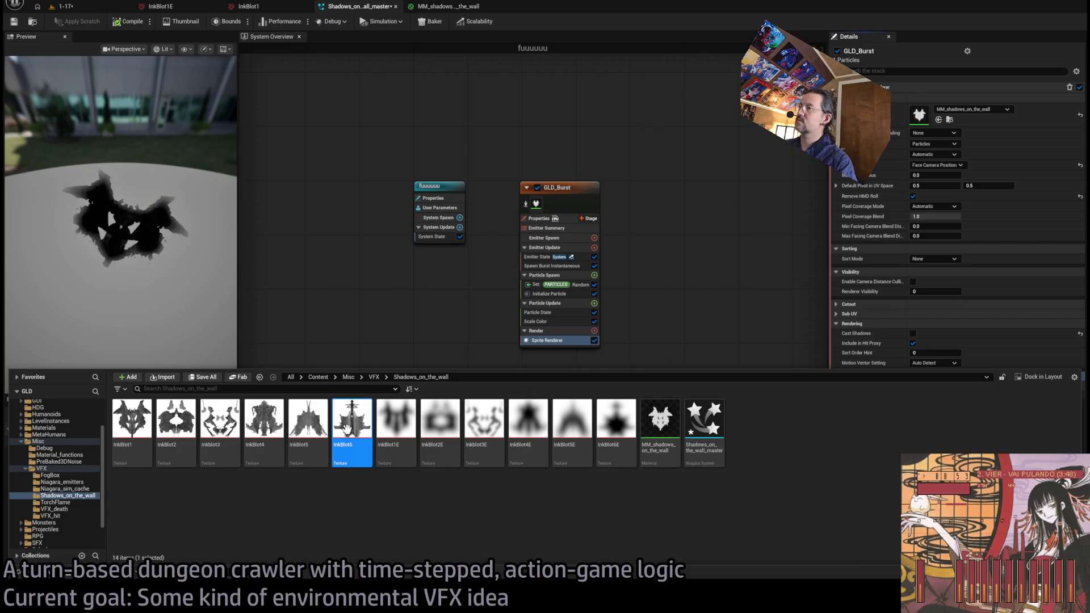
Create a material instance of MM_shadows_on_the_wall named InkBlot2_M.
click(660, 453)
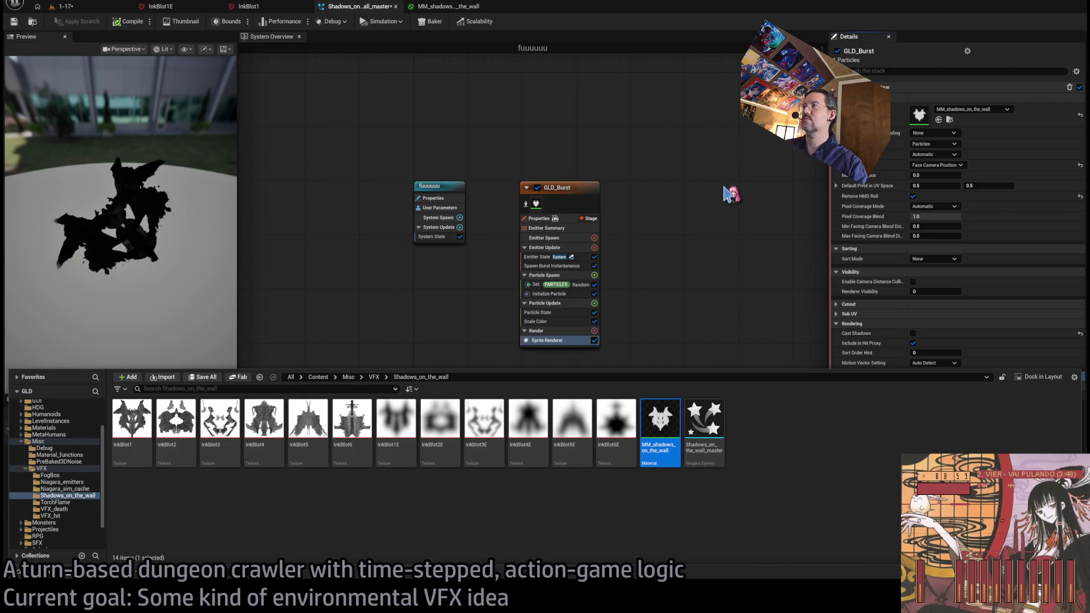
text(InkBlo)
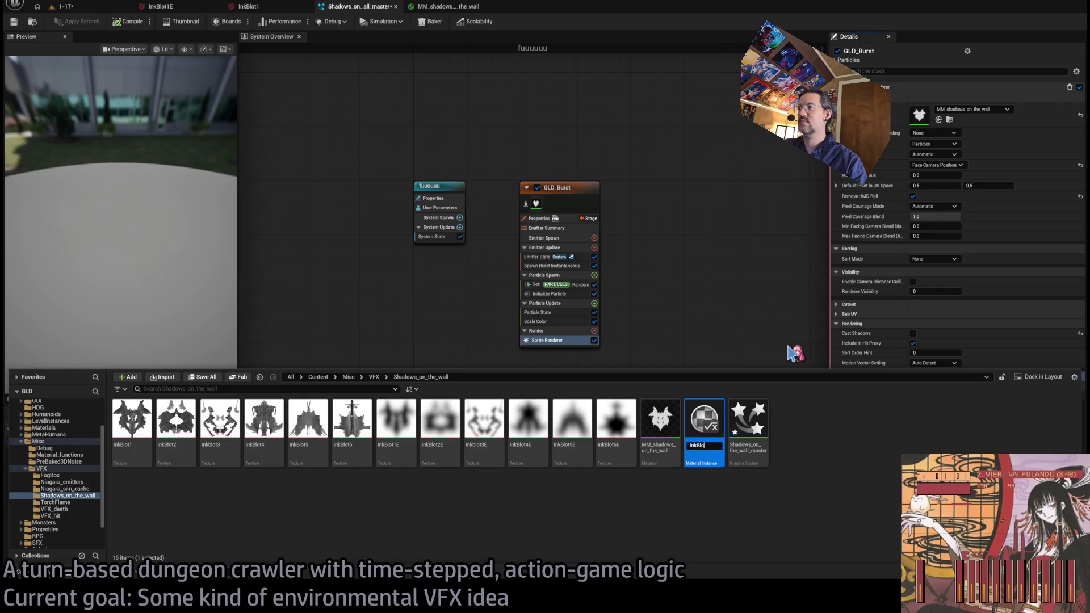
text(t2_M)
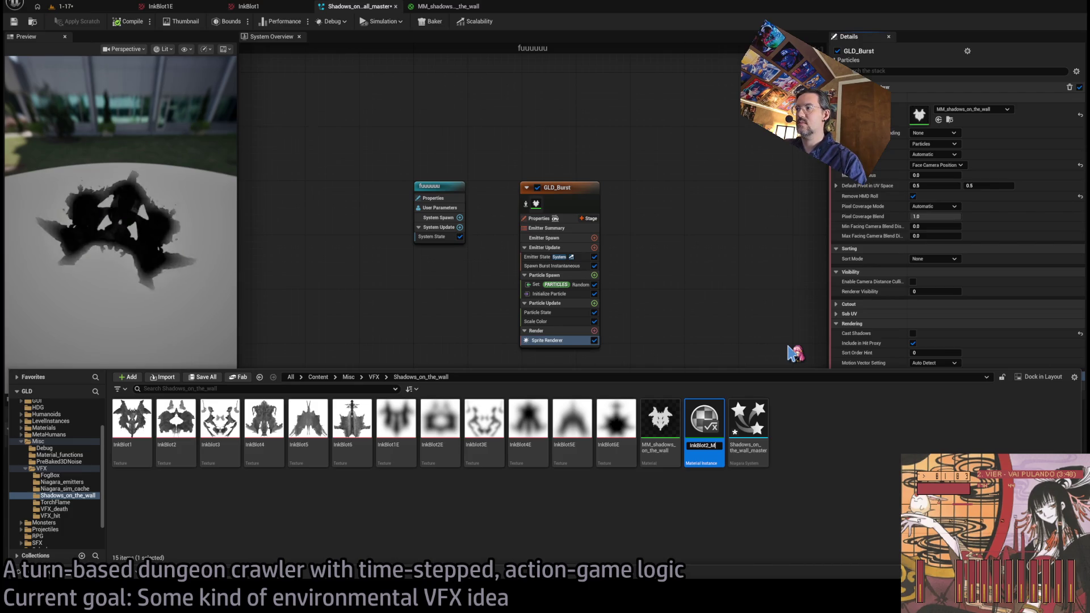
key(Return)
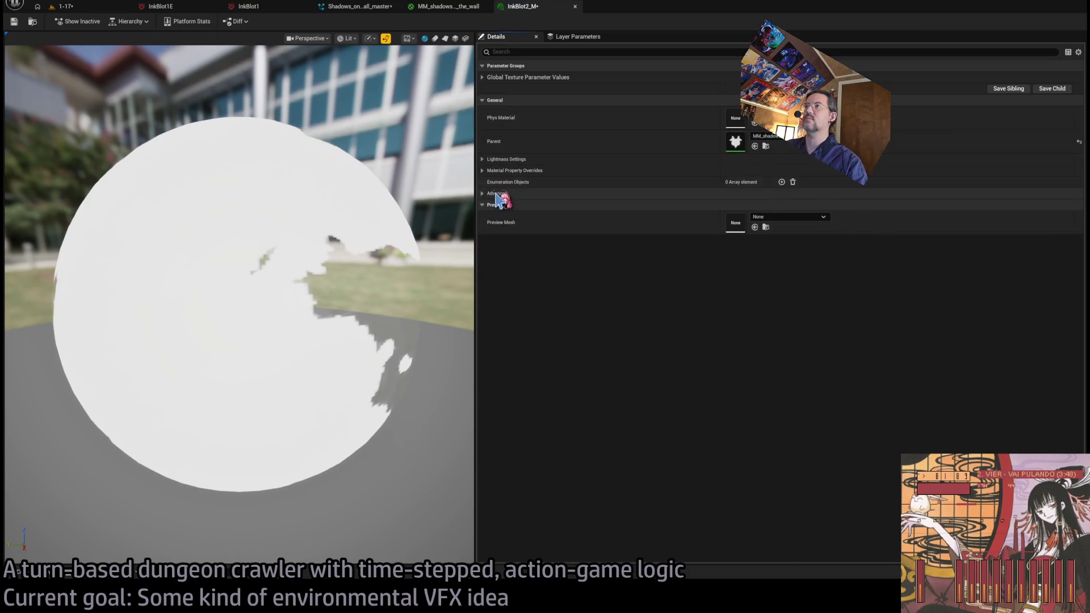
Enable the Blot and Erosion texture overrides and preview the instance on a plane.
click(499, 78)
click(498, 95)
click(497, 119)
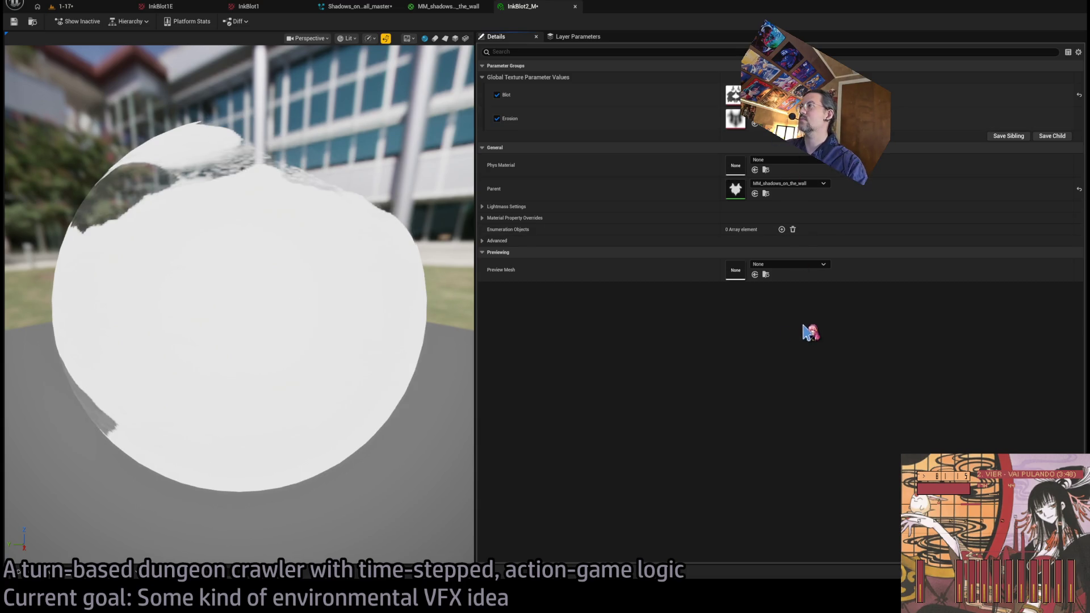
click(445, 38)
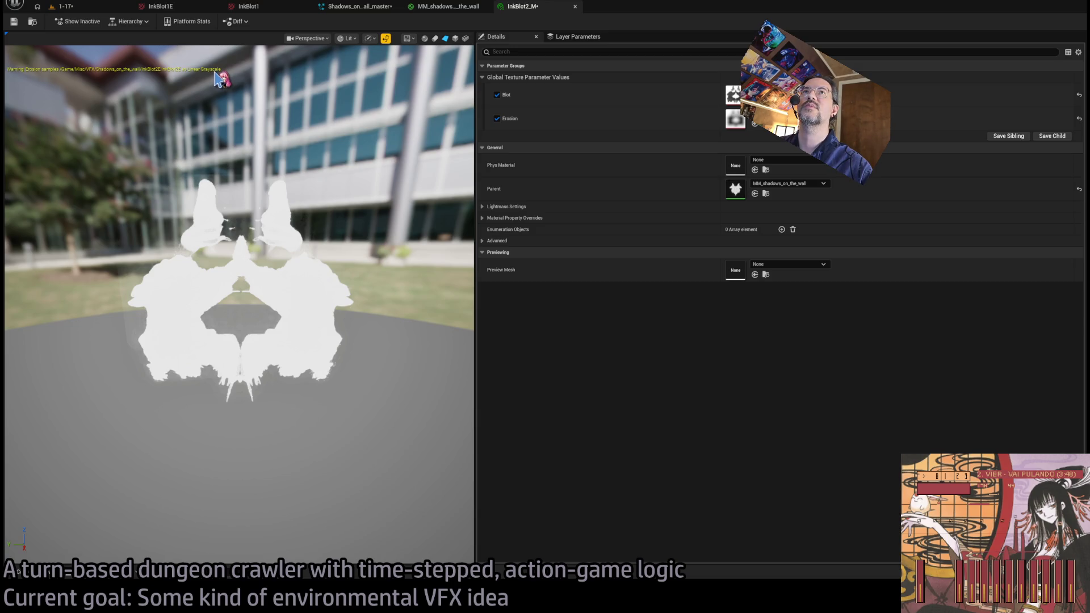
click(442, 8)
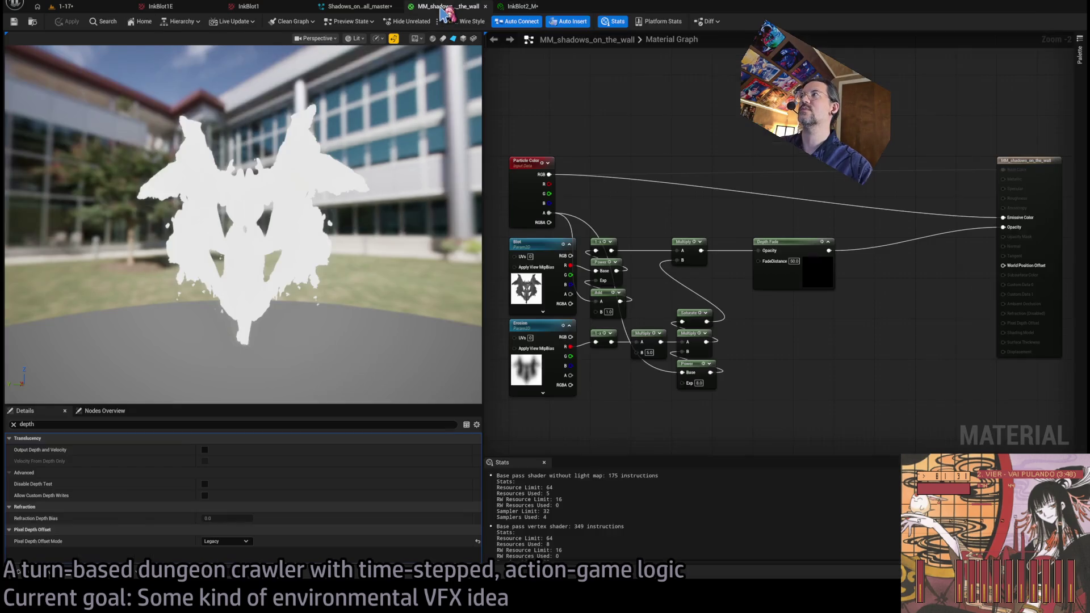
Review the Erosion node's Texture Base settings and locate its default InkBlot1E texture in the Content Browser.
click(547, 328)
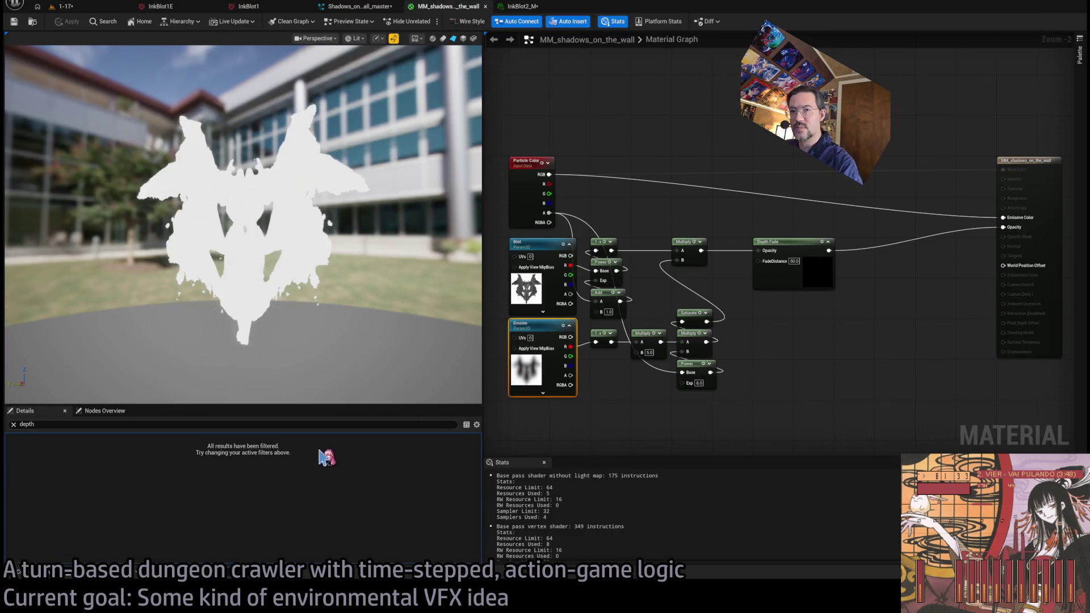
click(13, 424)
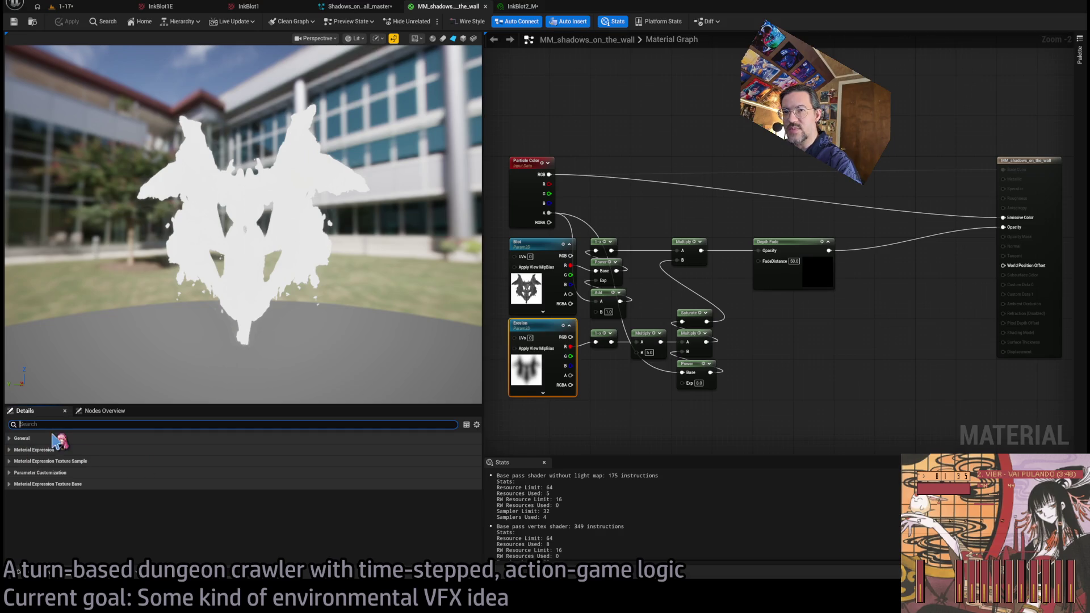
click(538, 327)
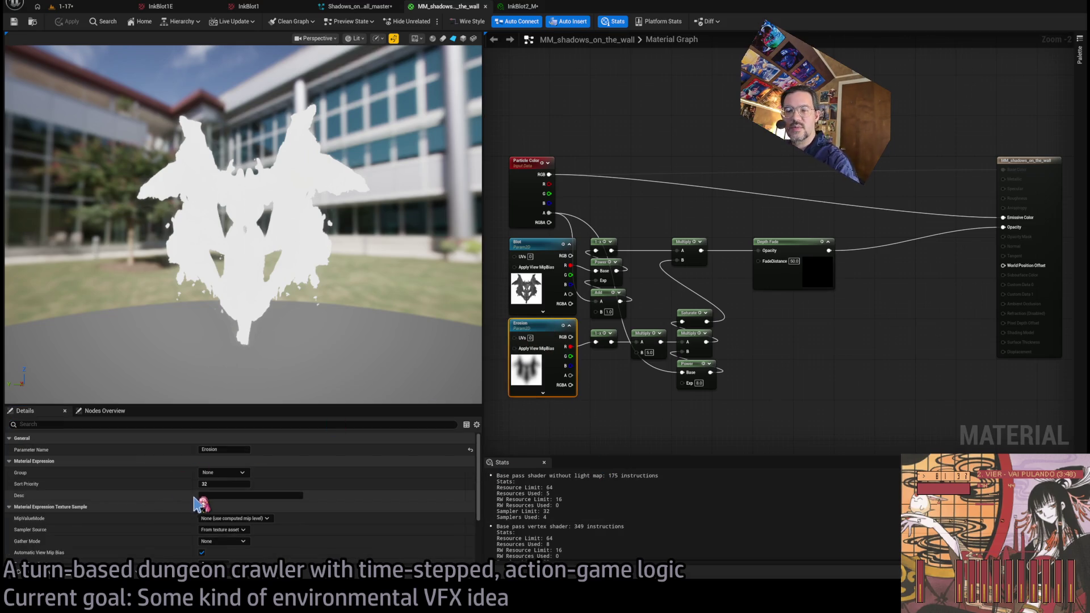
scroll(187, 508, down, 2)
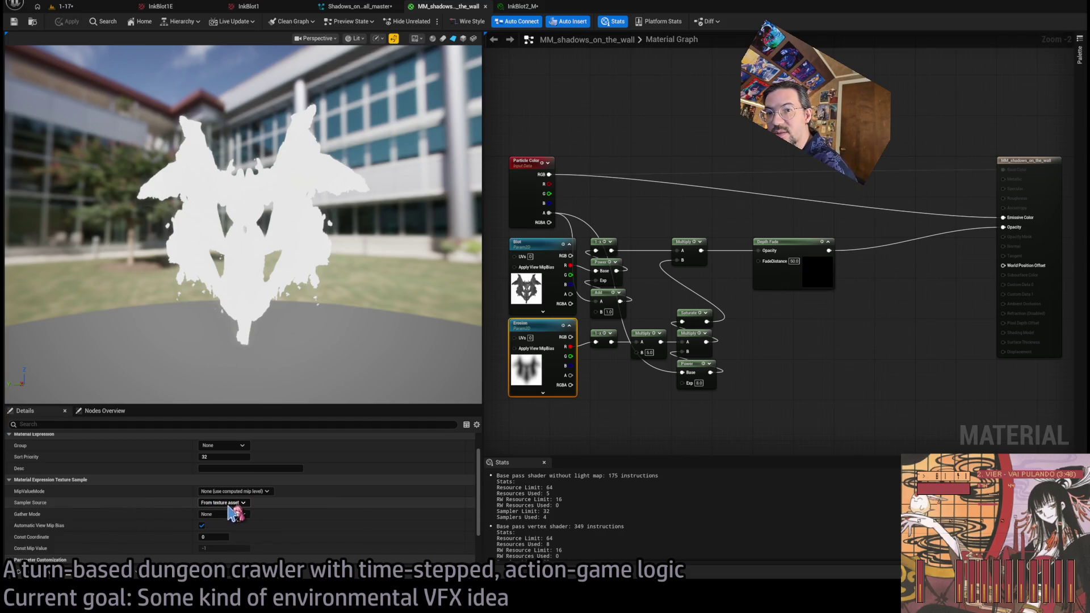
scroll(244, 494, up, 1)
scroll(273, 505, down, 1)
scroll(300, 515, down, 2)
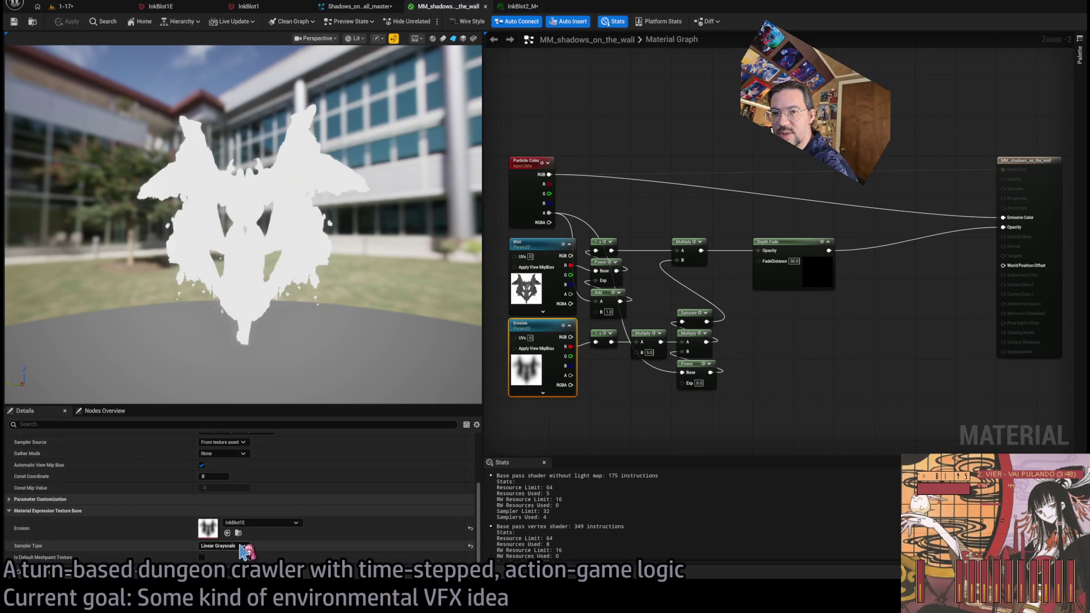
click(239, 535)
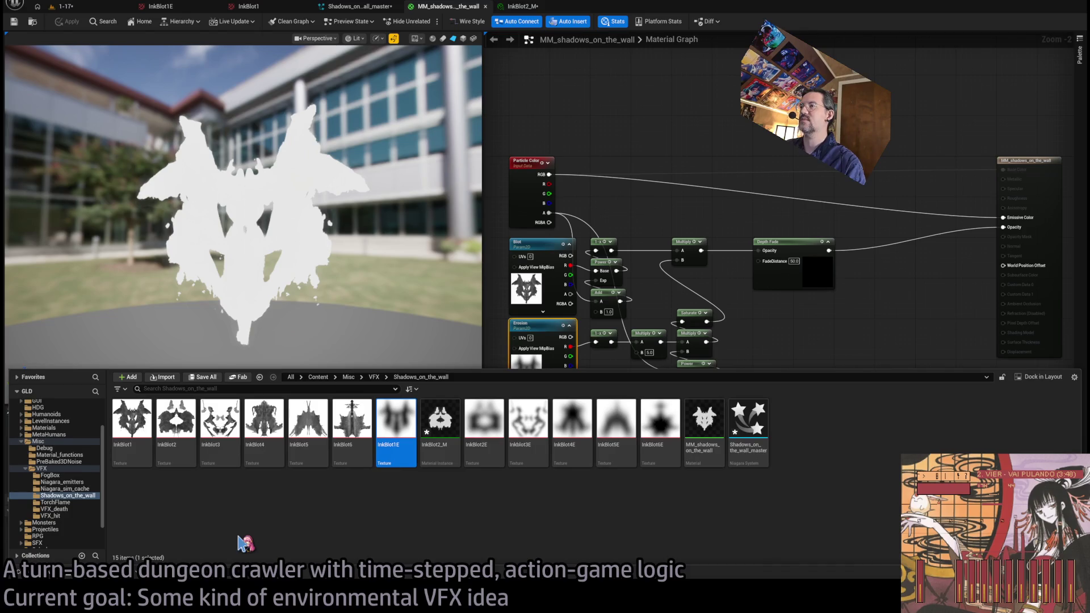
Open the blurry InkBlot1E texture to inspect it, then close it.
double_click(392, 432)
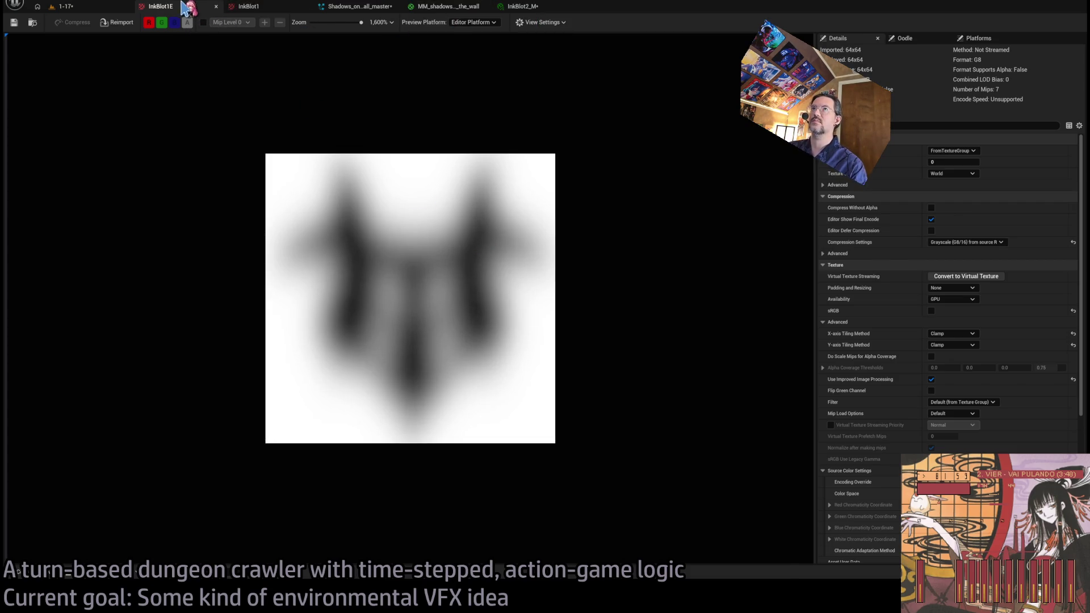
click(216, 6)
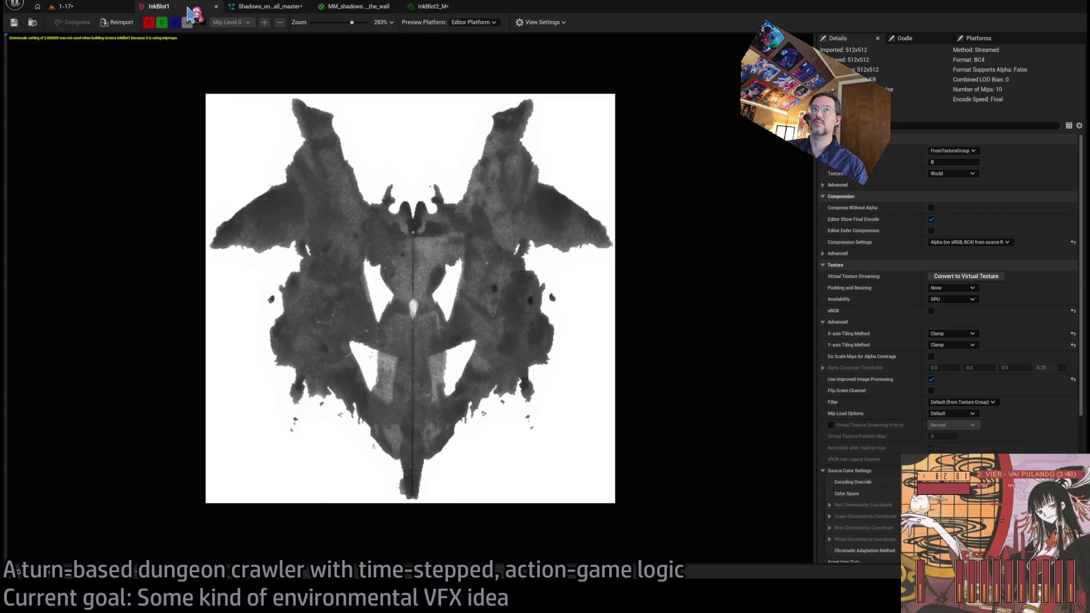
Close InkBlot1, orbit the InkBlot2_M preview from several angles, then switch to Photoshop.
click(216, 7)
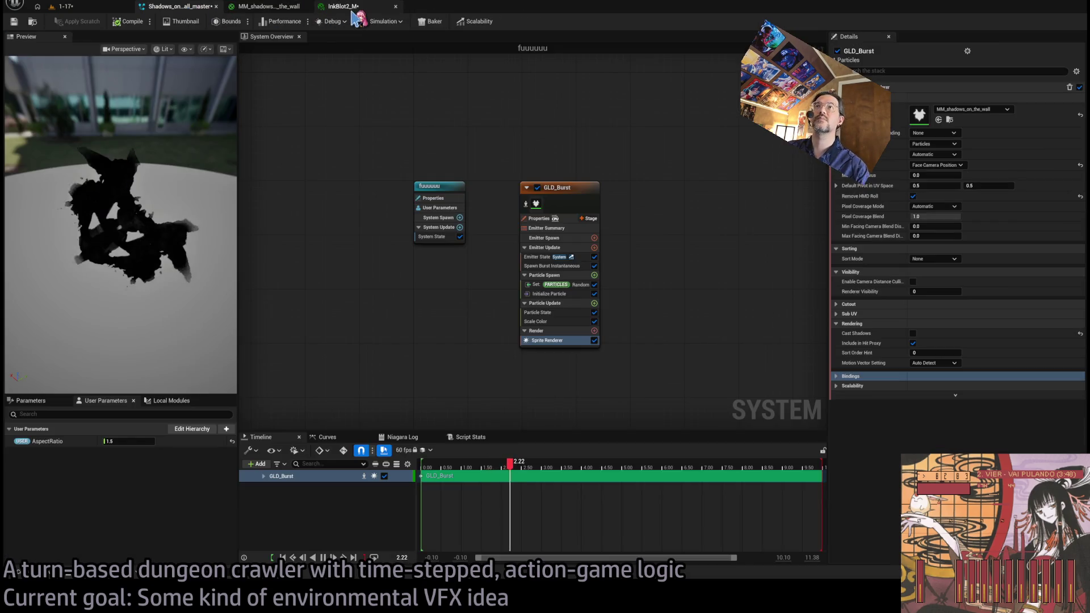
click(281, 6)
mouse_move(255, 227)
mouse_down()
mouse_move(28, 227)
mouse_move(227, 227)
mouse_move(193, 227)
mouse_move(181, 273)
mouse_move(290, 248)
mouse_up()
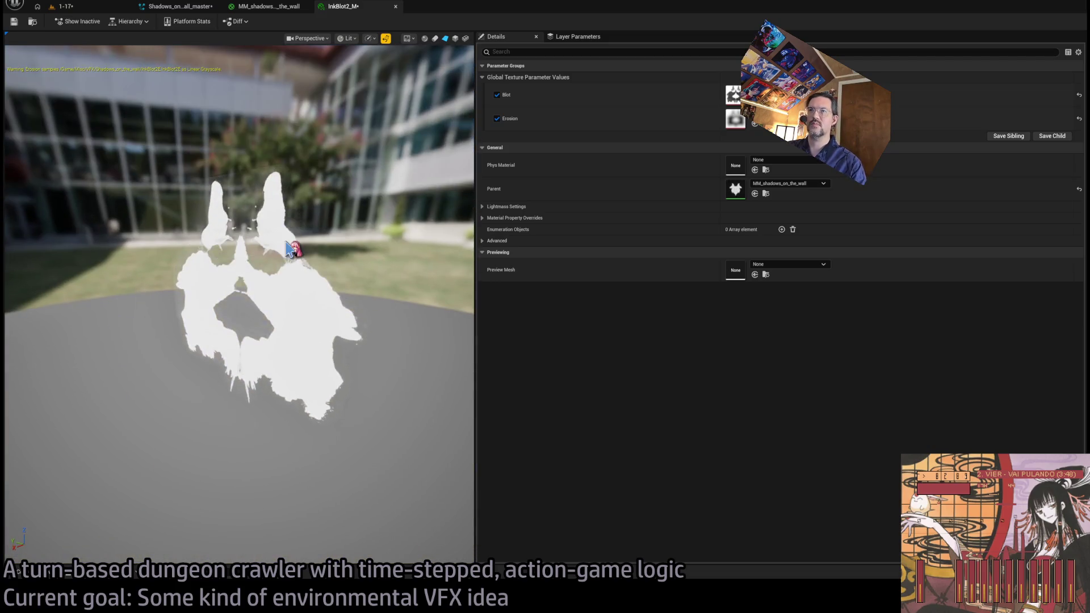
mouse_move(307, 169)
mouse_down()
mouse_move(292, 204)
mouse_move(281, 170)
mouse_move(291, 189)
mouse_up()
drag(291, 251, 292, 219)
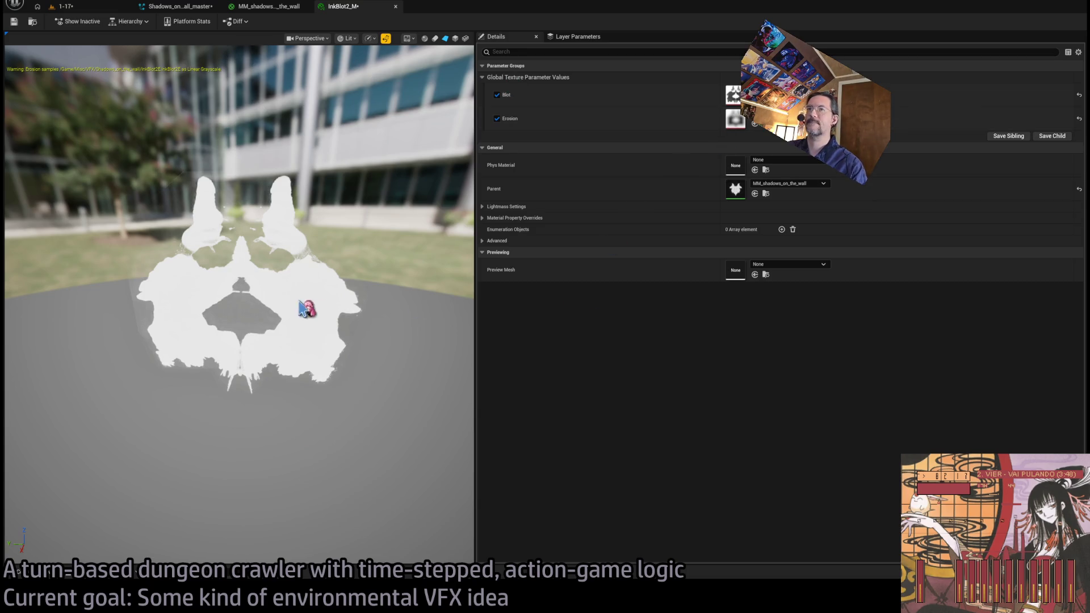
mouse_move(302, 306)
mouse_down()
mouse_move(332, 369)
mouse_move(318, 318)
mouse_up()
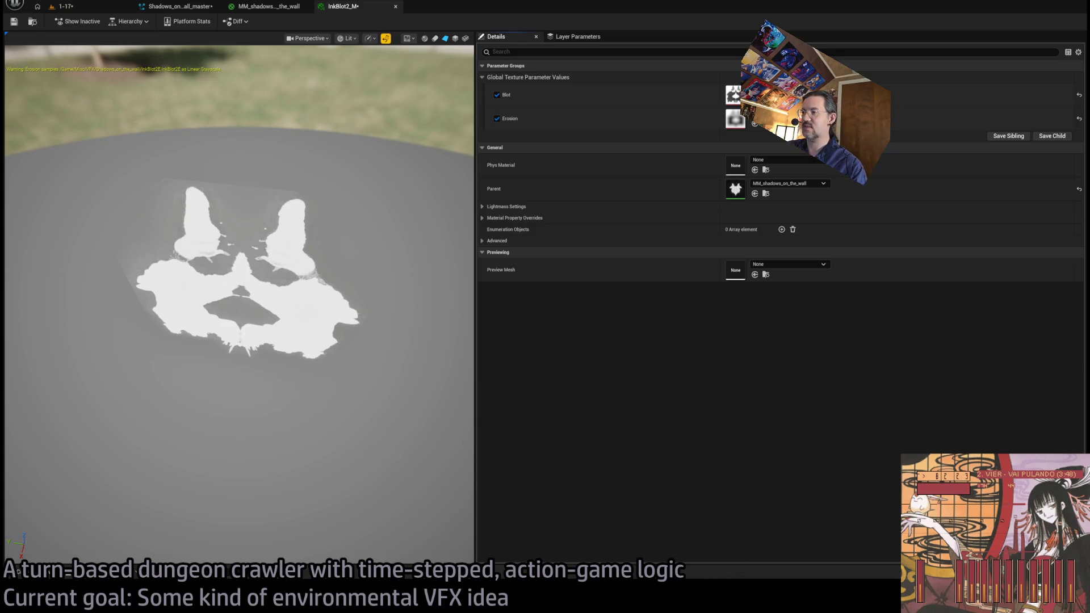
key(alt+Tab)
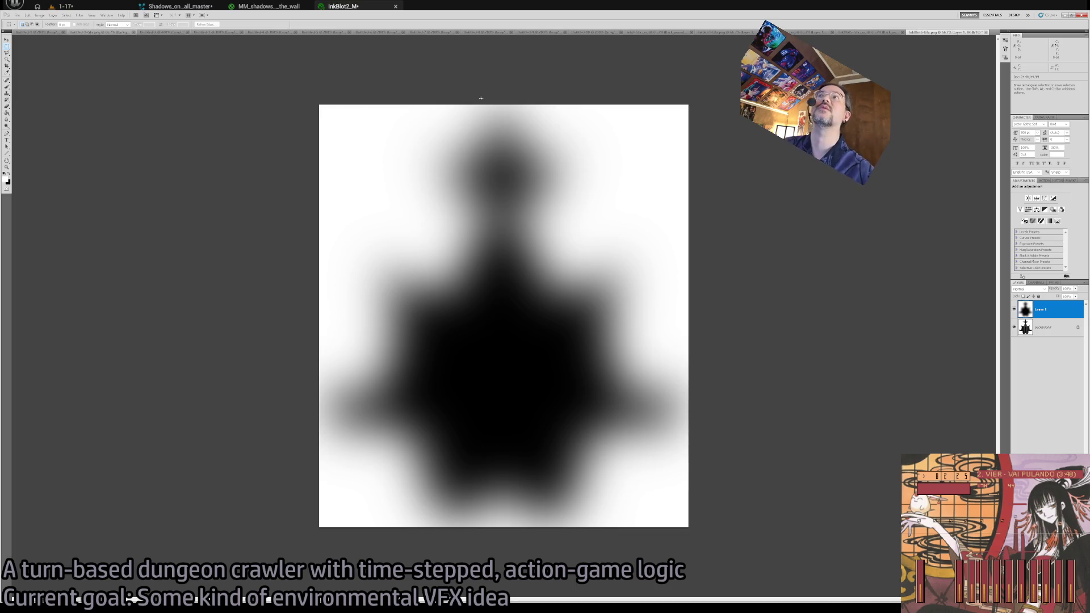
Show the ink2 image with its blurred Background copy layer hidden.
click(657, 33)
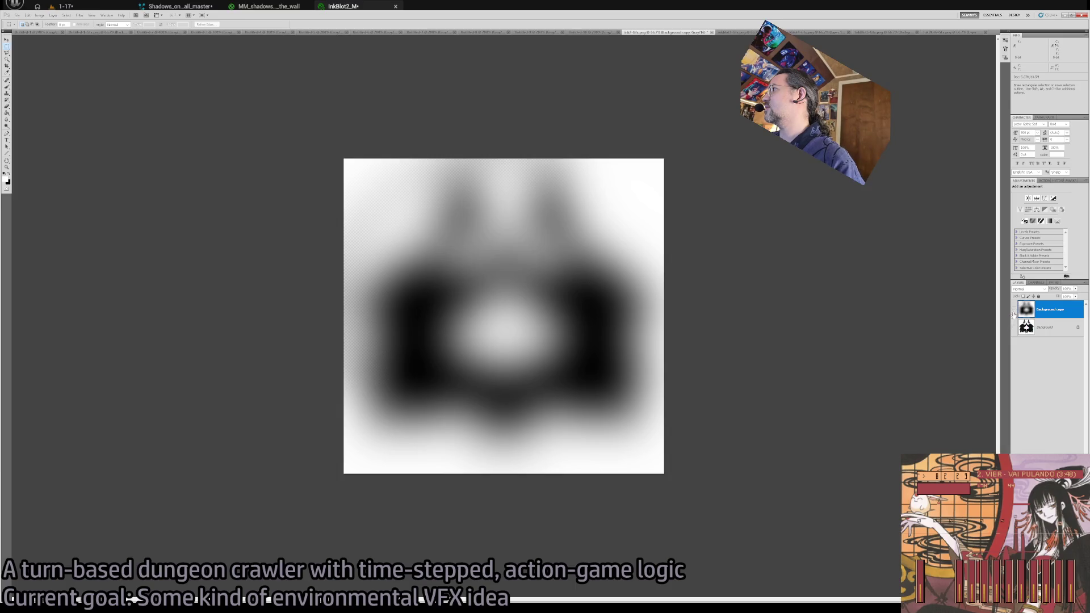
click(1014, 310)
scroll(545, 316, up, 3)
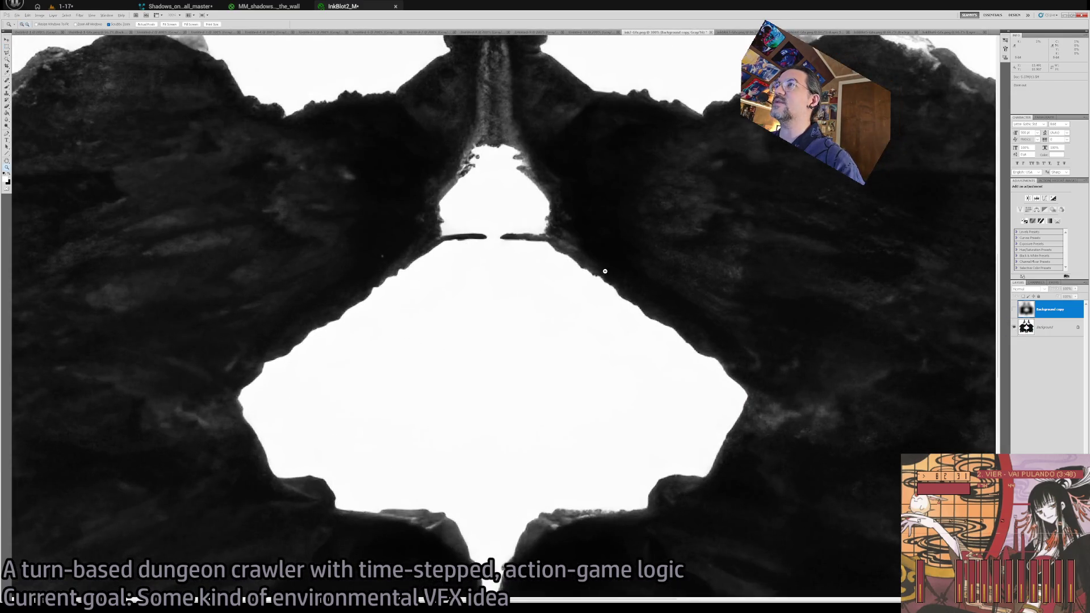
scroll(613, 261, down, 2)
scroll(607, 276, up, 1)
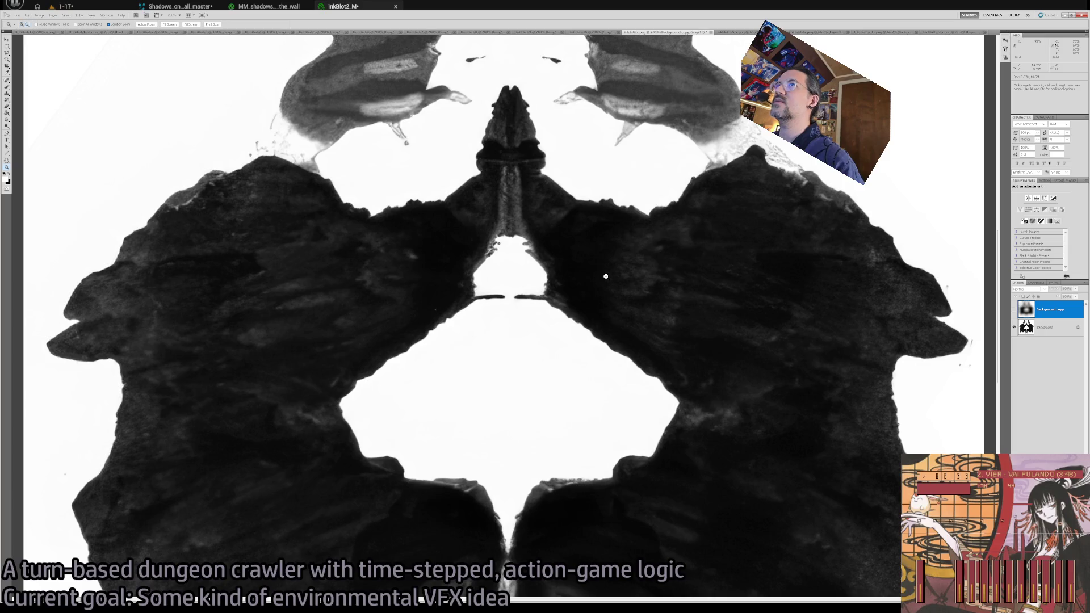
scroll(606, 276, down, 2)
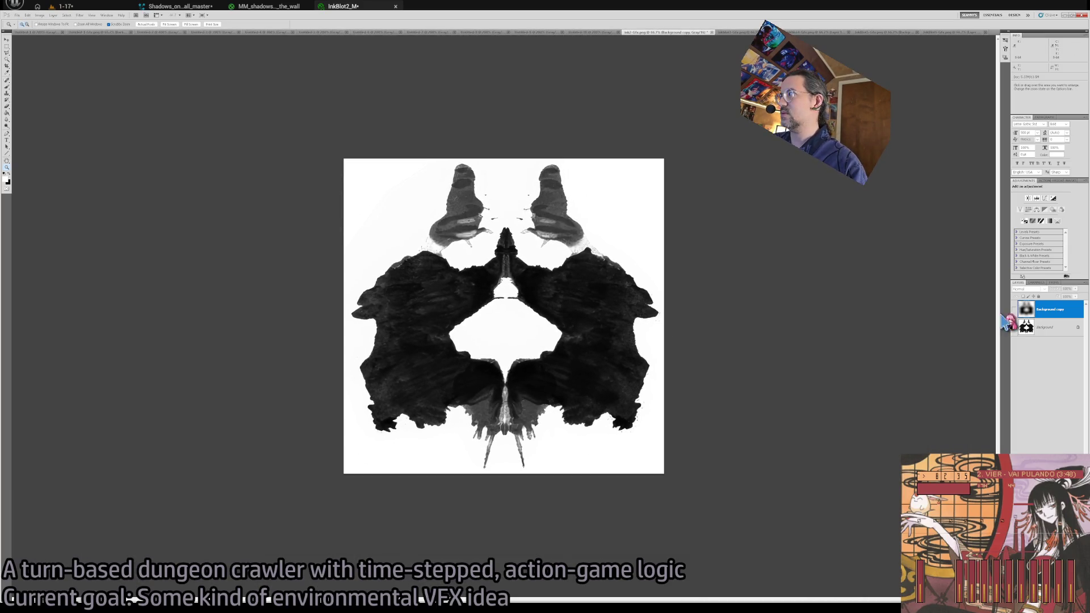
Select the Background layer, try Eyedropper and Brush, undo the contrast change, and return to Unreal.
click(1063, 333)
key(i)
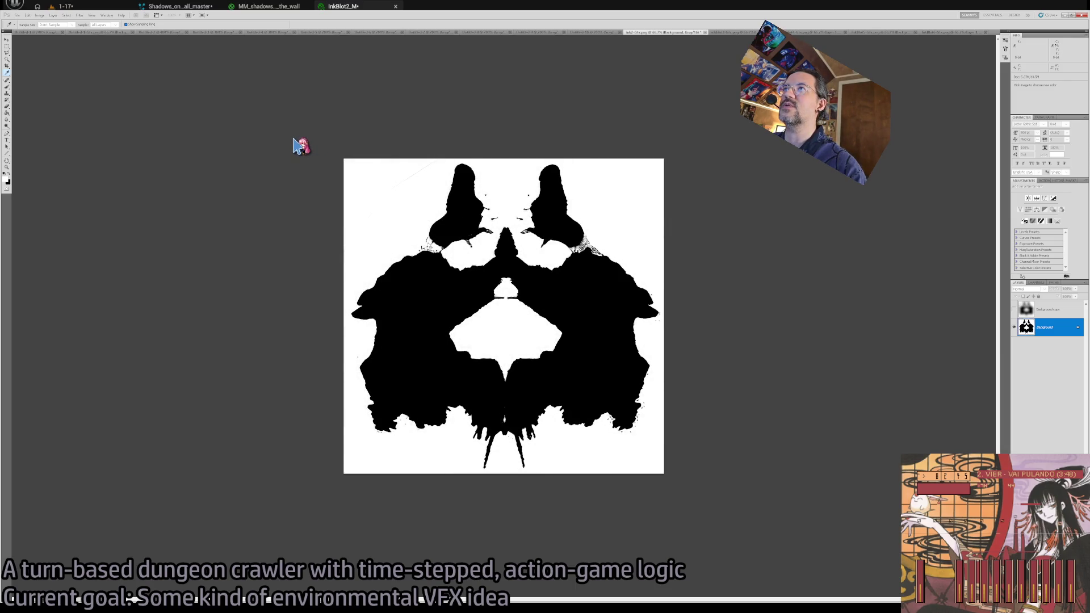
key(ctrl+z)
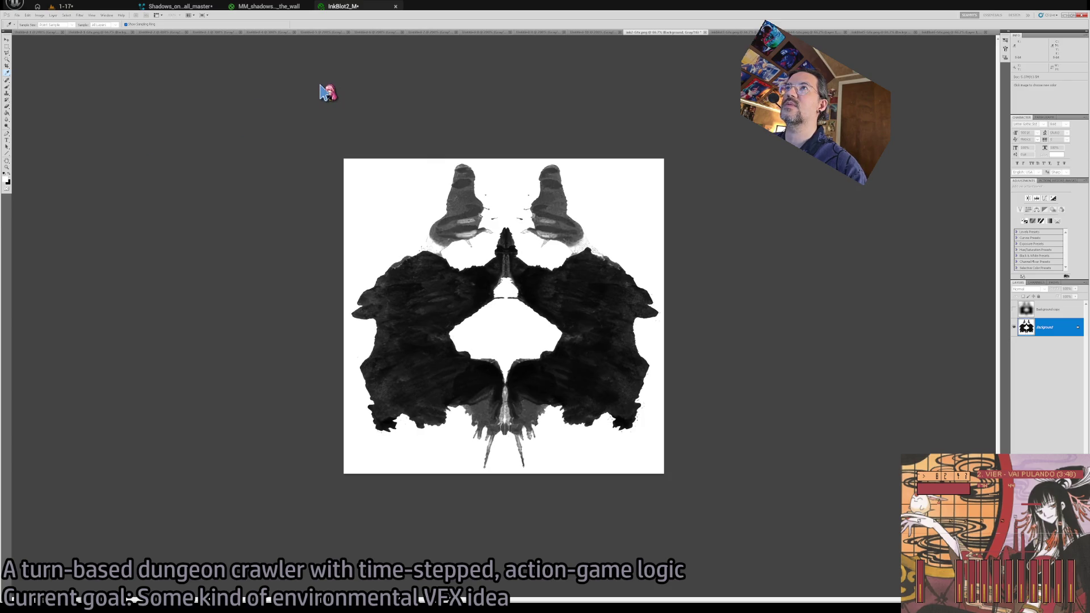
key(b)
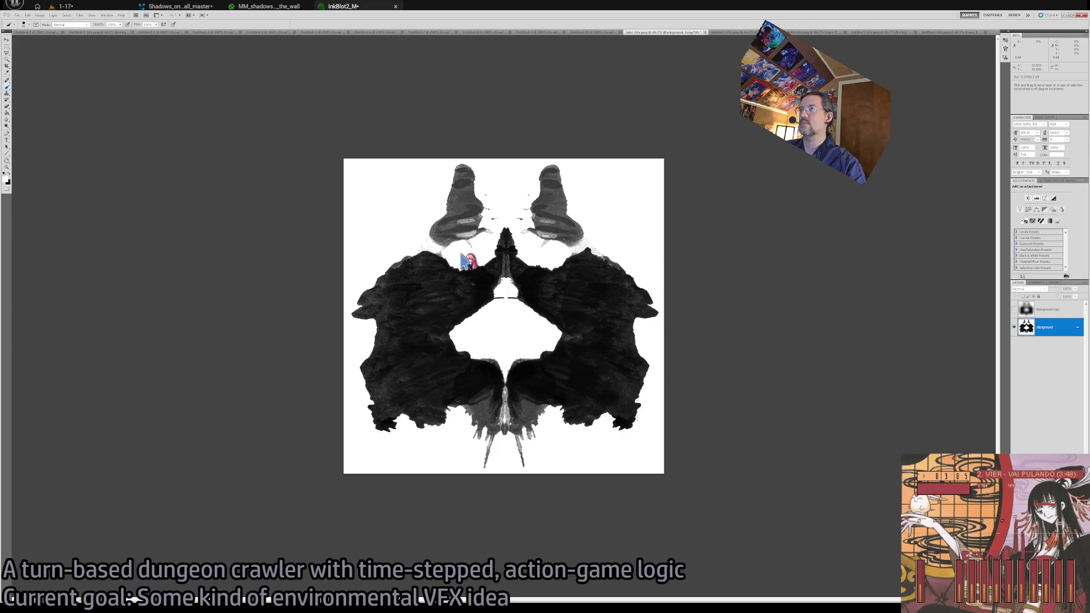
key(alt+Tab)
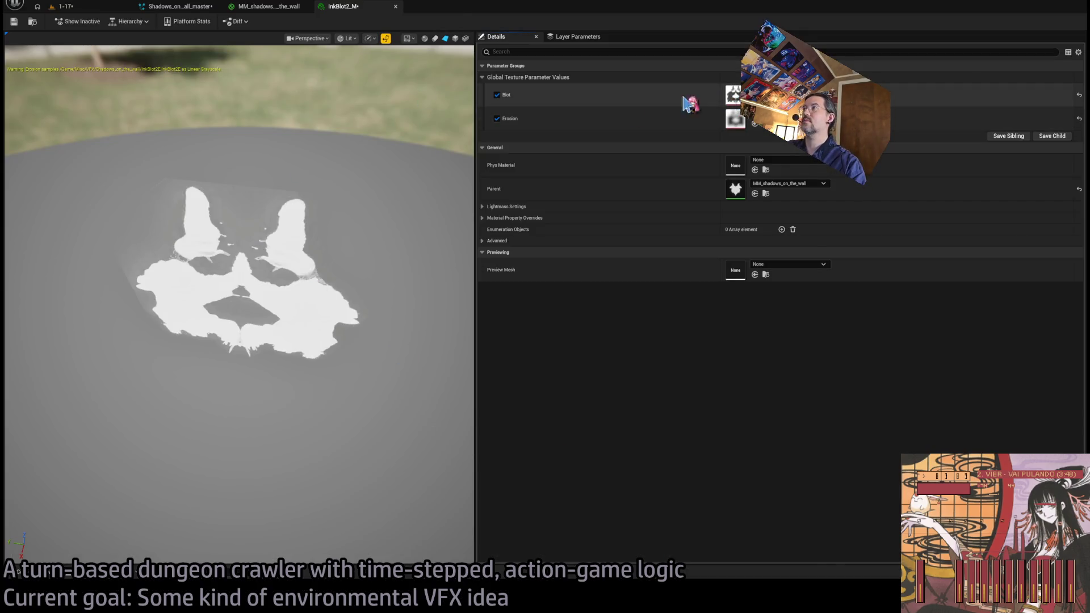
View the InkBlot2 texture, orbit the InkBlot2_M preview edge-on, then close InkBlot2_M.
double_click(733, 95)
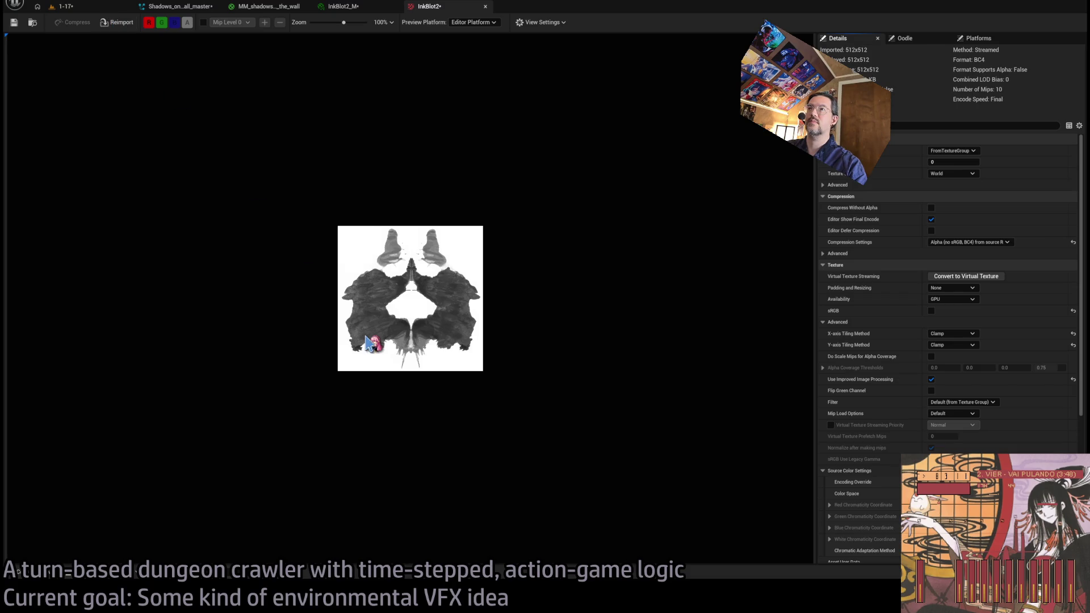
click(344, 7)
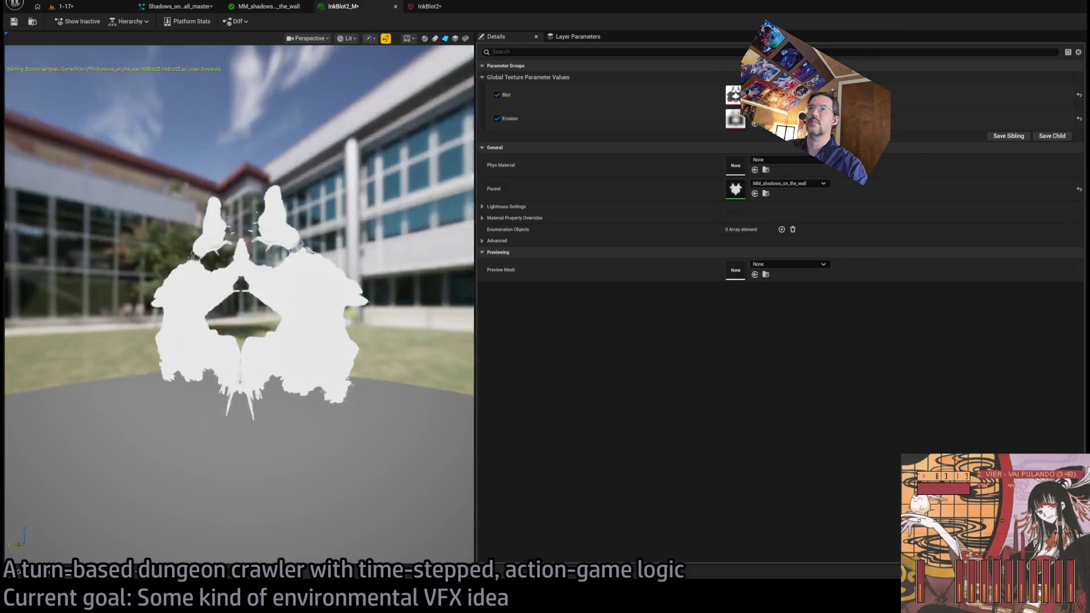
middle_click(445, 8)
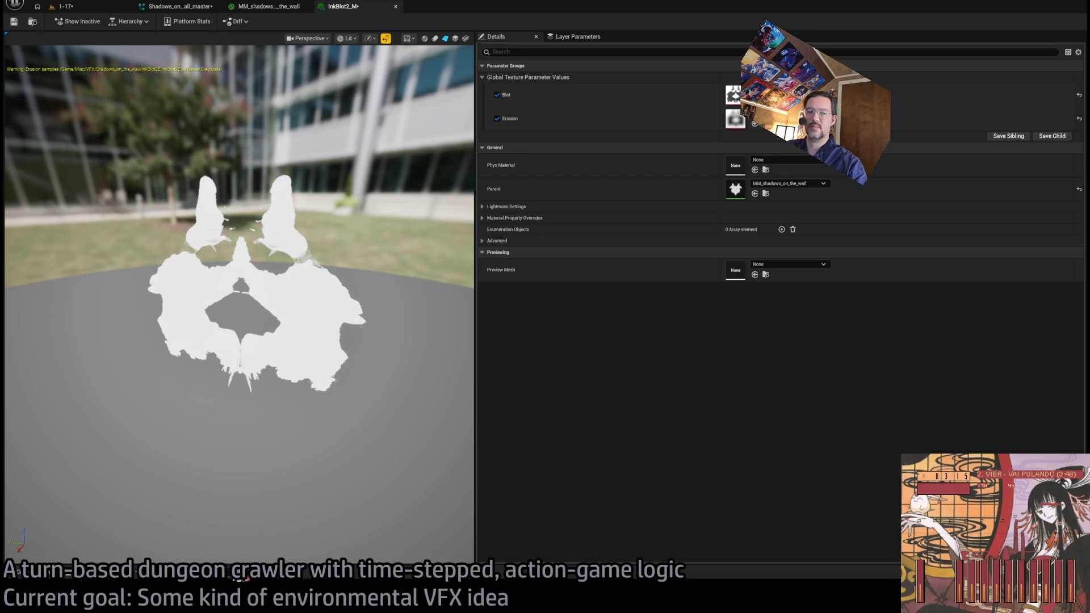
mouse_move(328, 403)
mouse_down()
mouse_move(318, 369)
mouse_move(267, 363)
mouse_move(295, 369)
mouse_move(348, 424)
mouse_up()
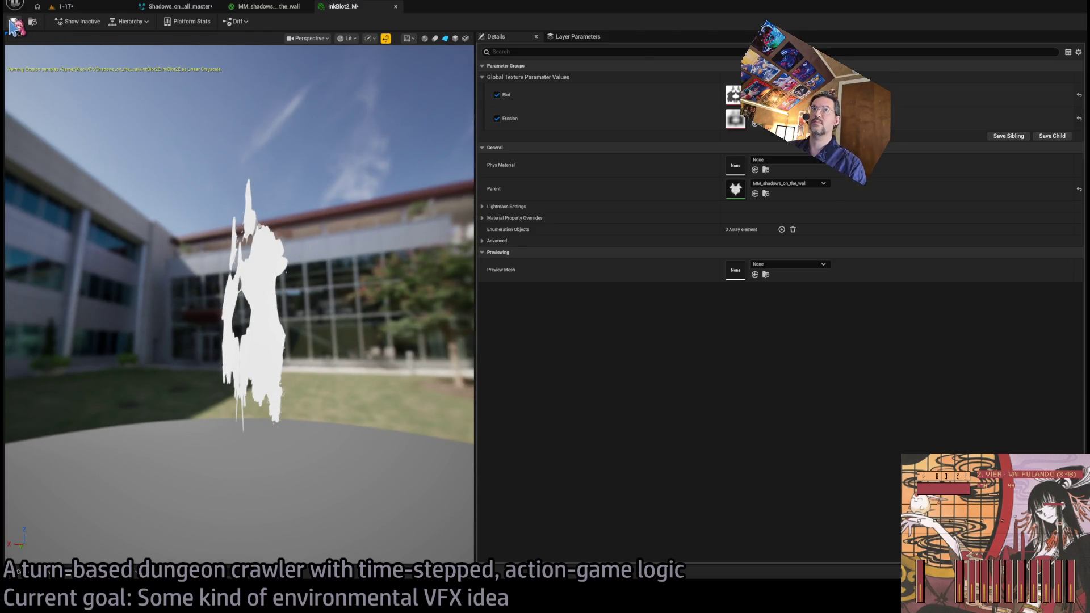
click(267, 6)
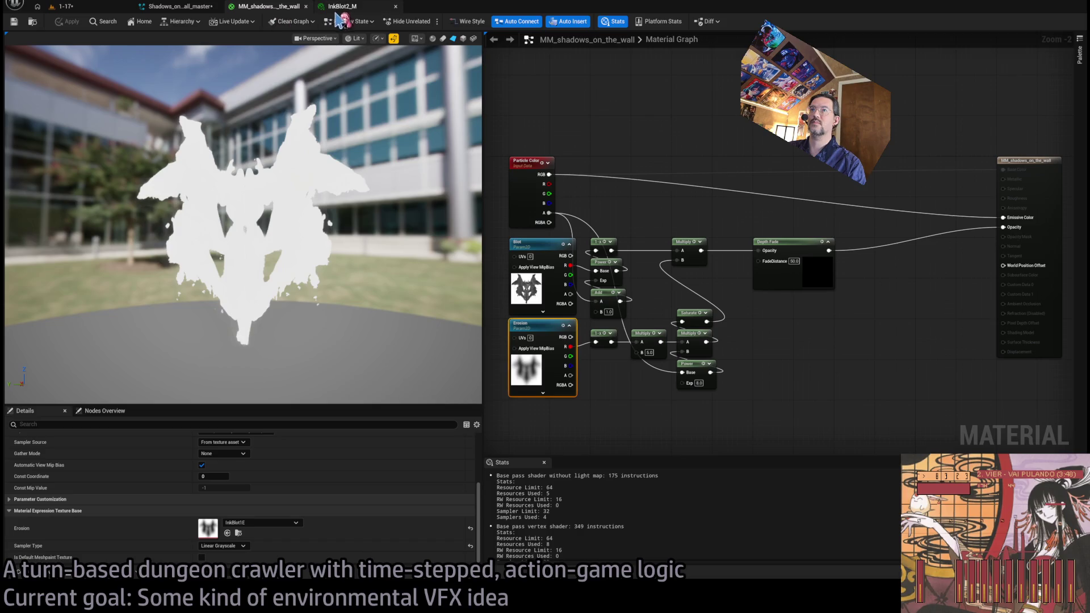
click(338, 11)
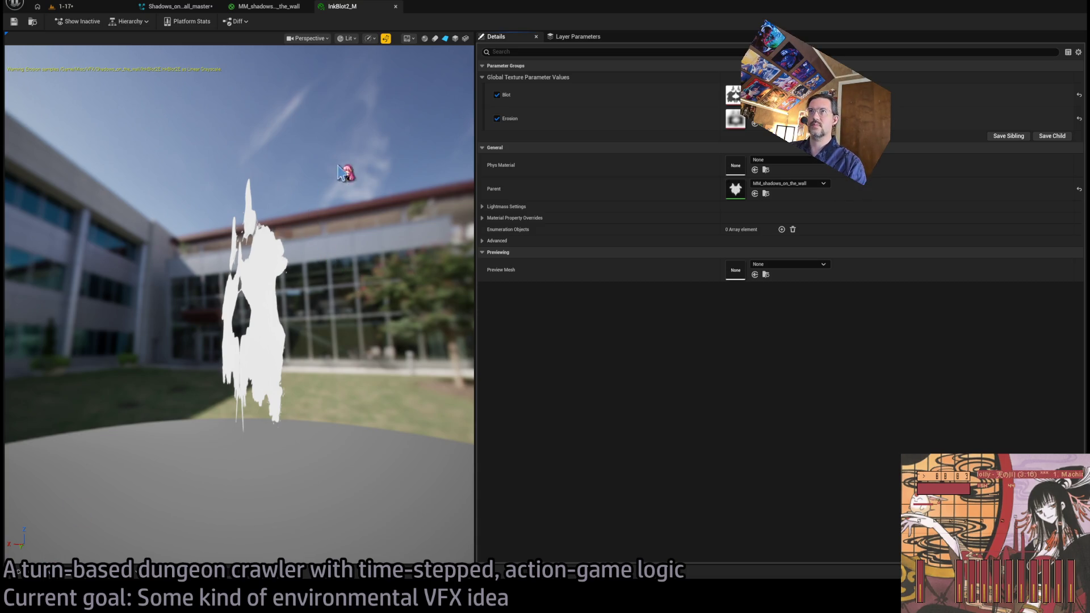
middle_click(366, 10)
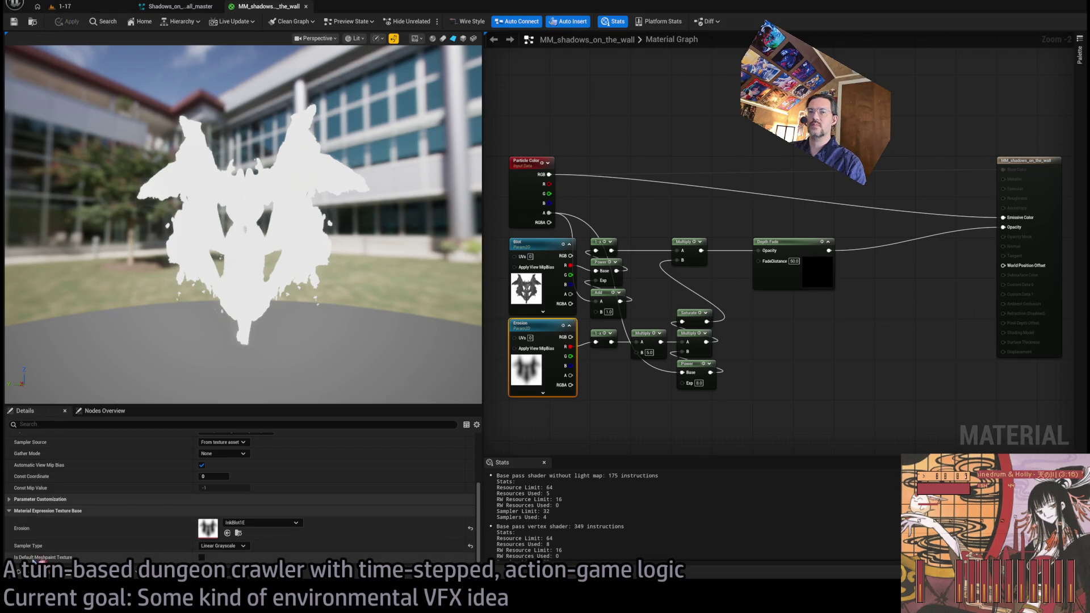
Duplicate InkBlot2_M as InkBlot3_M, open it to check, and close it.
click(31, 567)
click(443, 437)
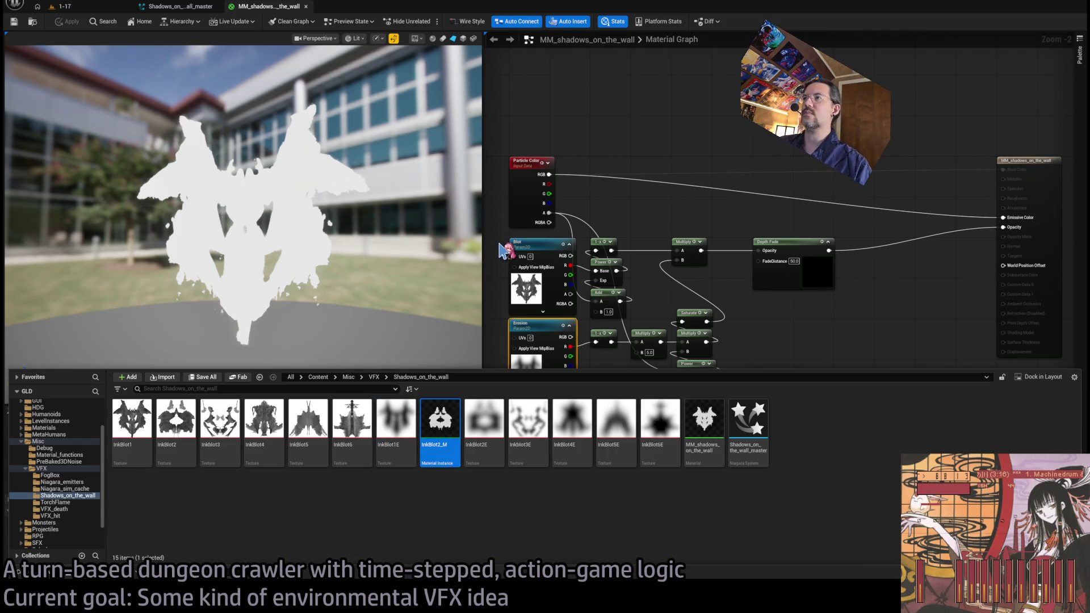
key(ctrl+d)
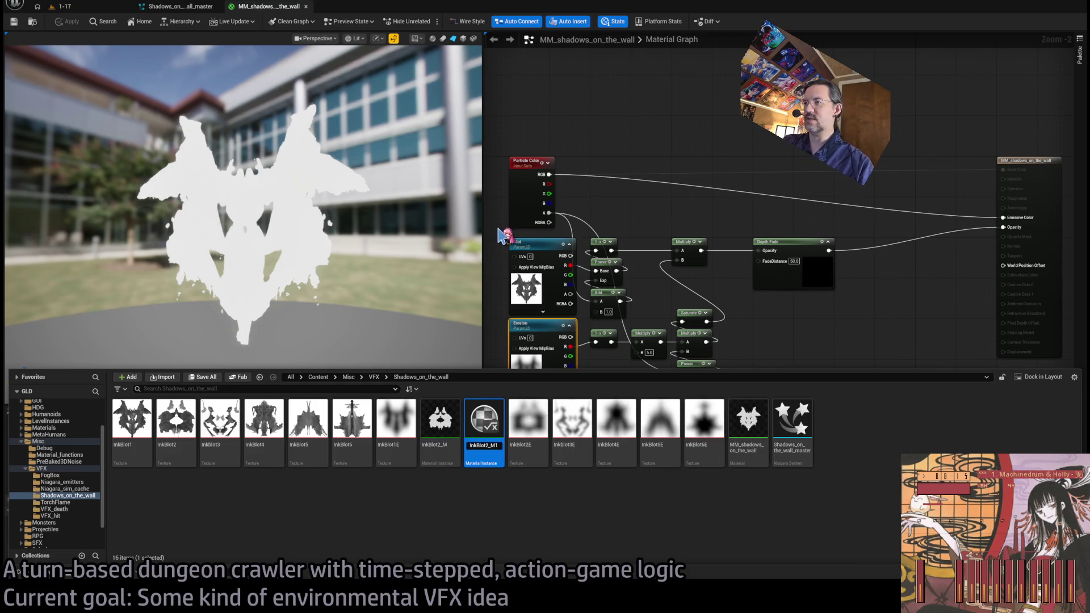
key(Return)
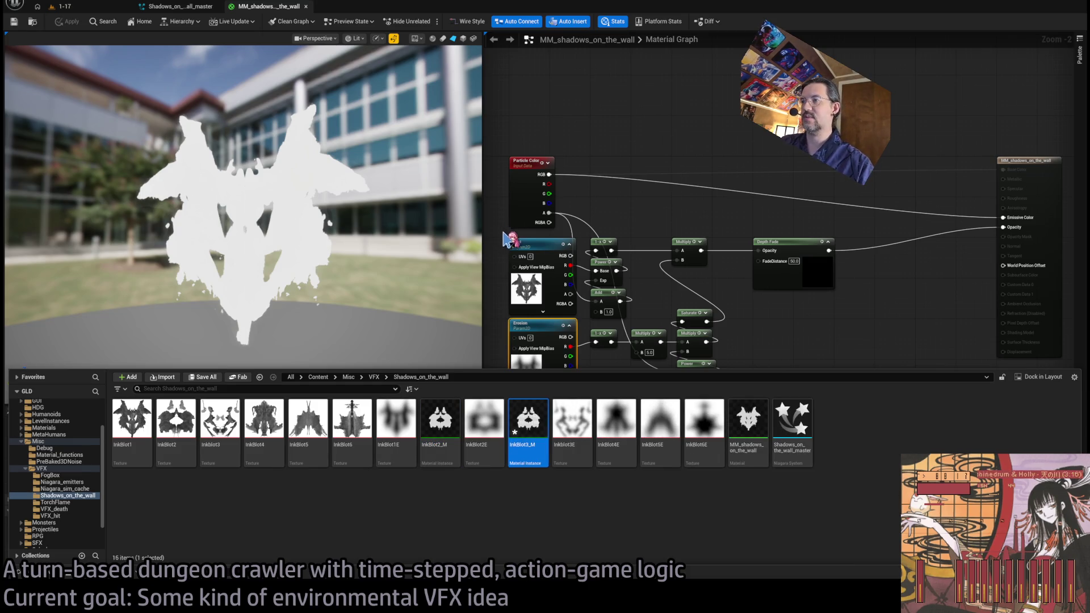
key(Return)
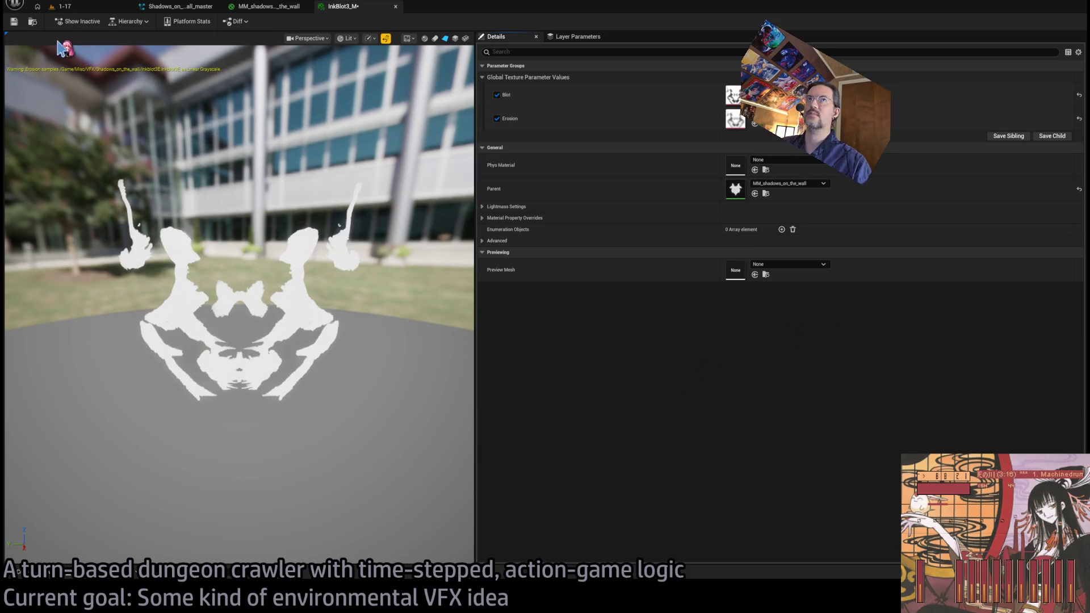
middle_click(329, 8)
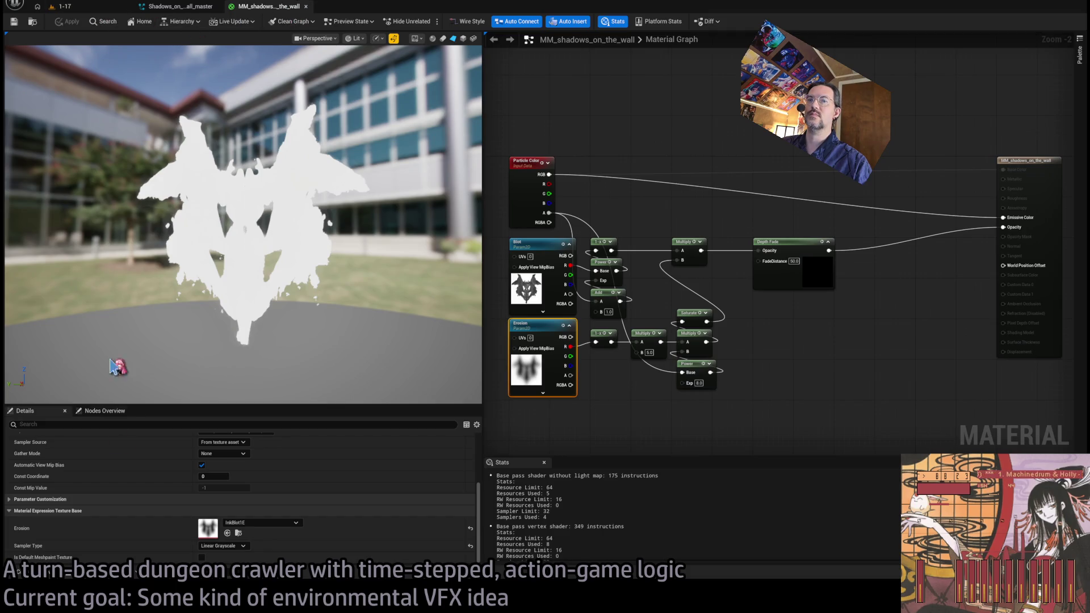
Duplicate InkBlot3_M as InkBlot4_M, open it to check, and close it.
key(ctrl+space)
drag(543, 410, 568, 351)
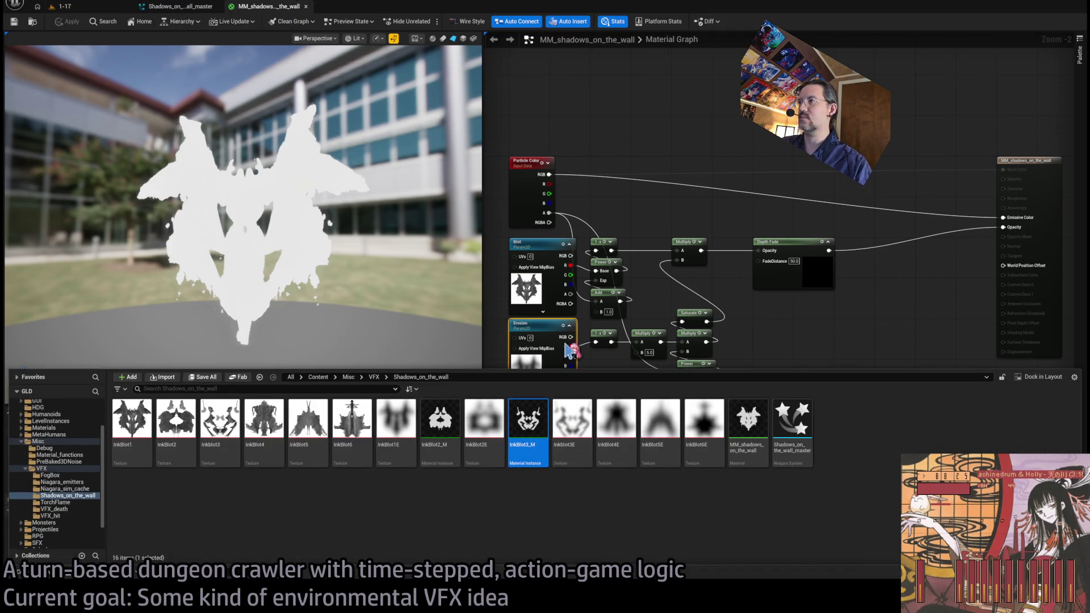
key(ctrl+d)
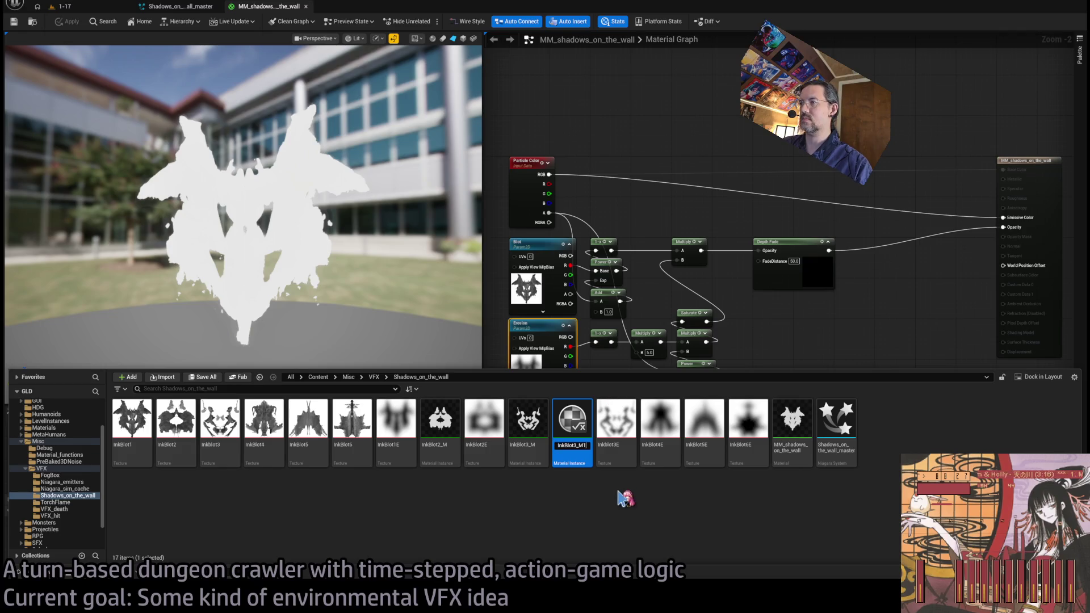
text(4)
key(Return)
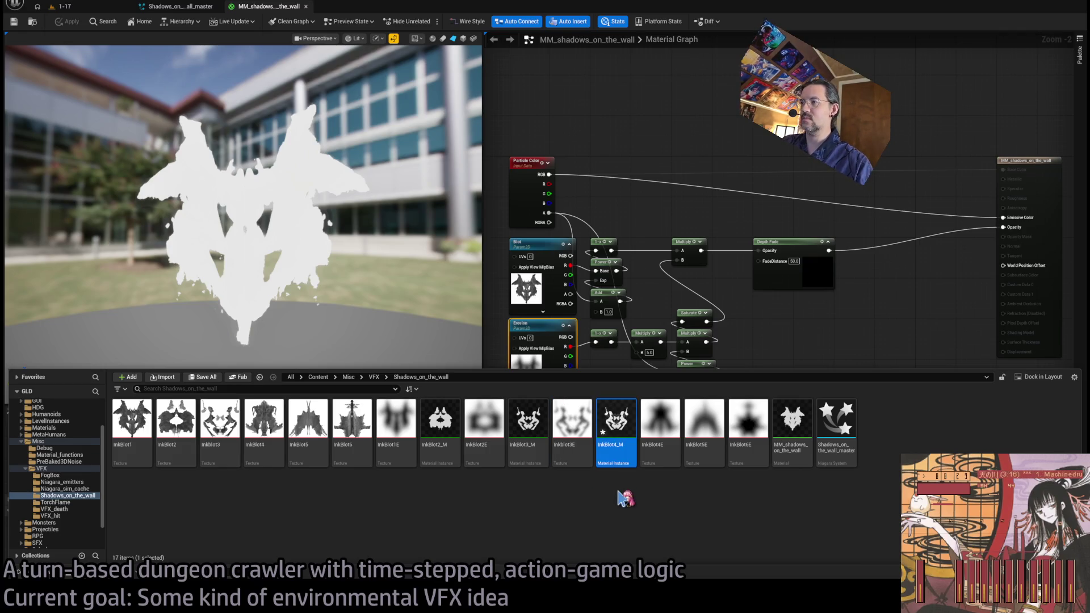
double_click(616, 426)
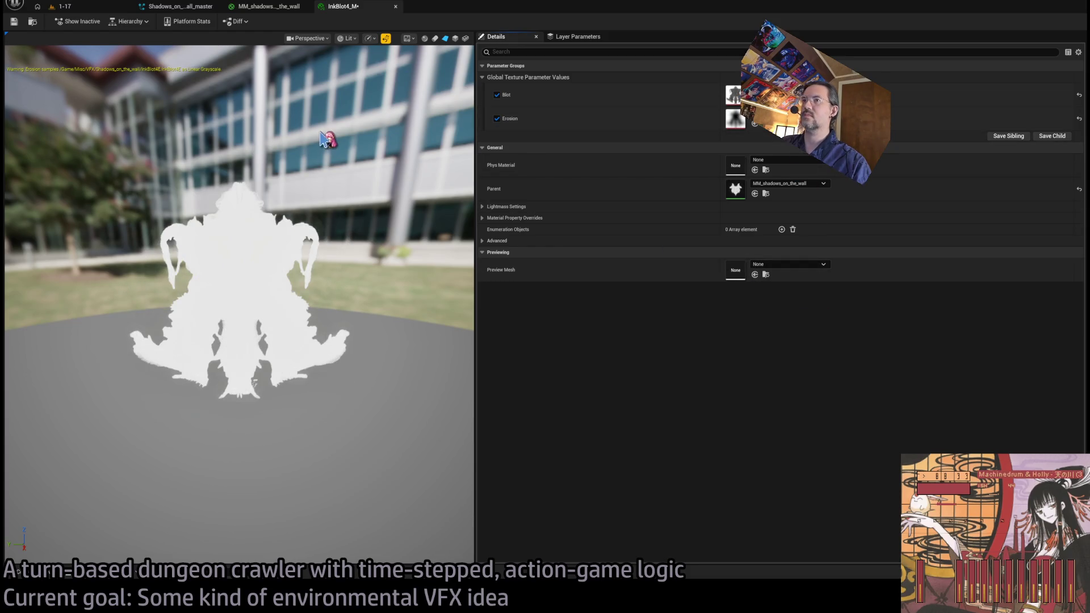
middle_click(352, 7)
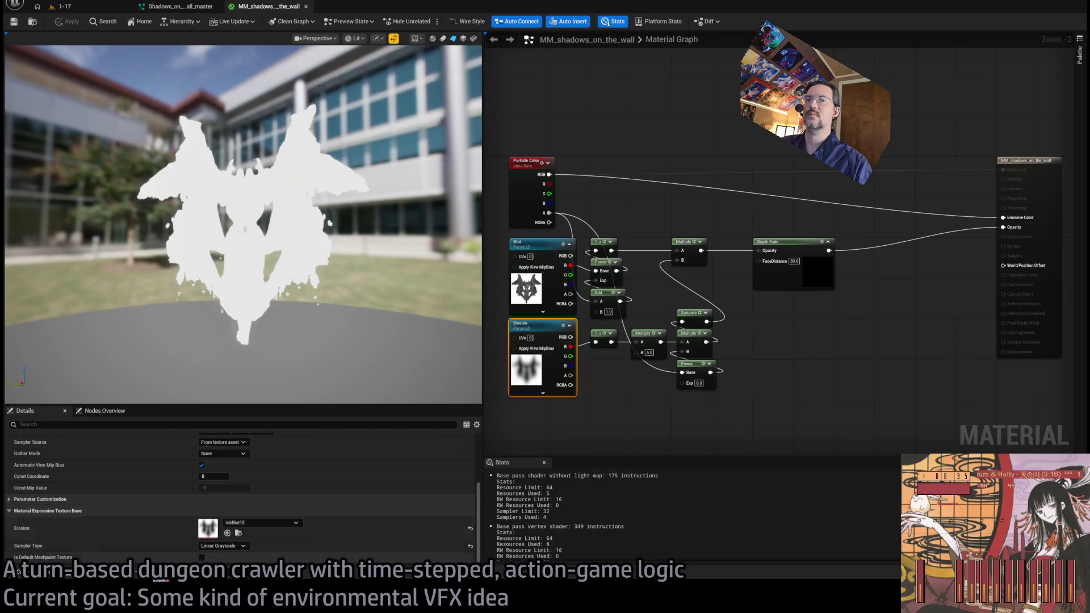
Duplicate InkBlot4_M as InkBlot5_M, open it to check, and close it.
click(34, 571)
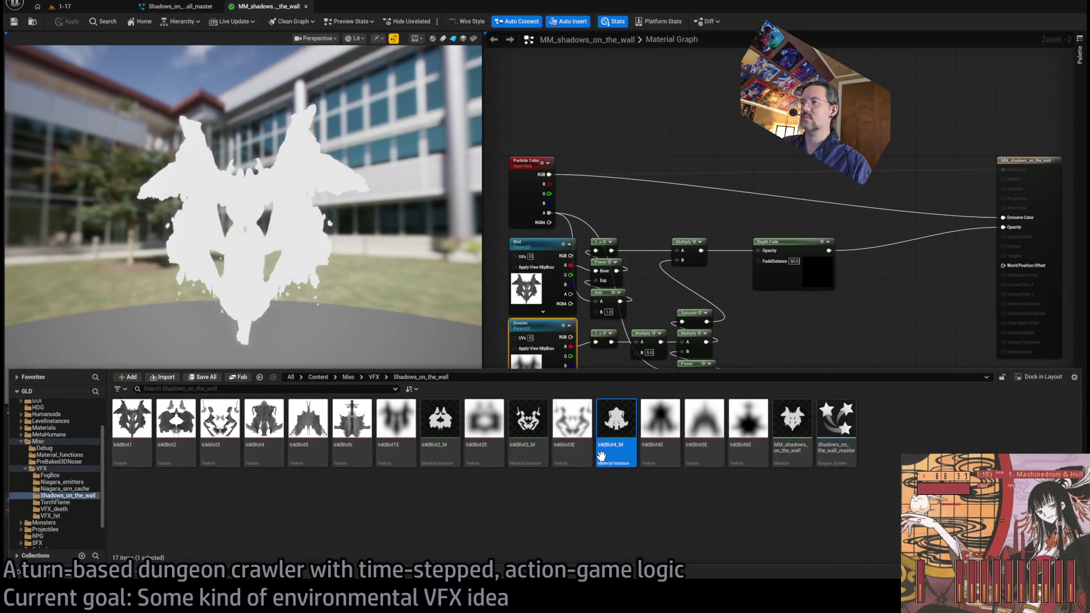
key(ctrl+d)
key(Return)
double_click(714, 414)
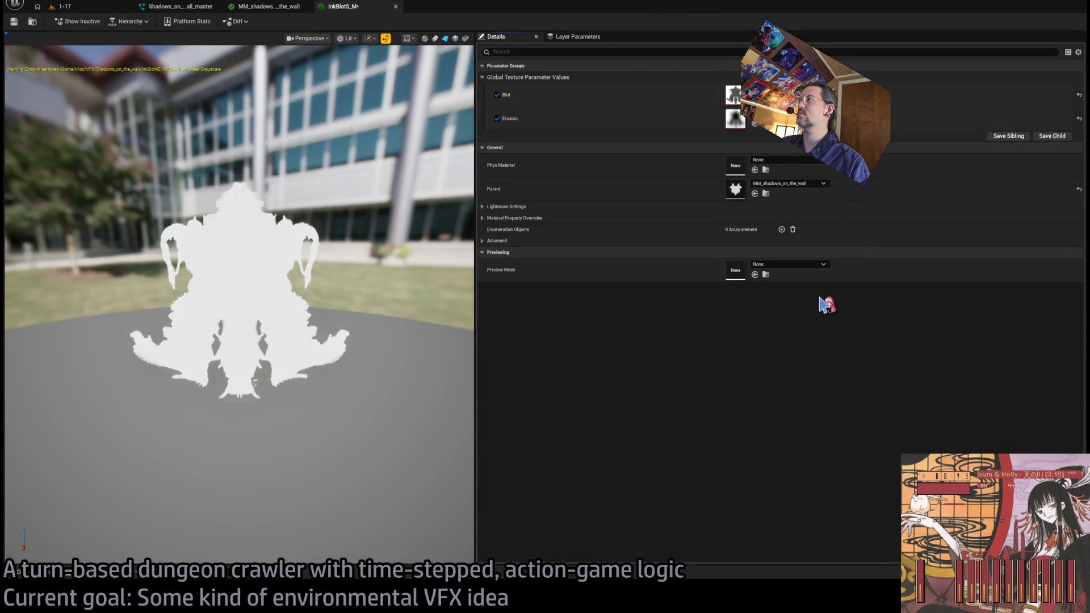
click(15, 25)
middle_click(349, 8)
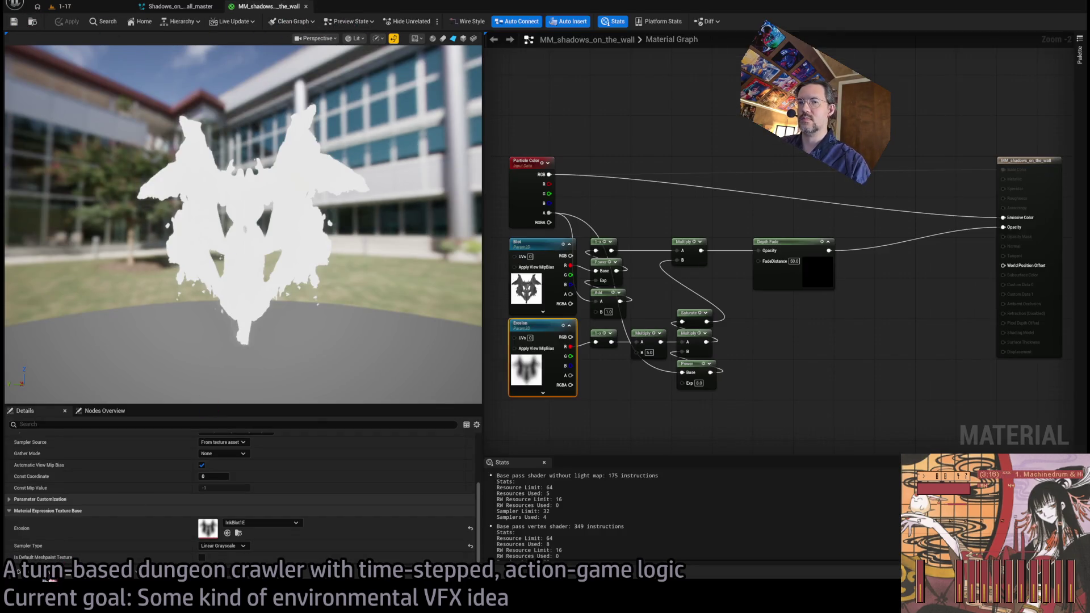
Duplicate InkBlot5_M as InkBlot6_M, open it, and return to the Niagara system.
key(ctrl+space)
key(ctrl+d)
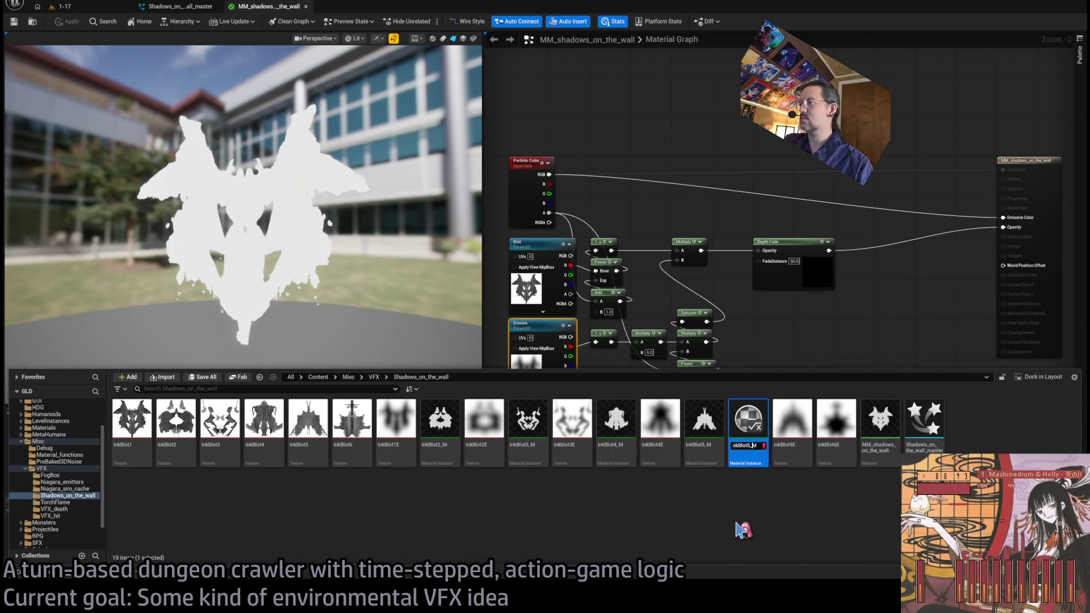
key(Return)
key(Return)
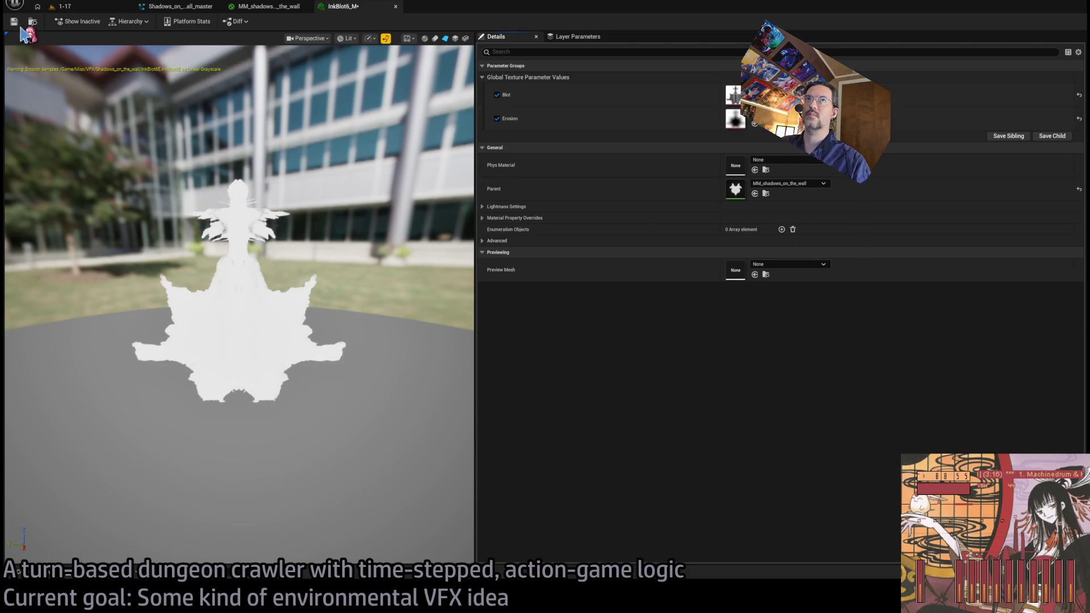
click(170, 6)
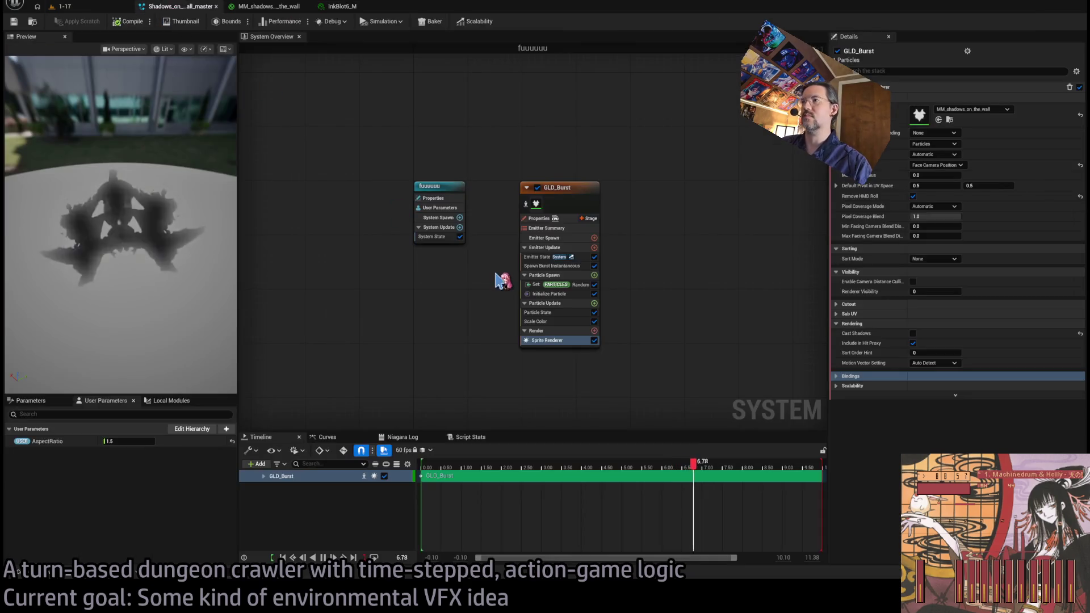
Duplicate the GLD_Burst sprite renderer and give the copy InkBlot2_M with Renderer Visibility 1.
click(564, 340)
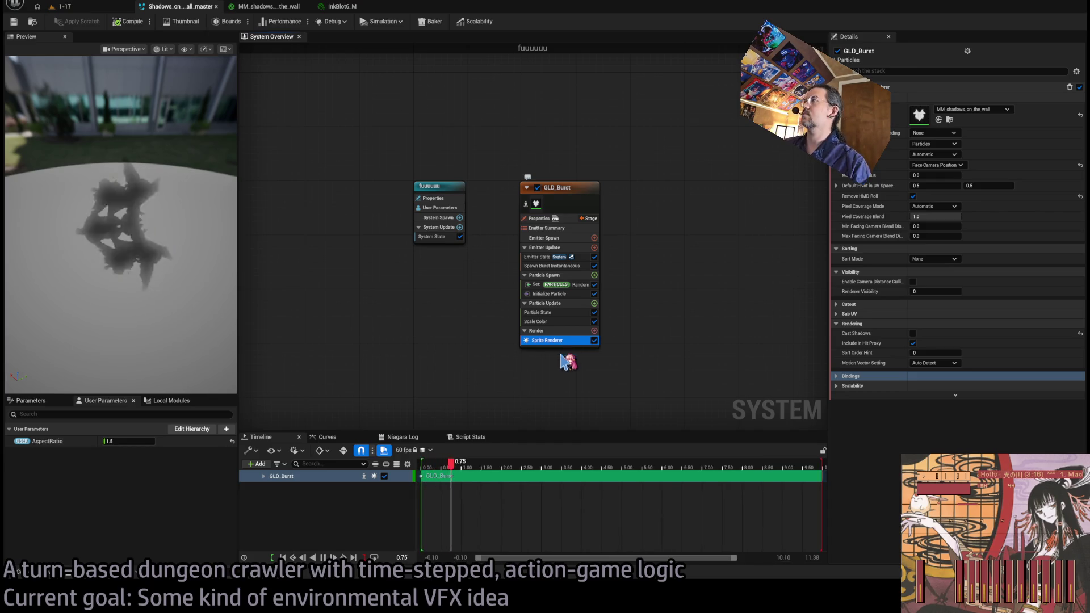
key(ctrl+d)
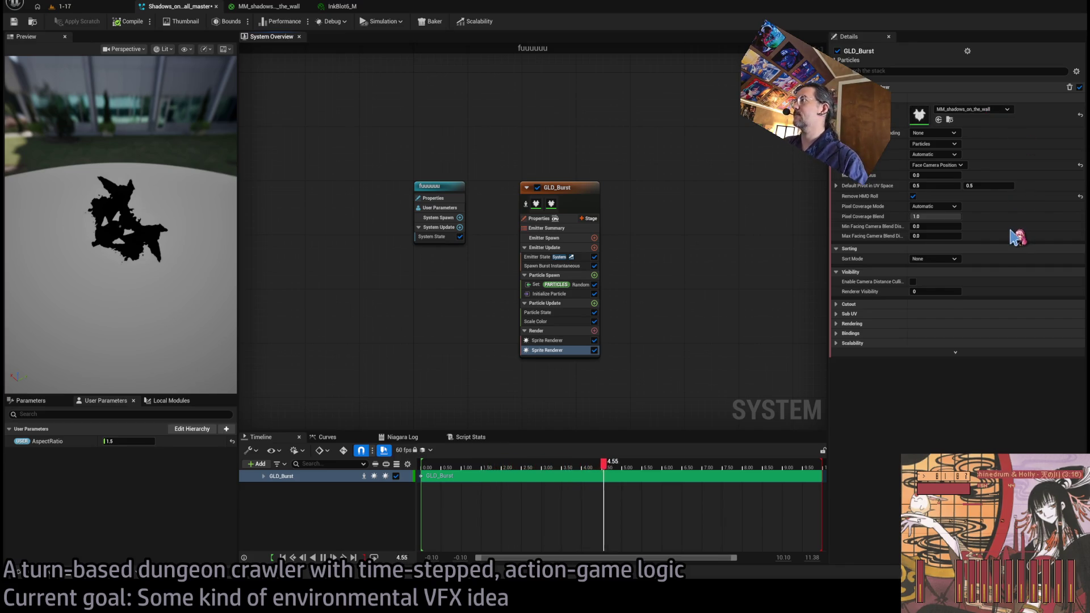
click(556, 351)
drag(936, 292, 943, 292)
Add two more sprite renderer copies with Renderer Visibility indices 2 and 3.
key(ctrl+d)
drag(919, 291, 929, 292)
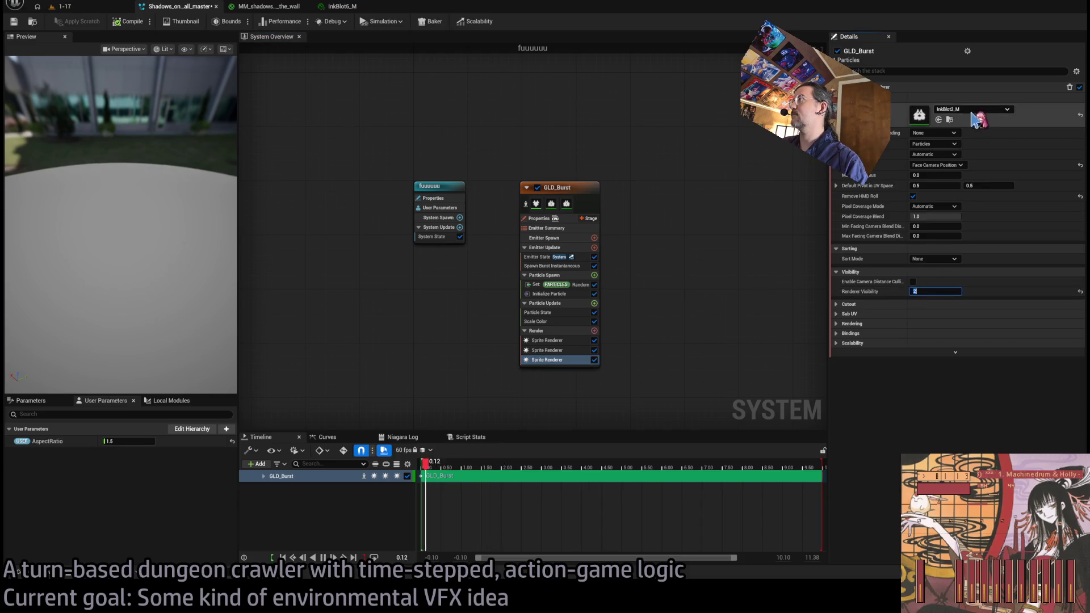
key(ctrl+d)
click(916, 292)
text(3)
key(Return)
Assign InkBlot4_M and InkBlot5_M to further renderer copies with Renderer Visibility 4 and 5.
click(572, 370)
click(938, 119)
key(ctrl+d)
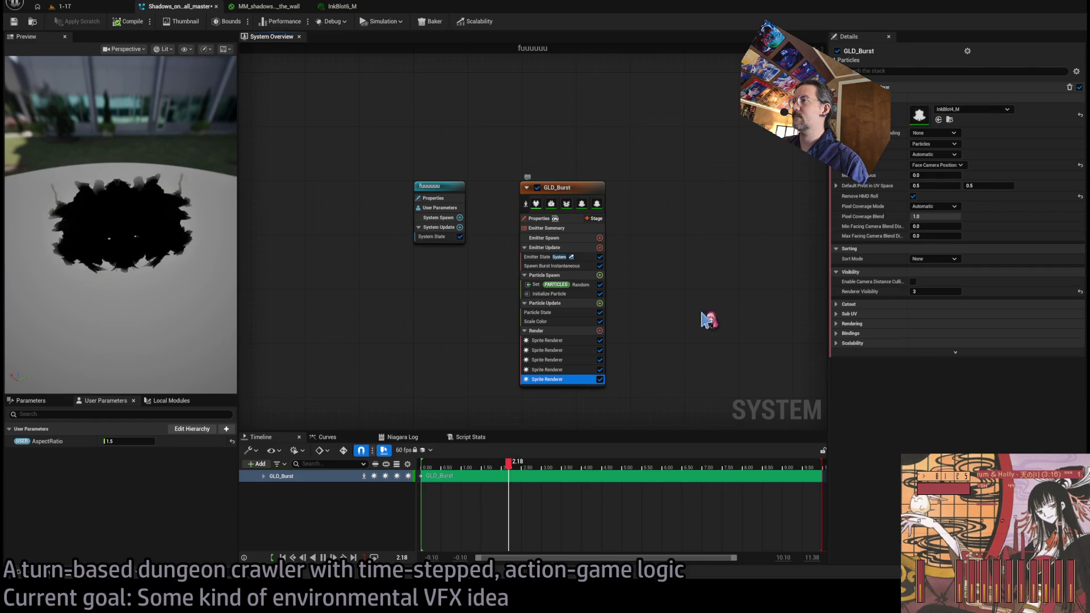
drag(931, 291, 938, 291)
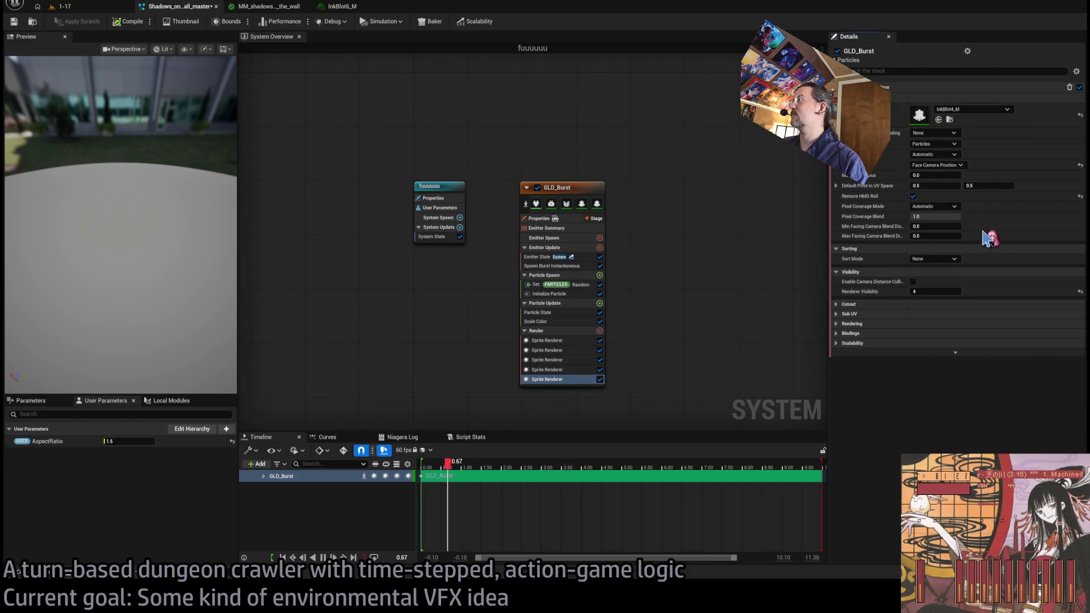
click(553, 380)
key(ctrl+d)
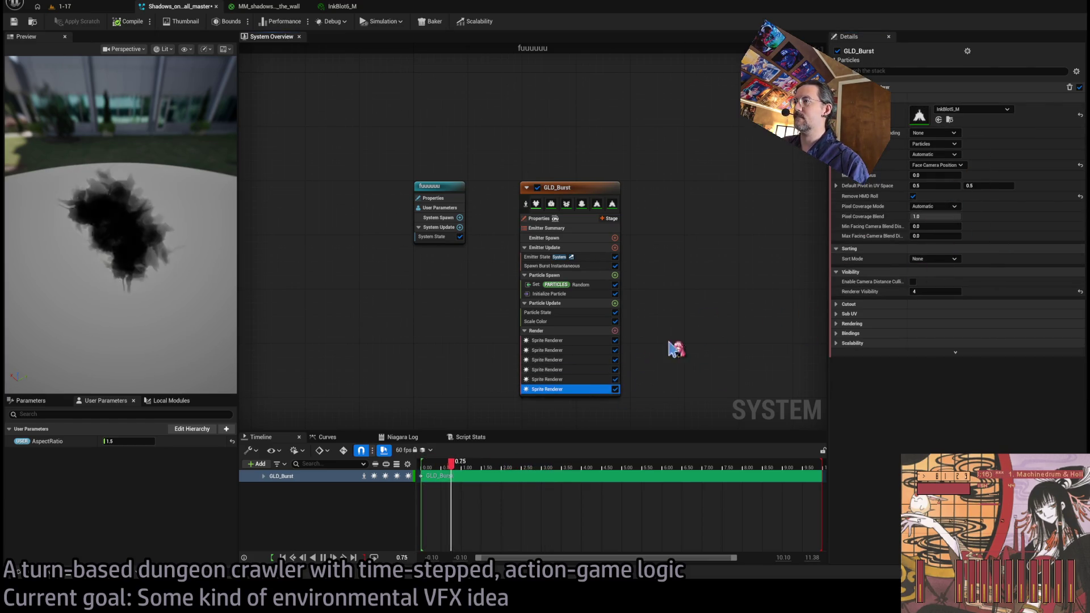
drag(931, 291, 938, 291)
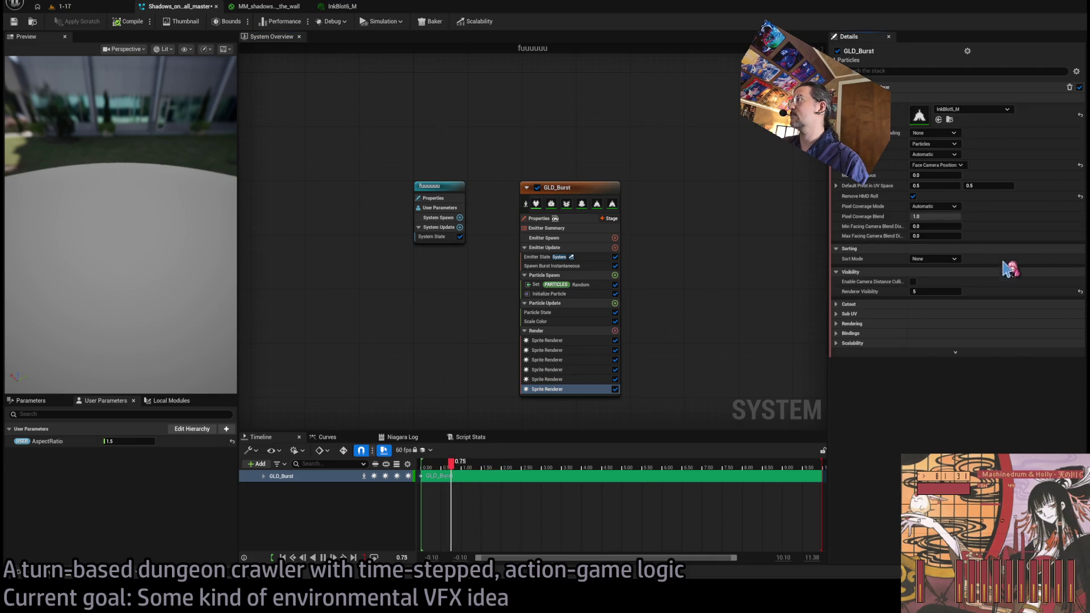
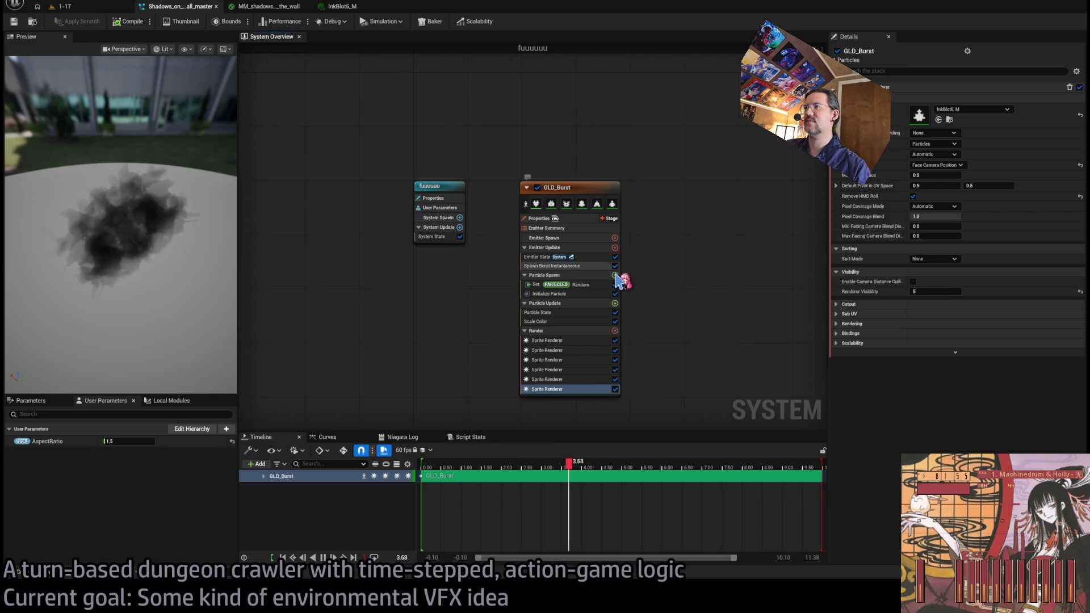
Add a VisibilityTag entry to the random Set PARTICLES spawn module.
click(576, 285)
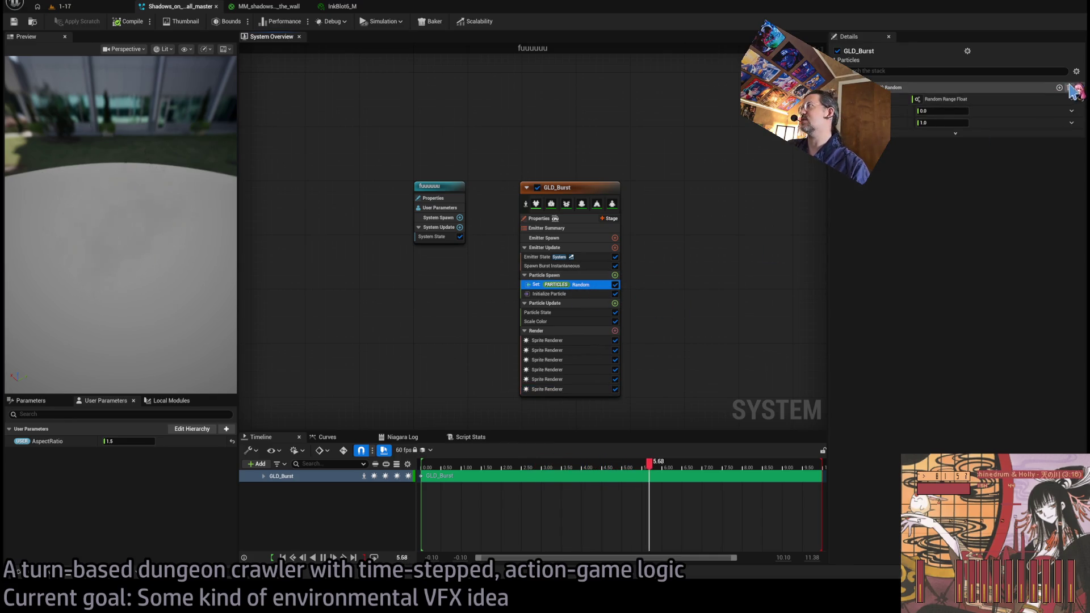
click(1053, 115)
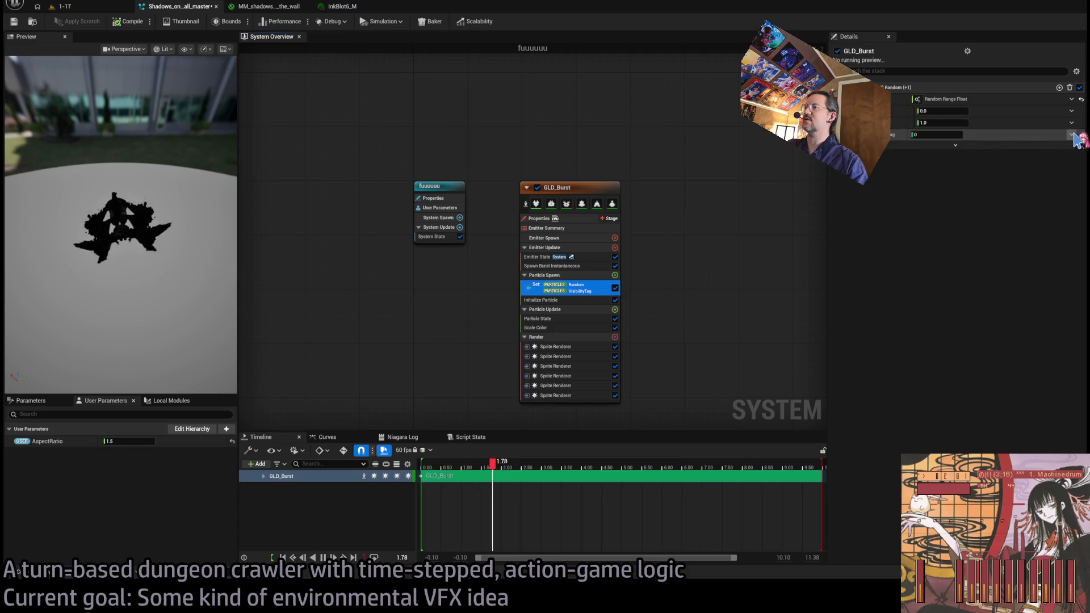
click(594, 395)
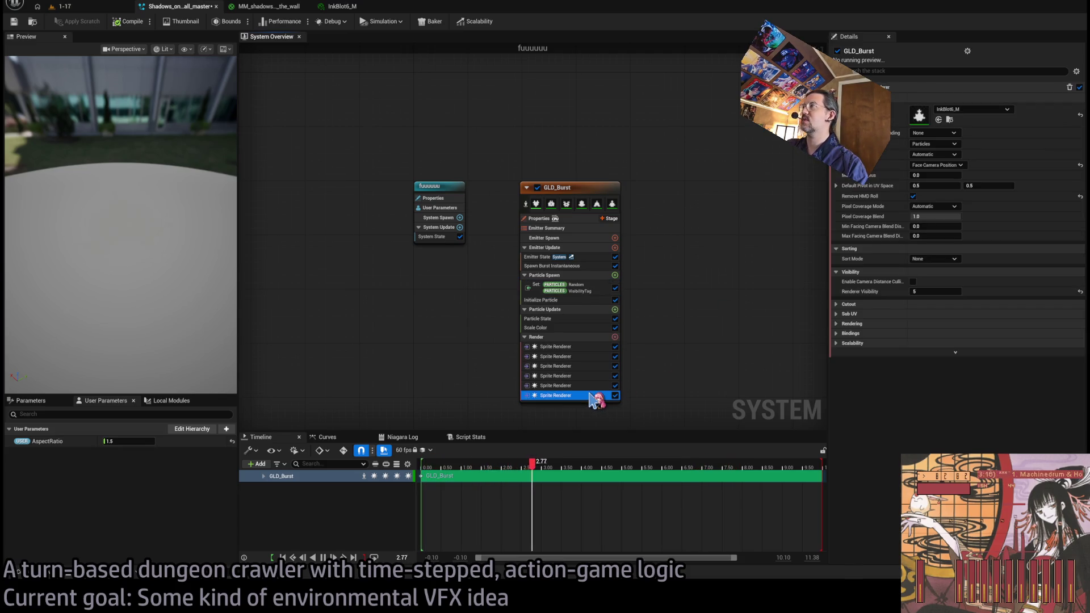
click(588, 266)
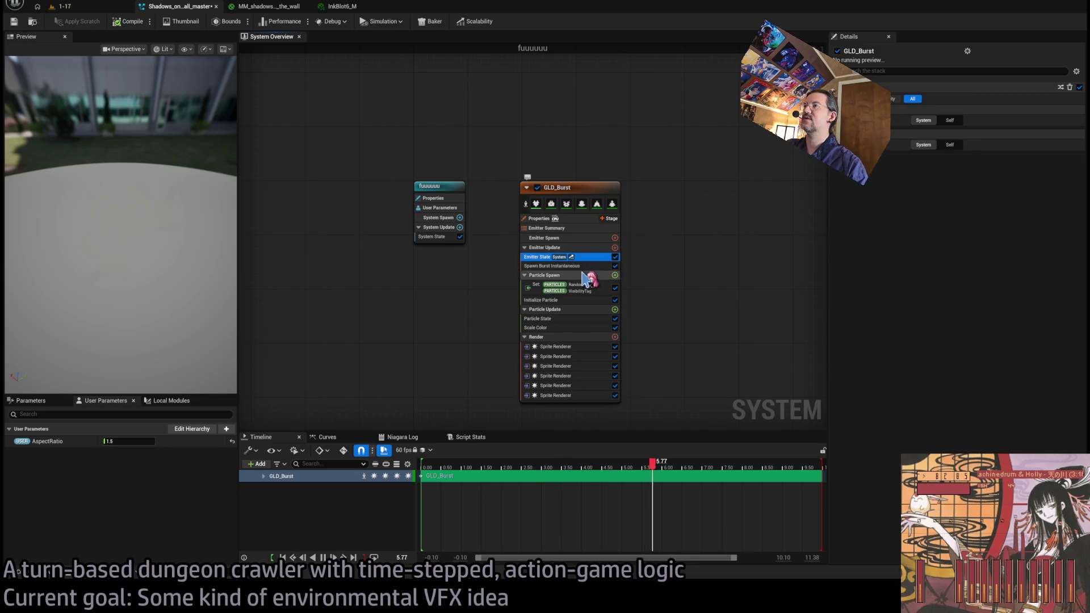
click(568, 288)
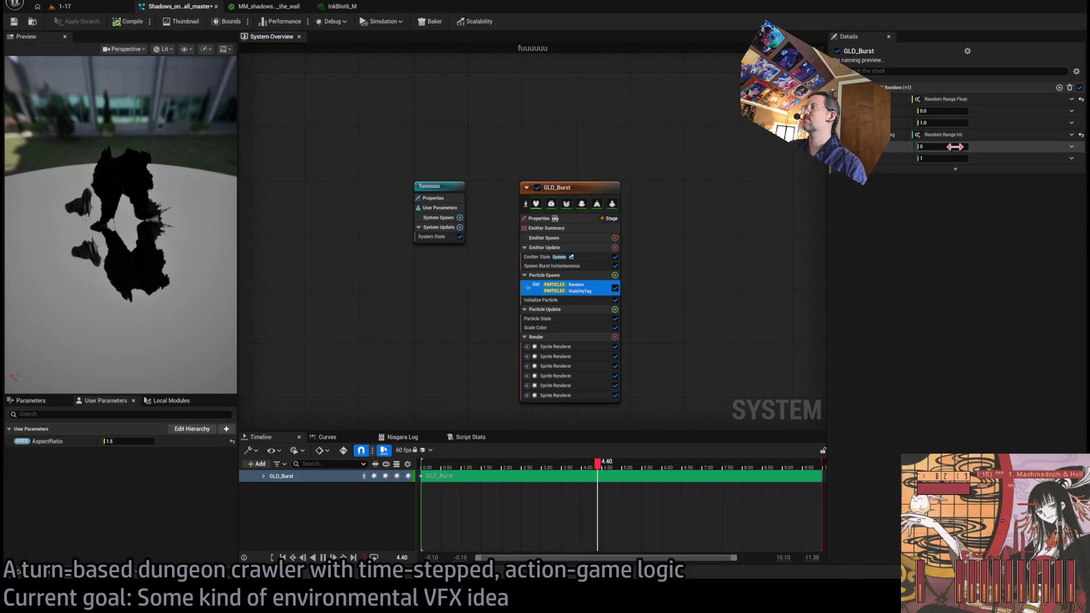
Raise the random VisibilityTag maximum from 1 to 5 and widen the Preview panel.
drag(955, 158, 965, 158)
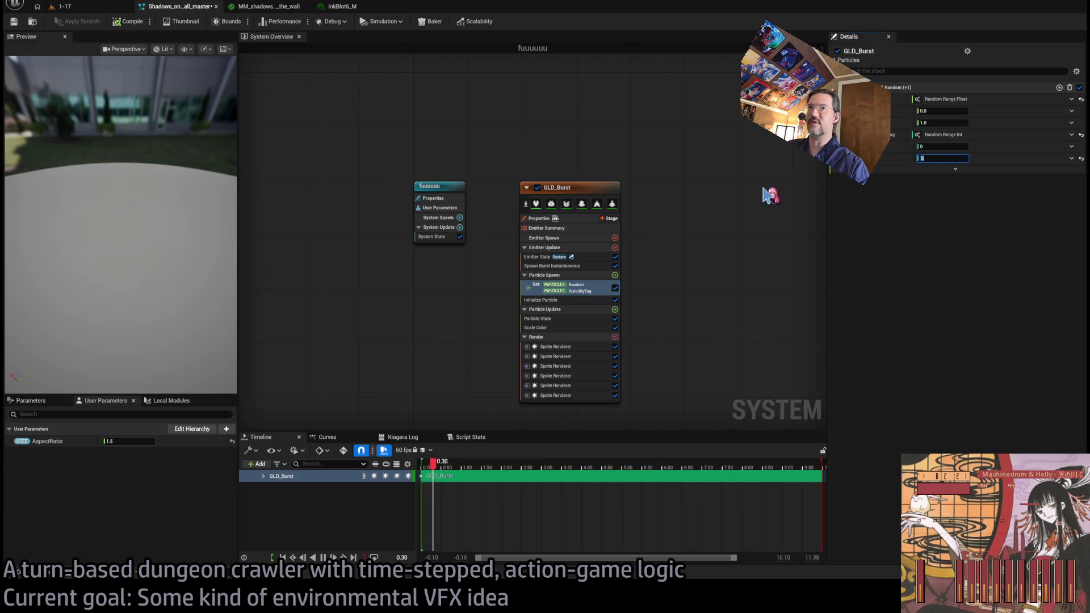
mouse_move(171, 227)
mouse_down()
mouse_move(142, 227)
mouse_move(209, 241)
mouse_up()
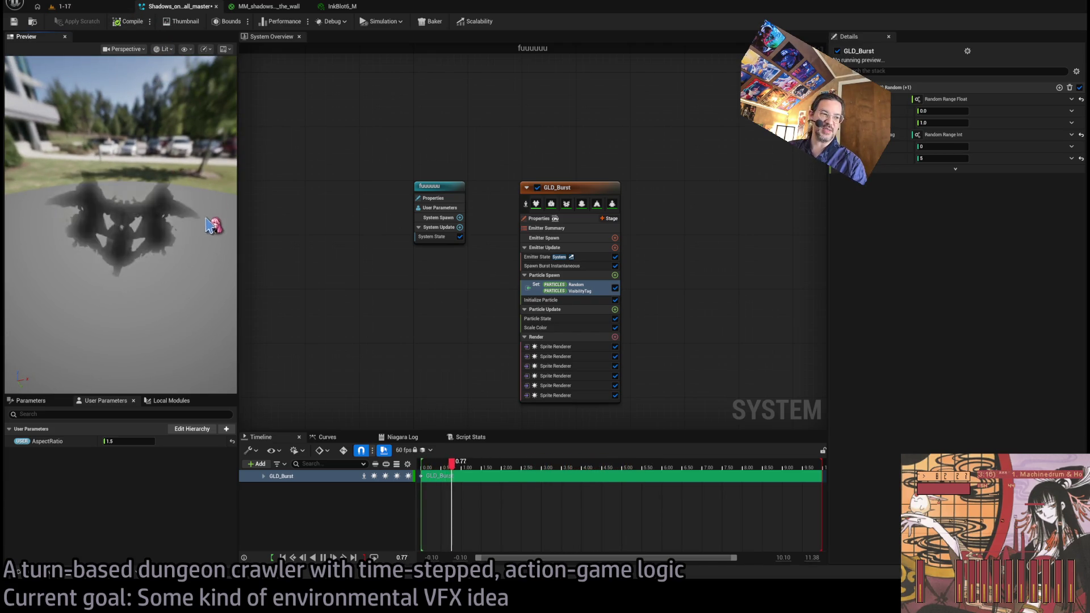
drag(242, 242, 308, 242)
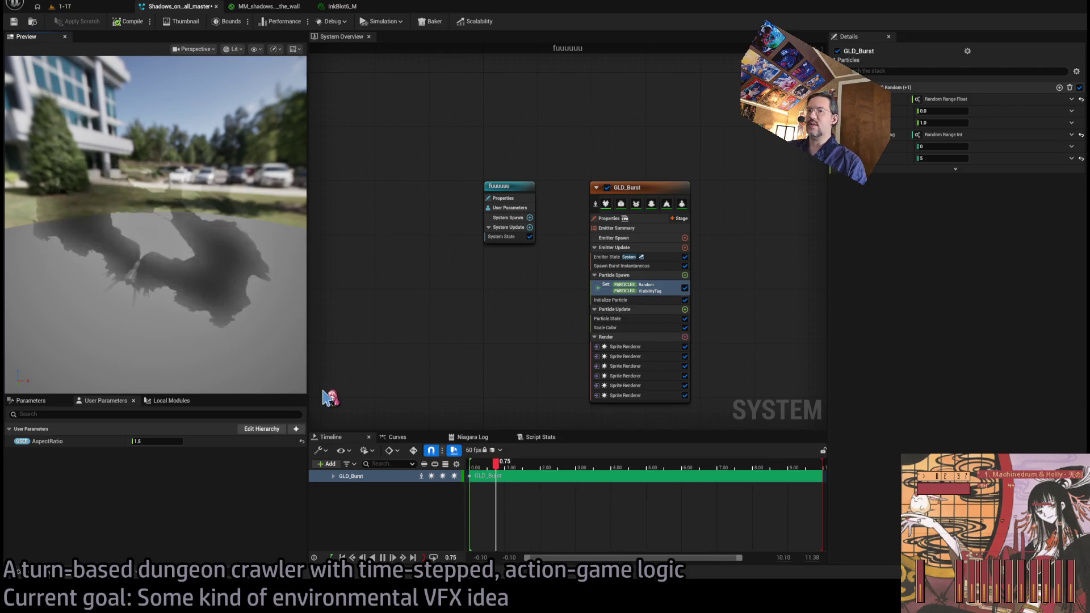
Add a Float Array user parameter and delete the old AspectRatio parameter.
click(295, 429)
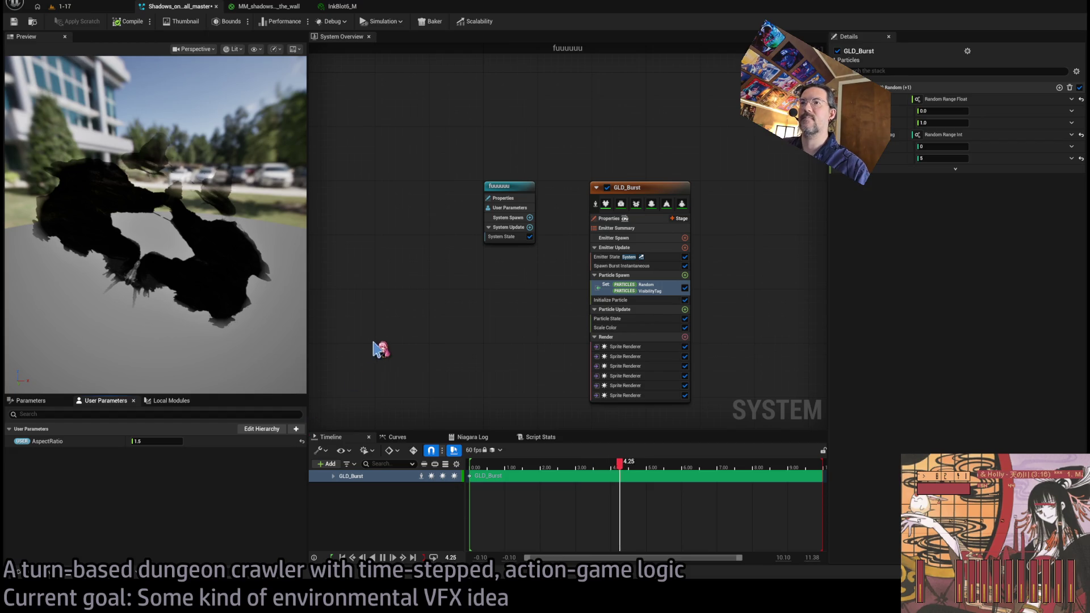
click(343, 324)
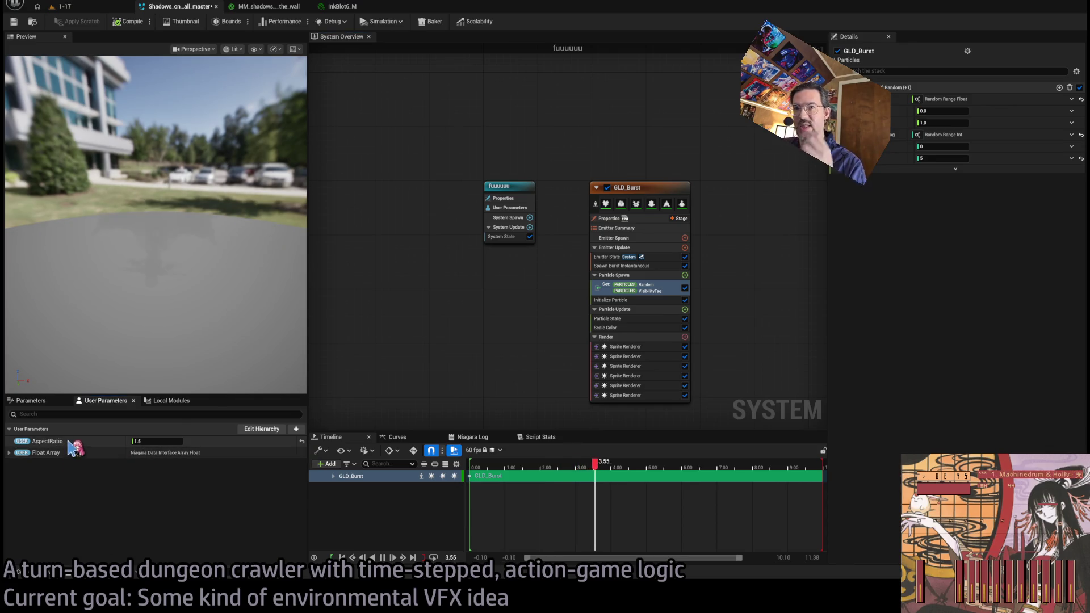
key(ctrl+d)
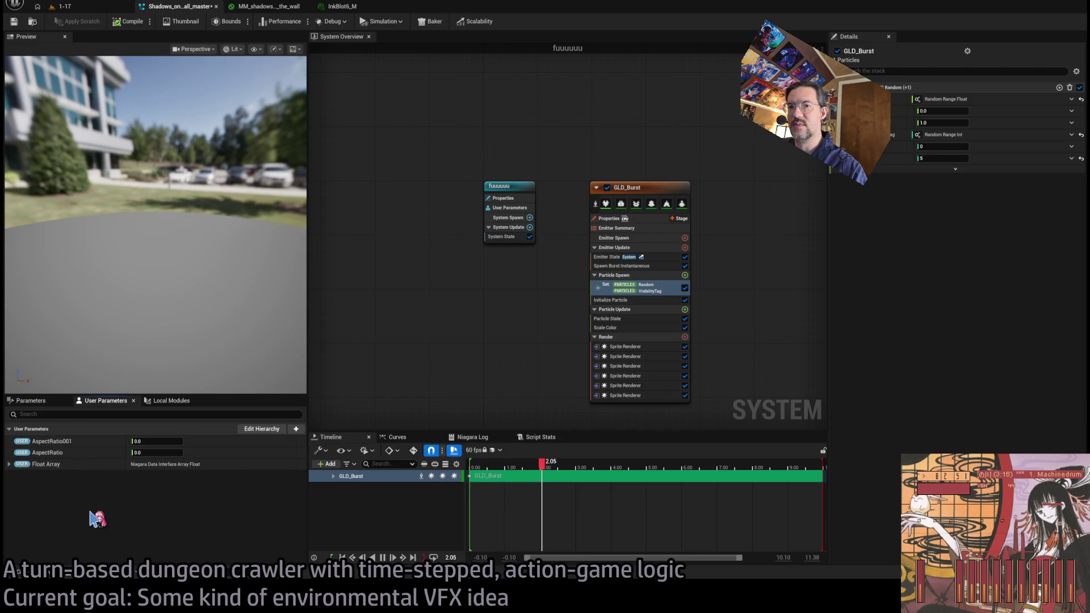
key(Delete)
click(48, 442)
key(Delete)
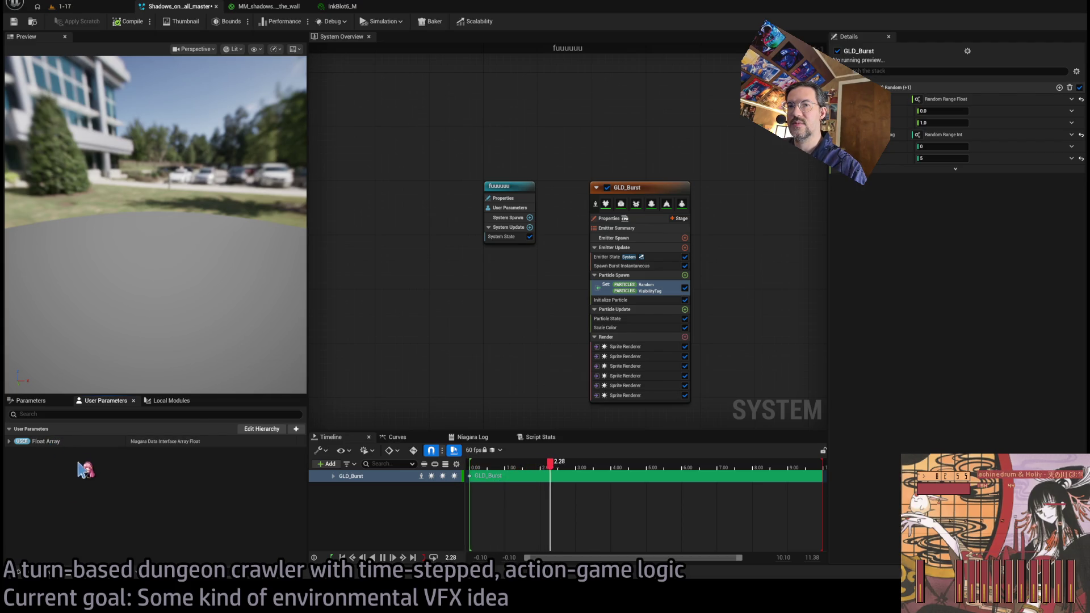
Rename the float array to AspectRatios and give it six elements.
key(F2)
text(Aspect)
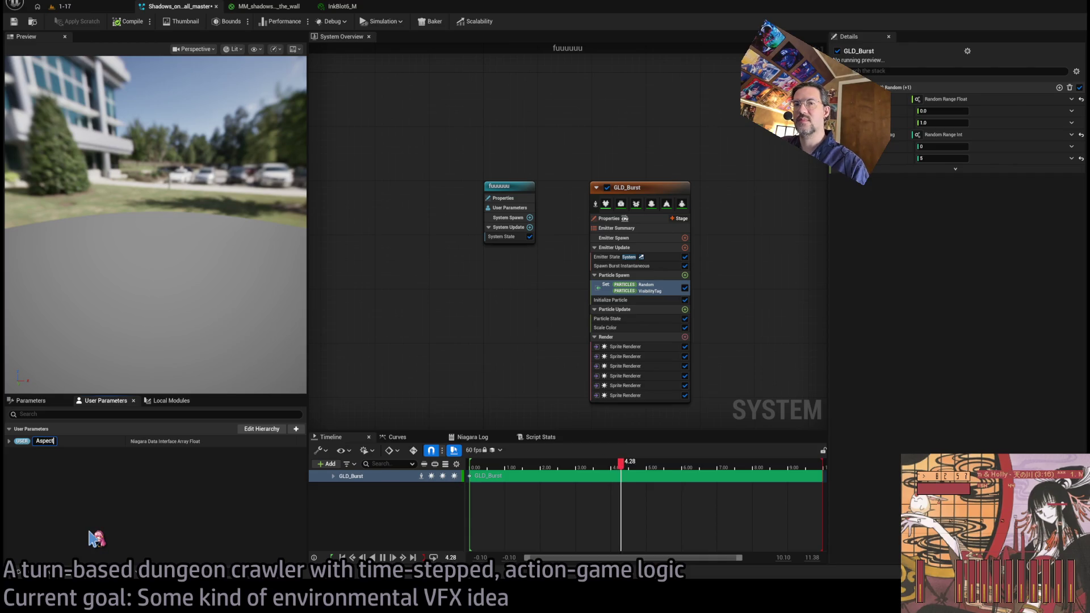
text(Ratios)
key(Return)
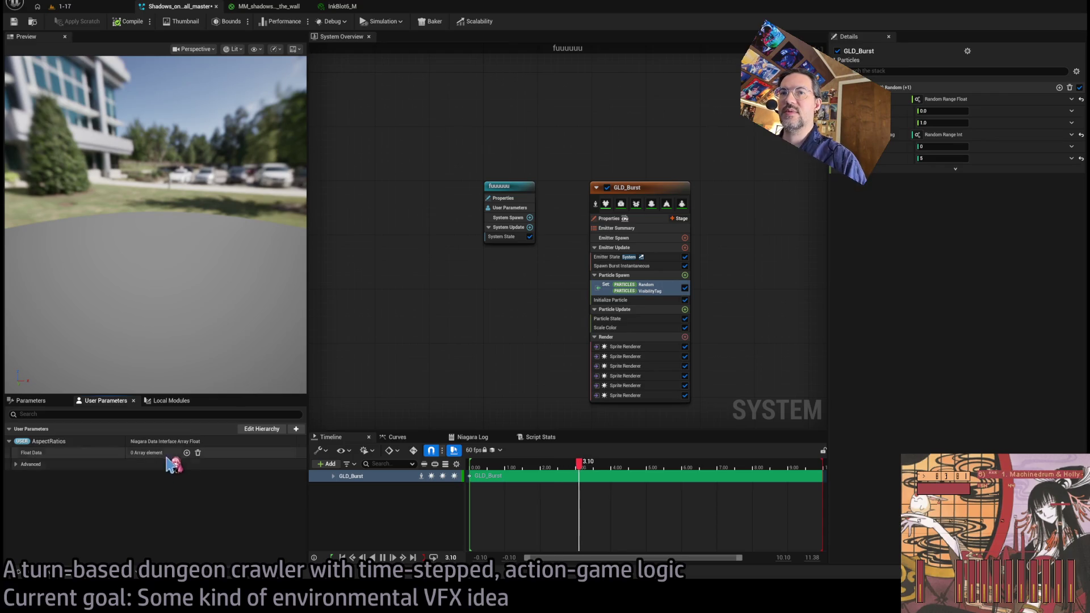
click(187, 453)
click(187, 453)
click(187, 453)
click(187, 453)
click(187, 453)
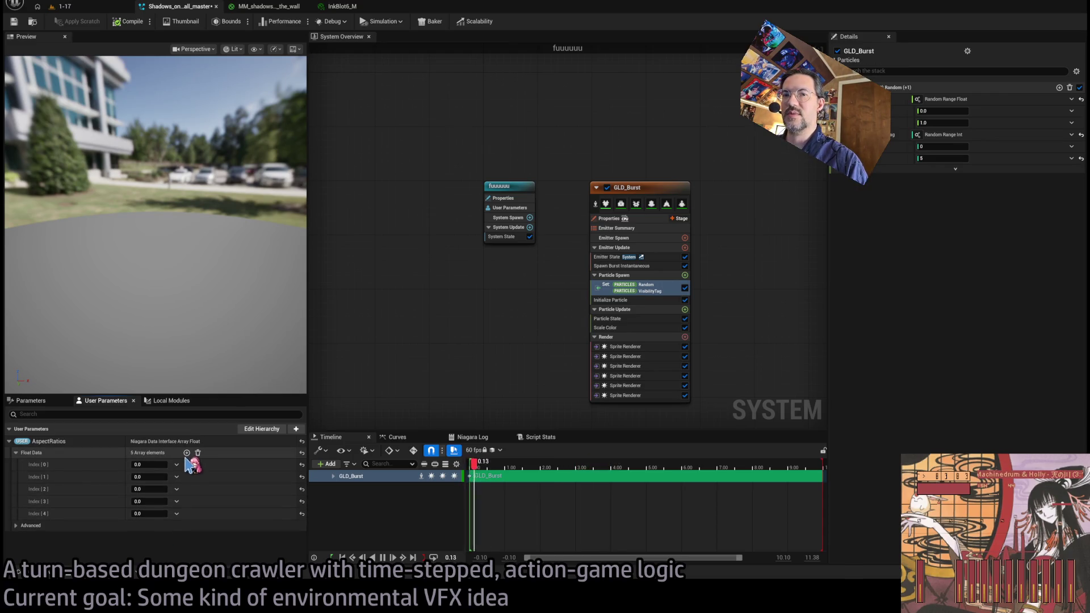
click(187, 454)
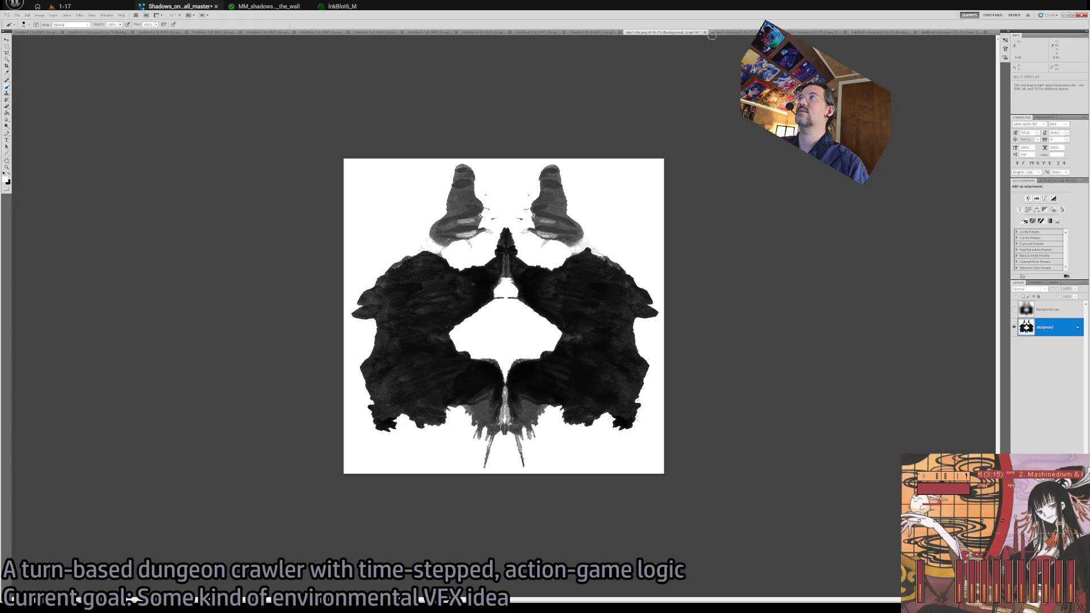
Compare inkblot image proportions in Photoshop with Layer 1 hidden, entering 1.0 for Index [1].
click(712, 33)
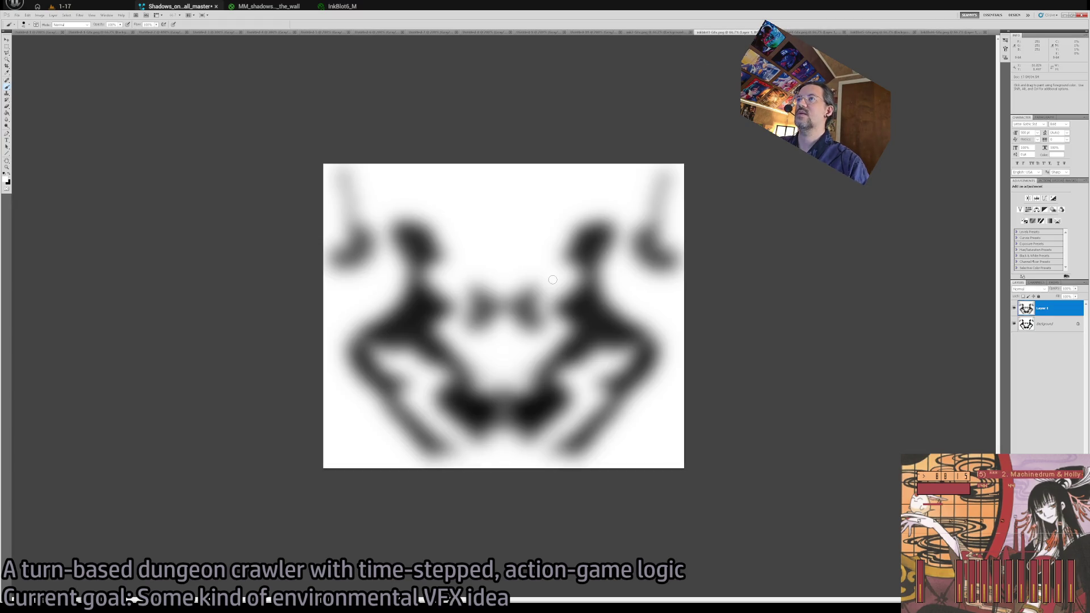
click(1014, 308)
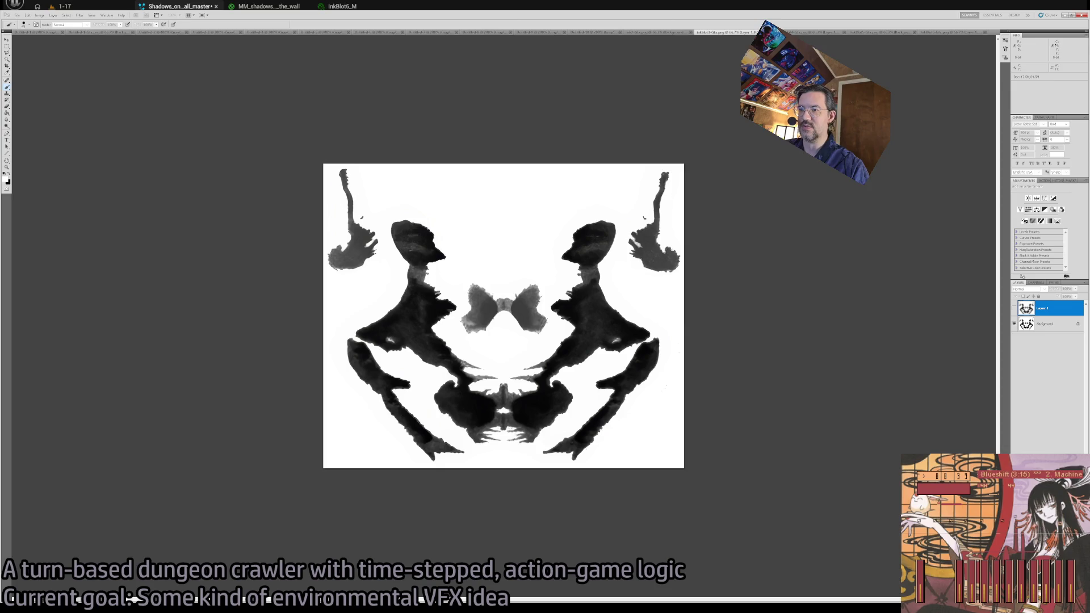
key(alt+Tab)
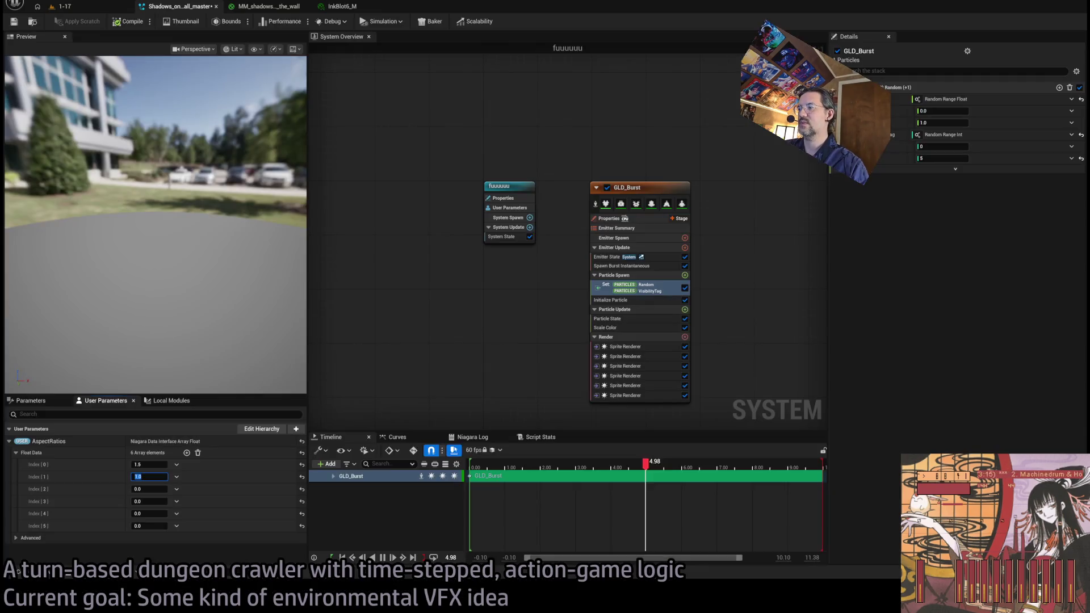
click(157, 489)
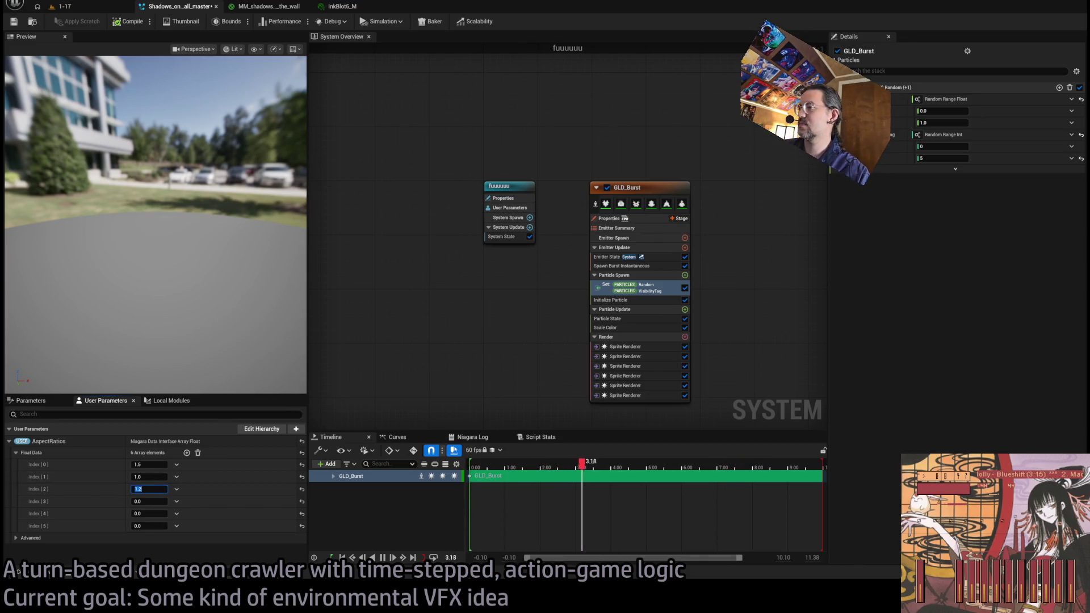
key(alt+Tab)
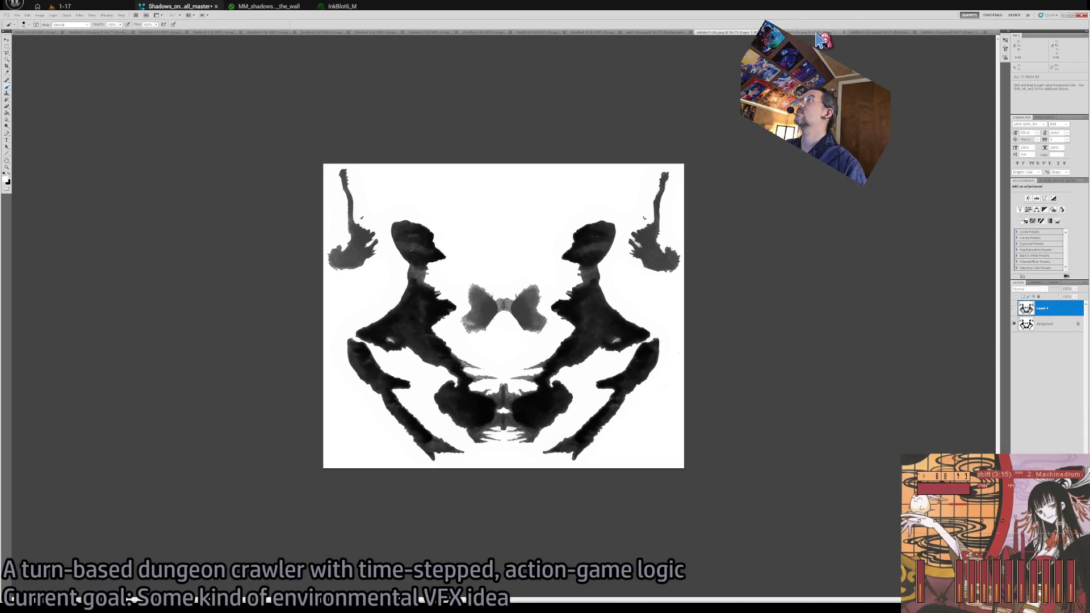
click(816, 33)
click(1014, 307)
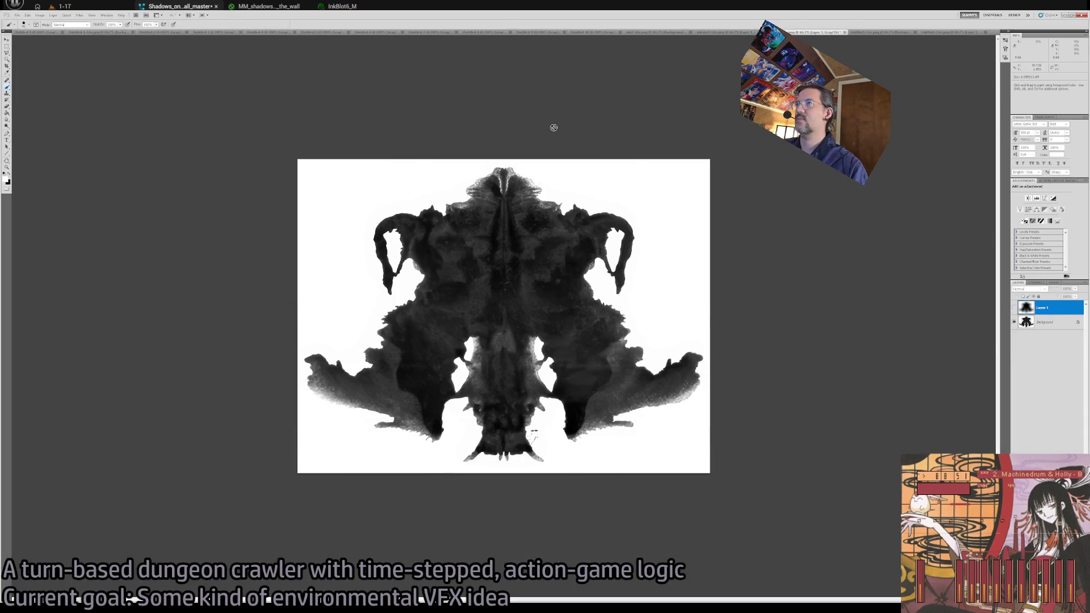
click(721, 33)
click(809, 33)
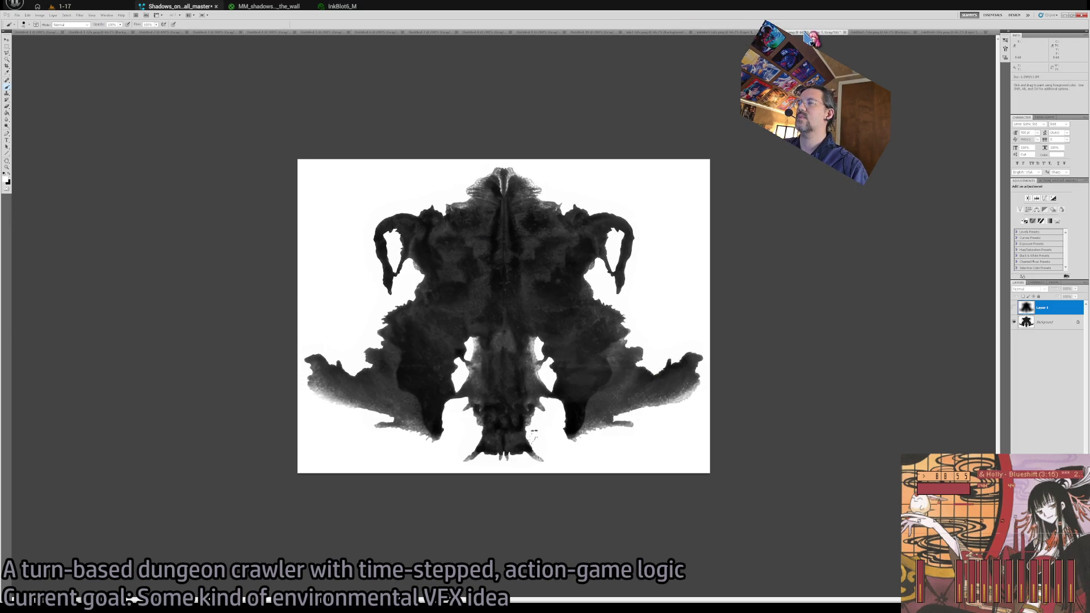
Fill the remaining AspectRatios entries with 1.2, 1.3, 2.0 and 0.9 from InkBlot3 and InkBlot6.
key(alt+Tab)
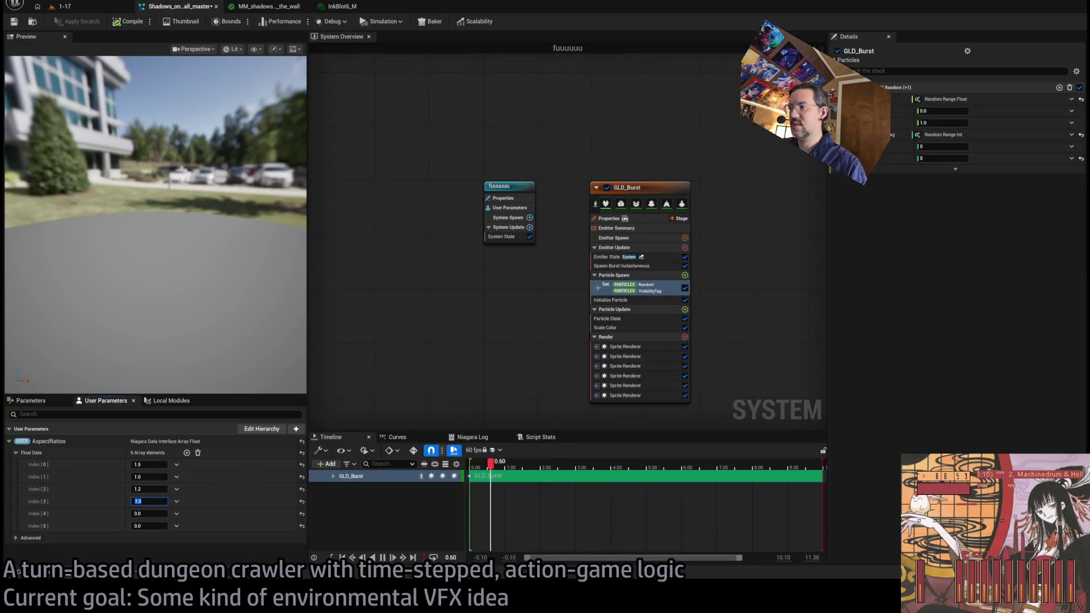
key(alt+Tab)
click(874, 33)
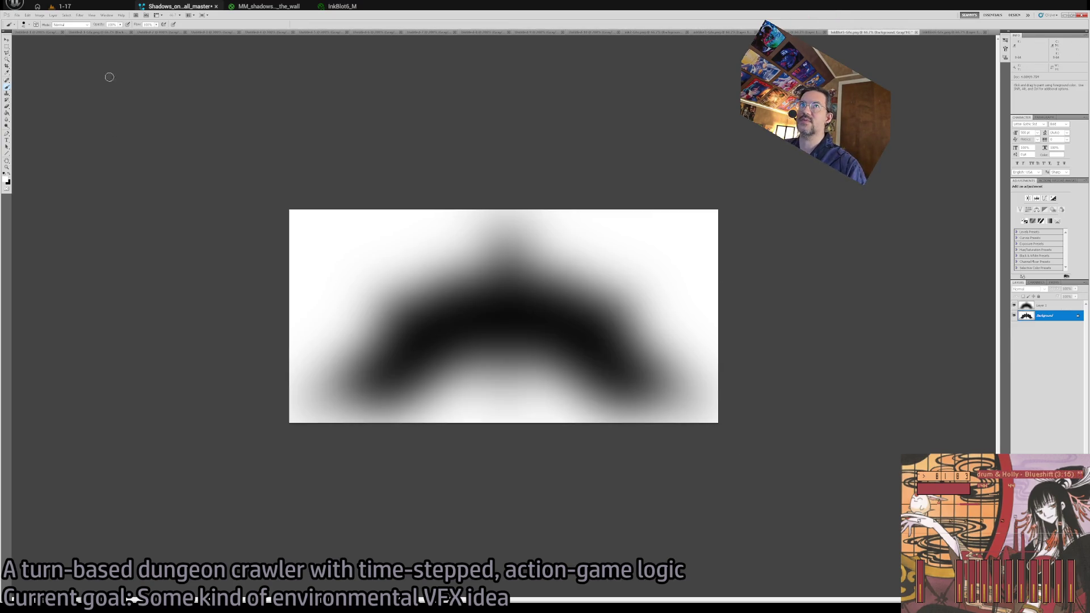
key(alt+Tab)
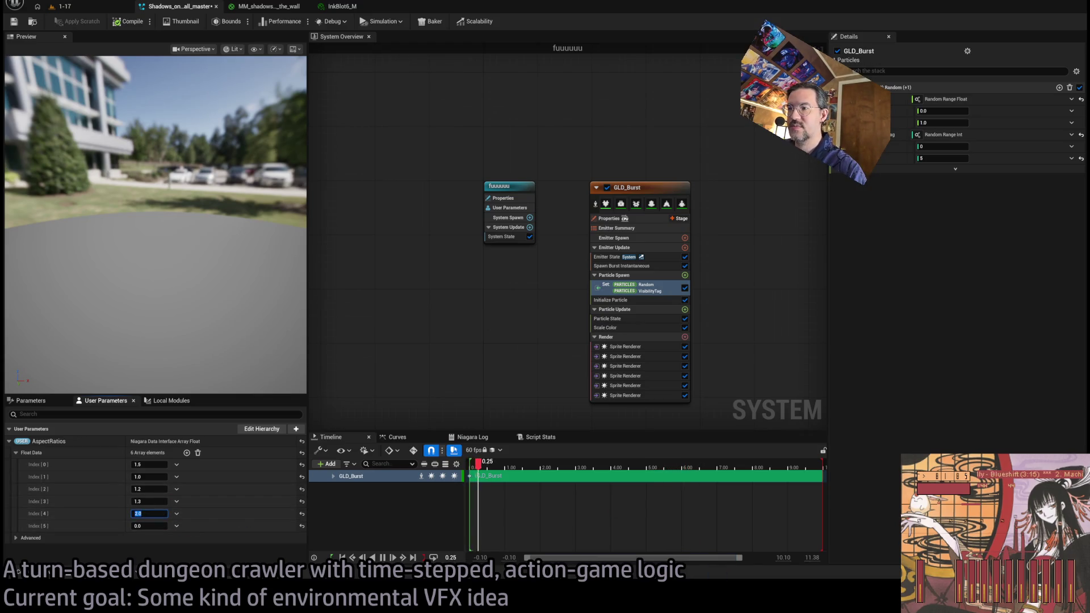
key(alt+Tab)
click(955, 33)
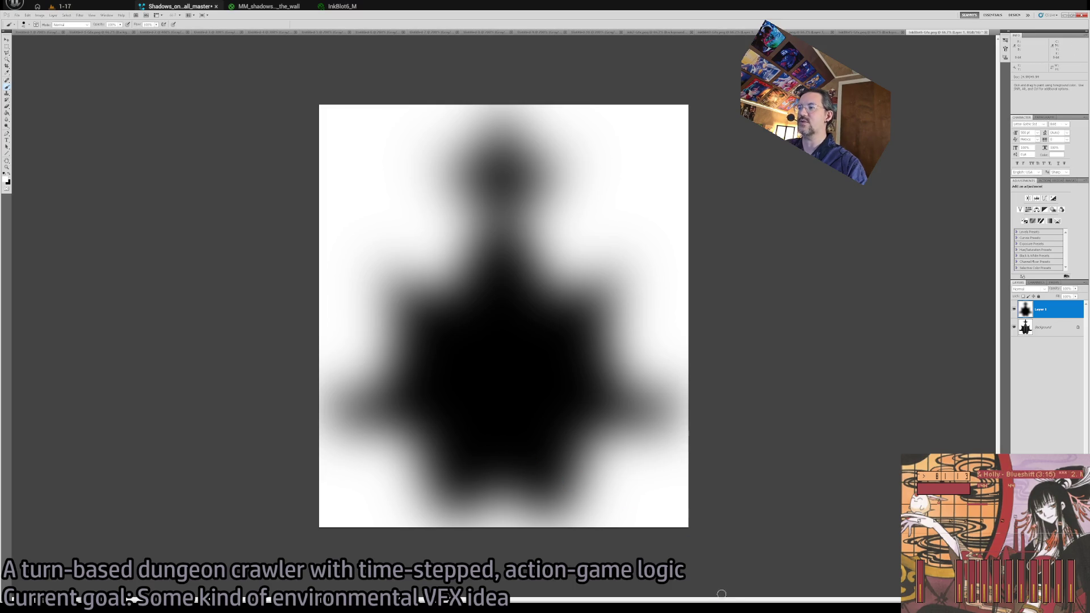
key(alt+Tab)
key(BackSpace)
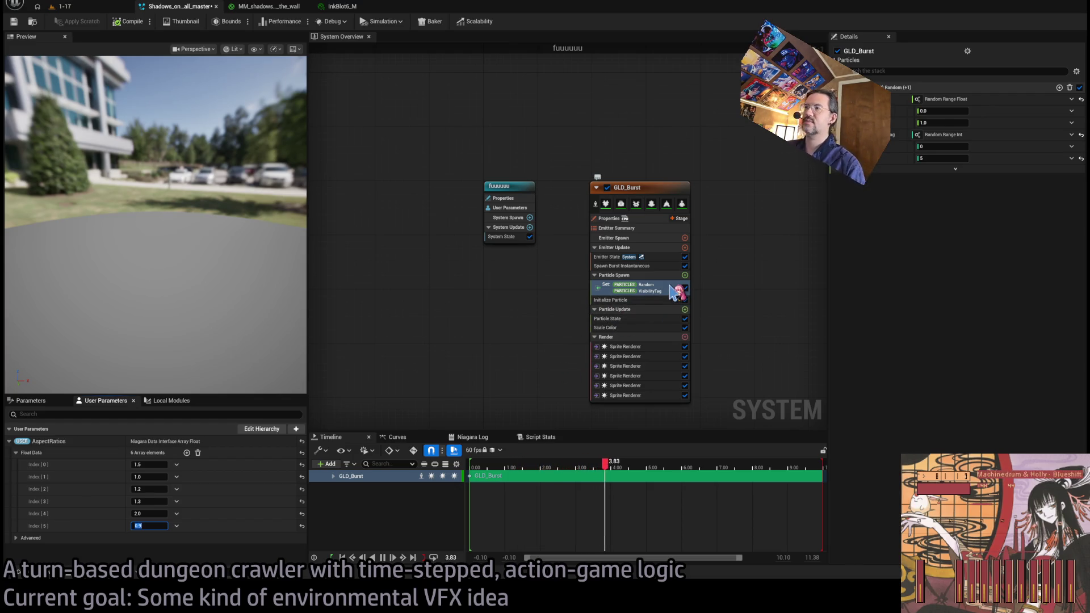
click(658, 300)
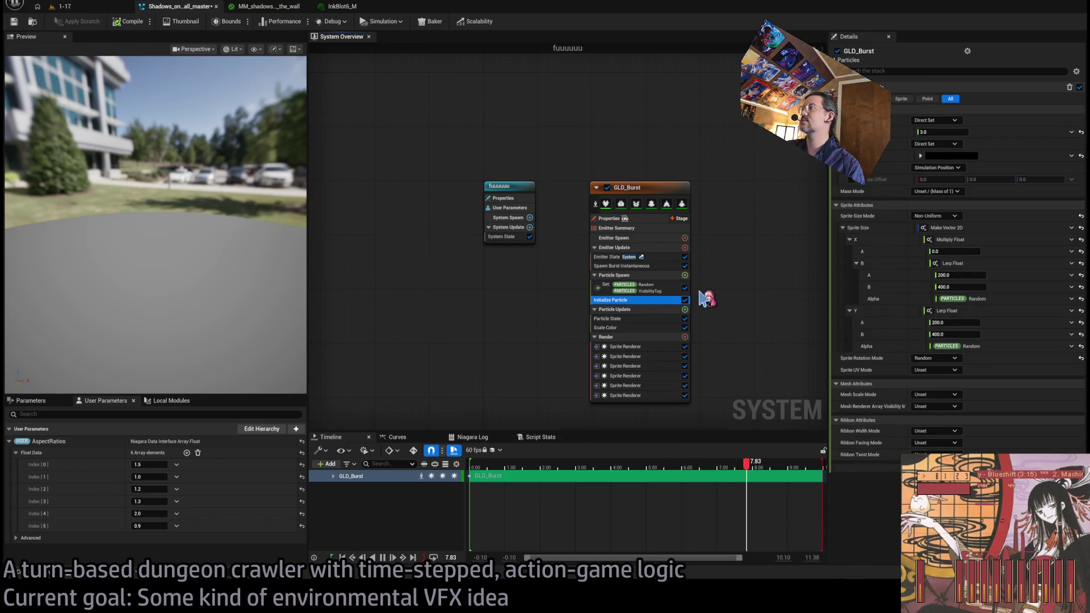
Drive Sprite Size X by Select Float from Array, Direct Set, reading AspectRatios indexed by VisibilityTag.
click(1072, 252)
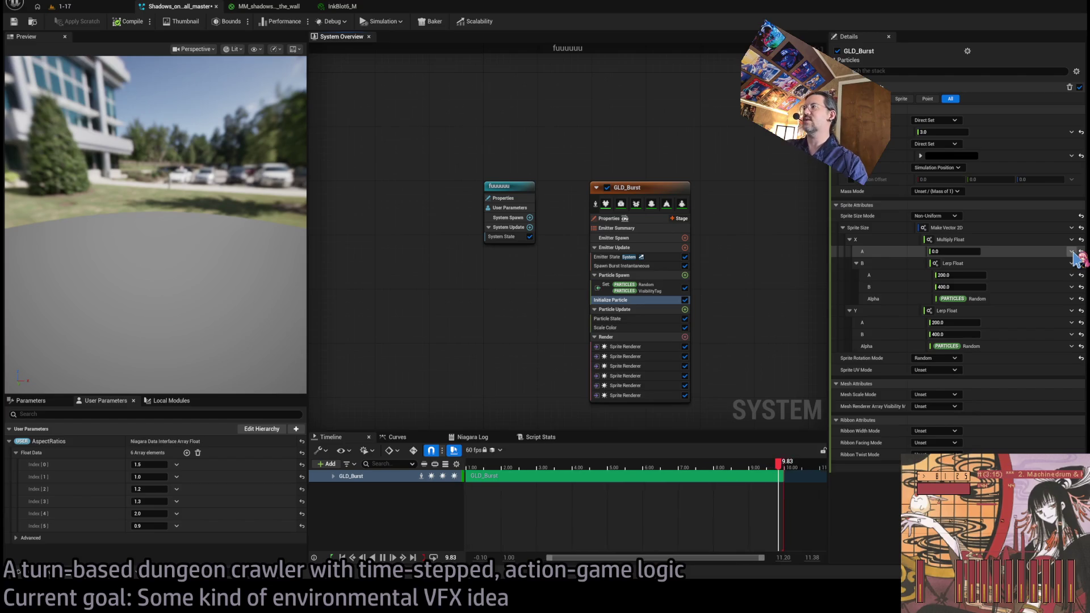
click(1022, 262)
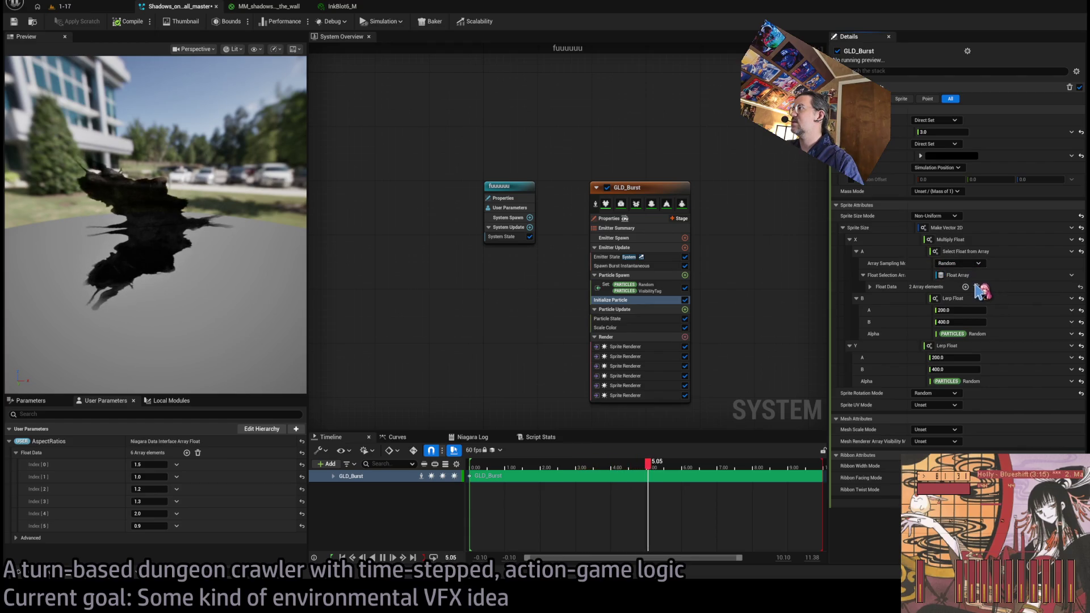
click(960, 263)
click(959, 282)
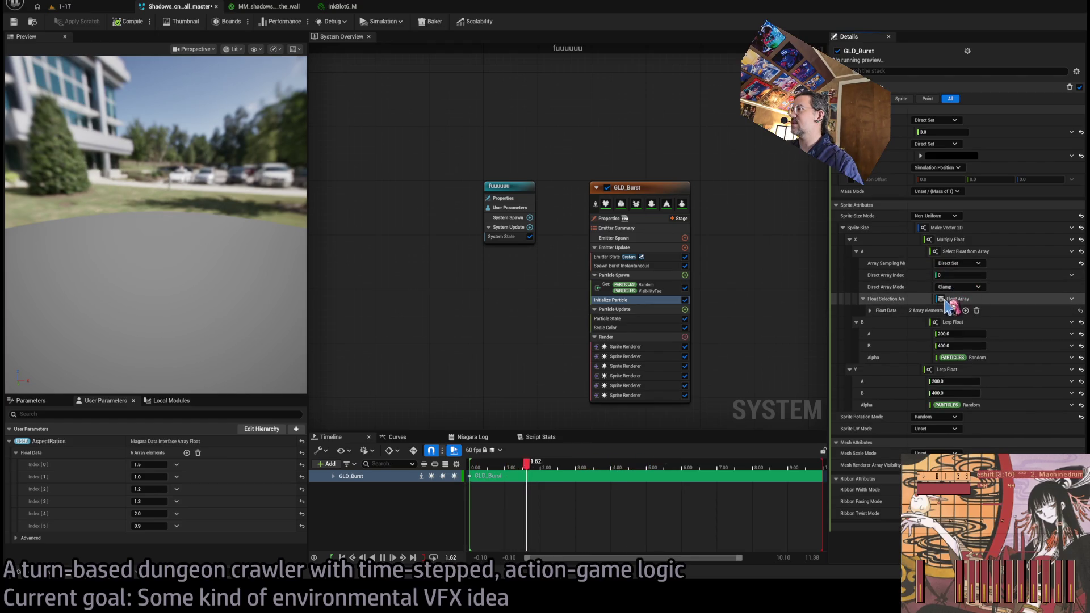
click(870, 310)
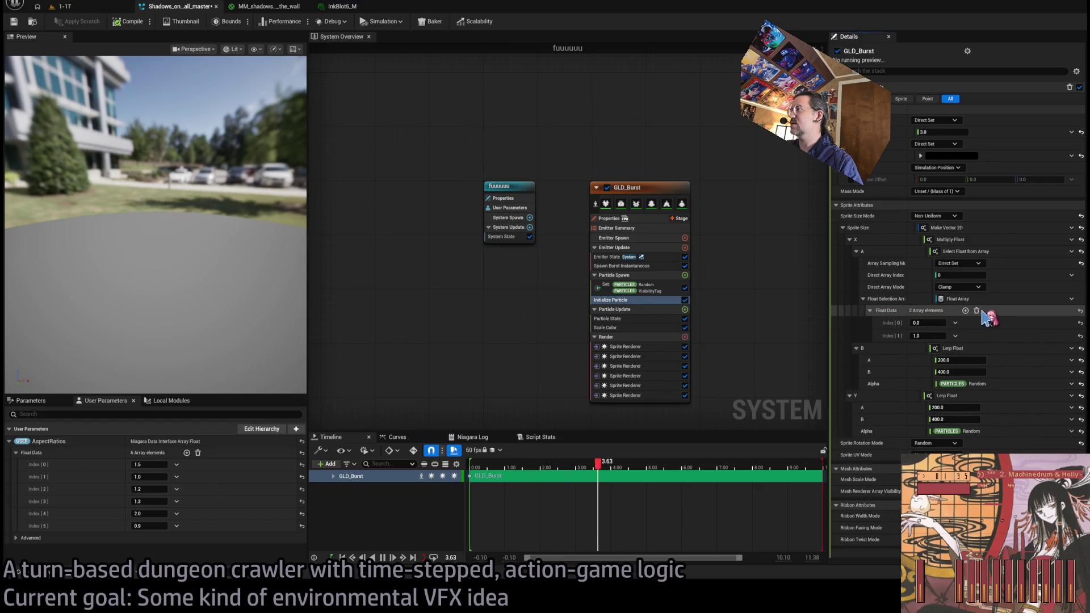
click(1071, 298)
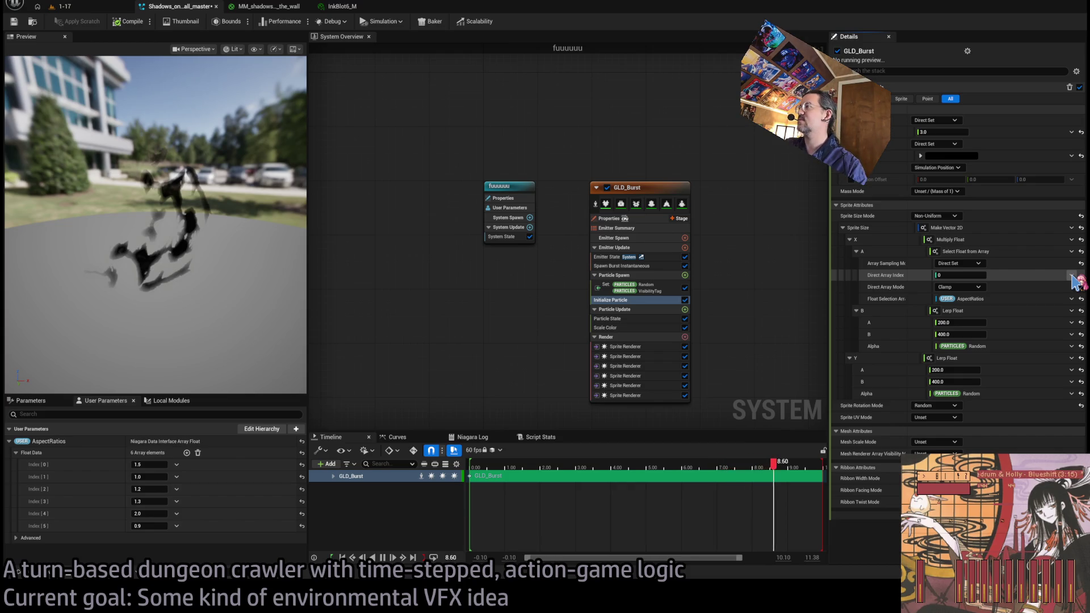
key(ctrl+z)
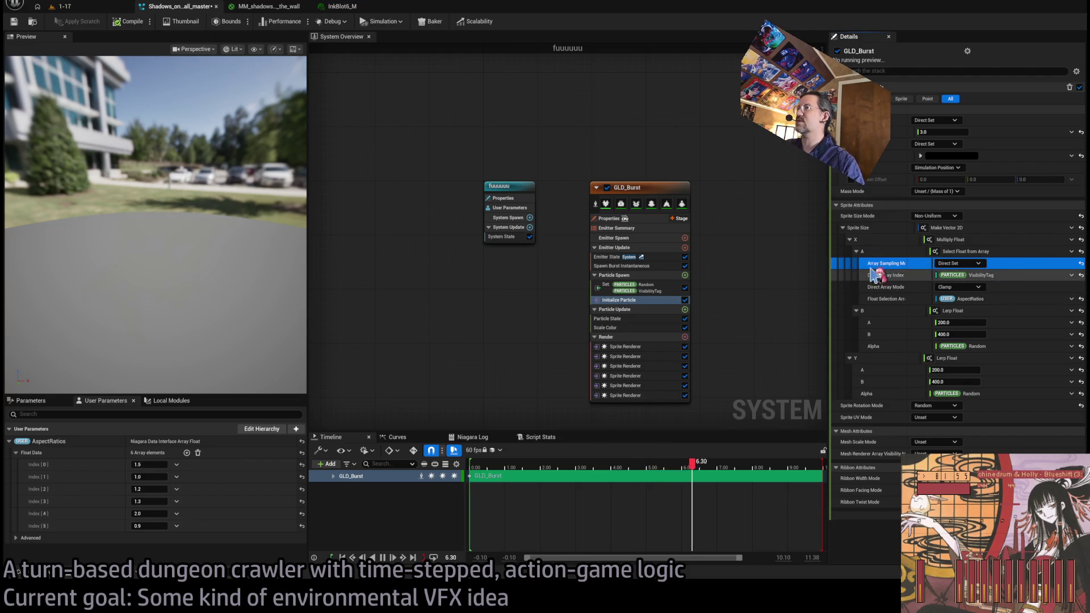
Orbit the preview to check the varied inkblots, then type the emitter name InkBlotSelector.
drag(255, 250, 227, 250)
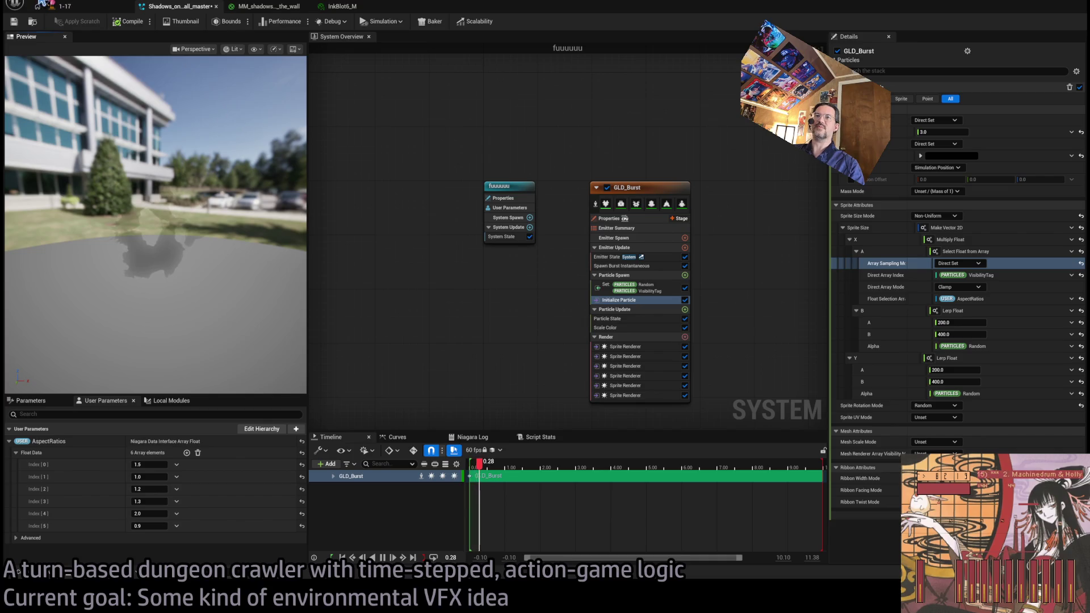
drag(295, 247, 230, 247)
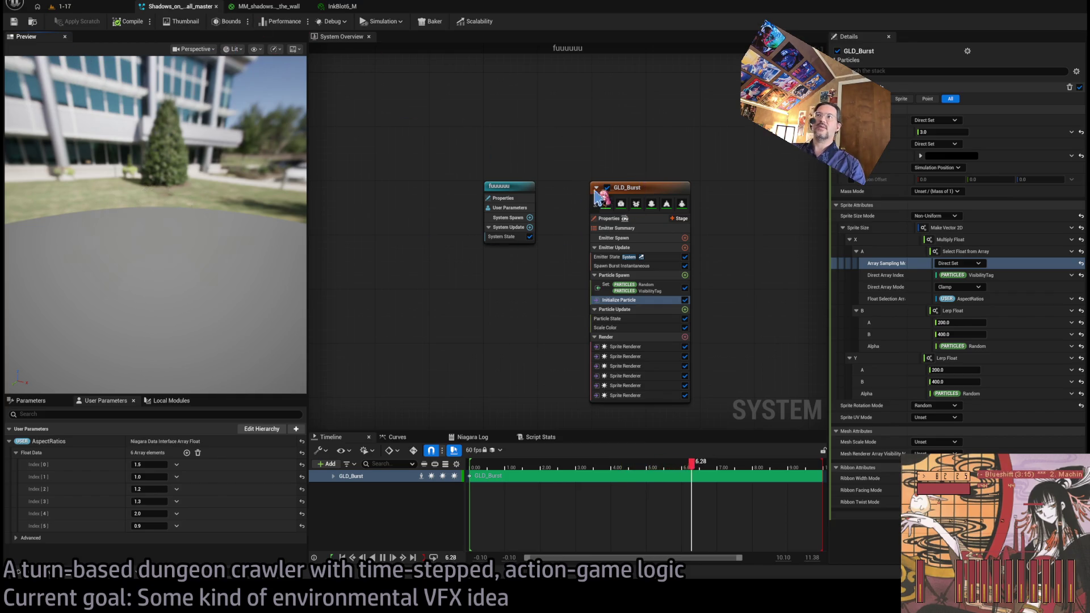
click(625, 187)
text(InkBlotSele)
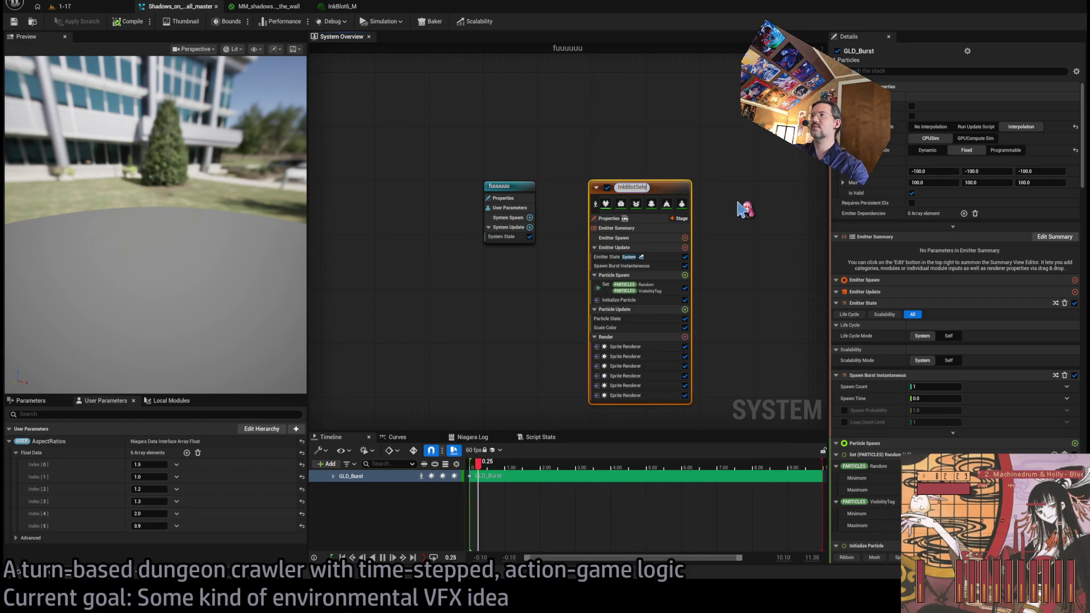
text(ctor)
Confirm the InkBlotSelector name and set the System State loop duration to 8.0.
key(Return)
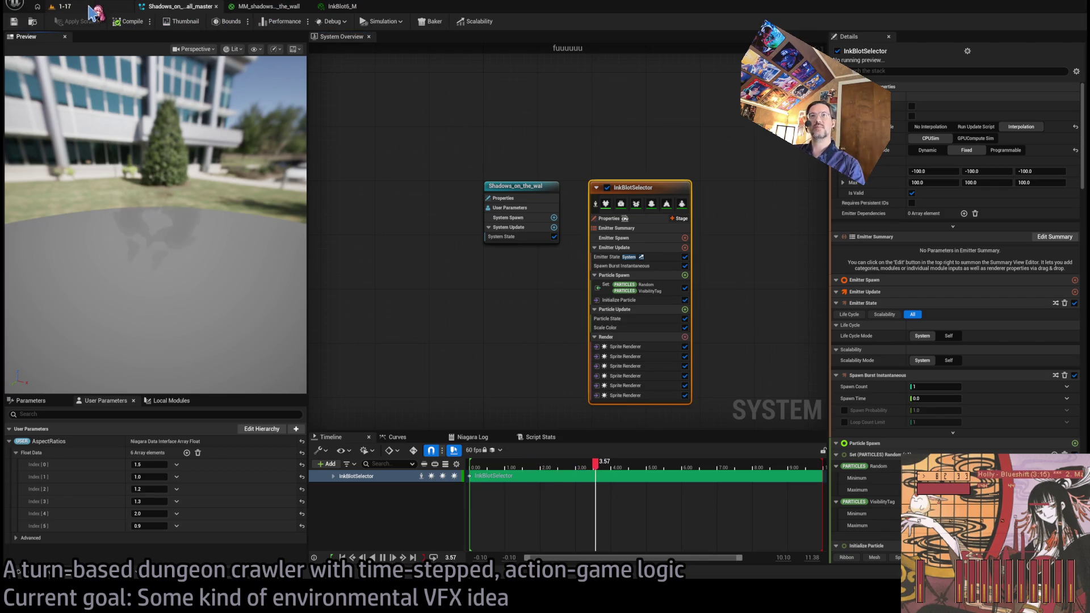
click(520, 190)
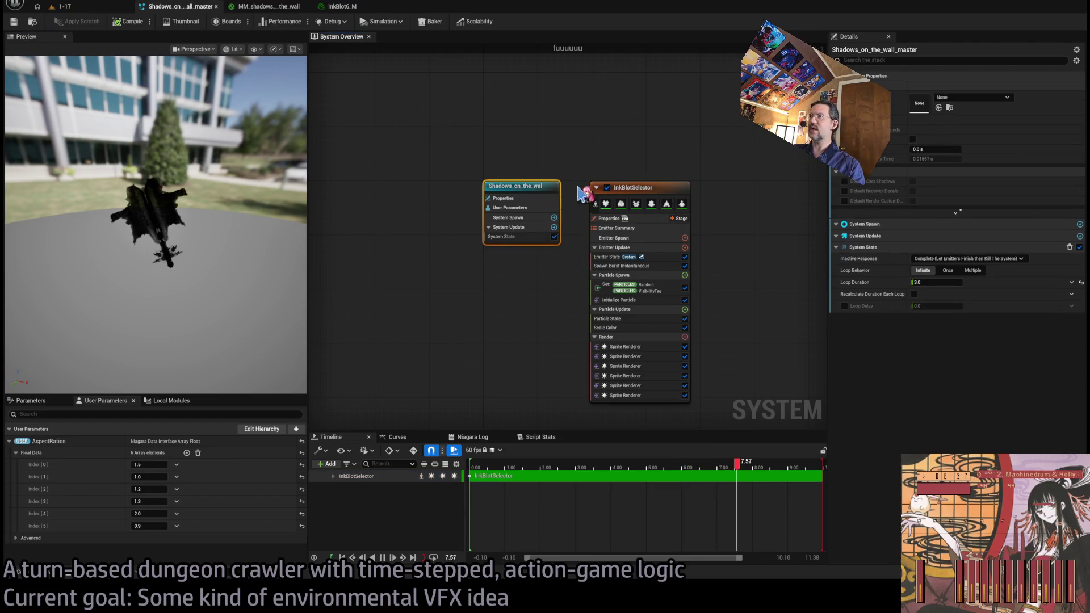
click(514, 237)
click(934, 112)
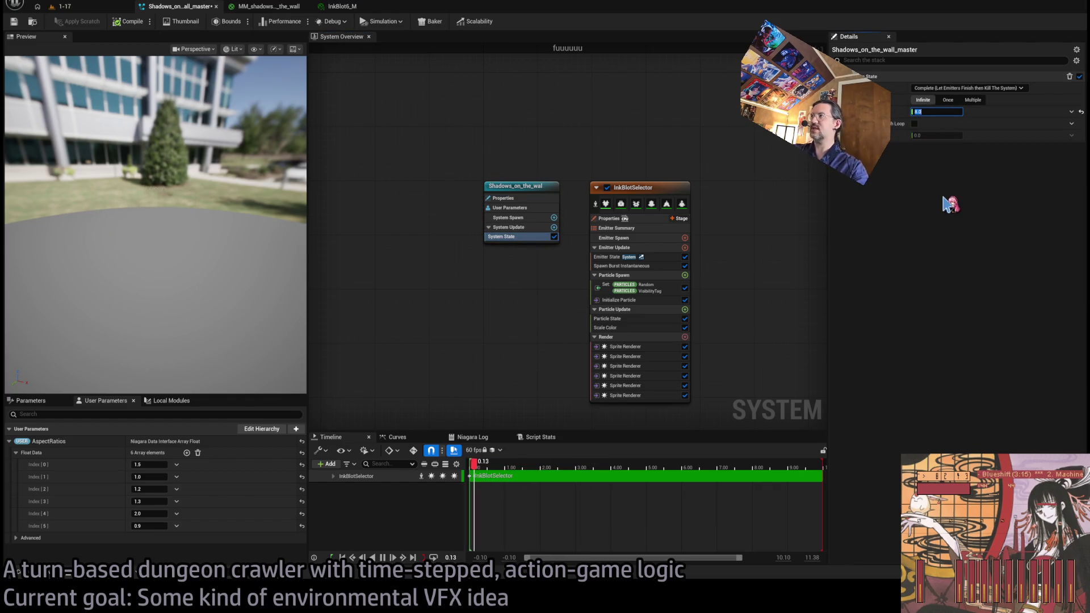
text(8)
key(Return)
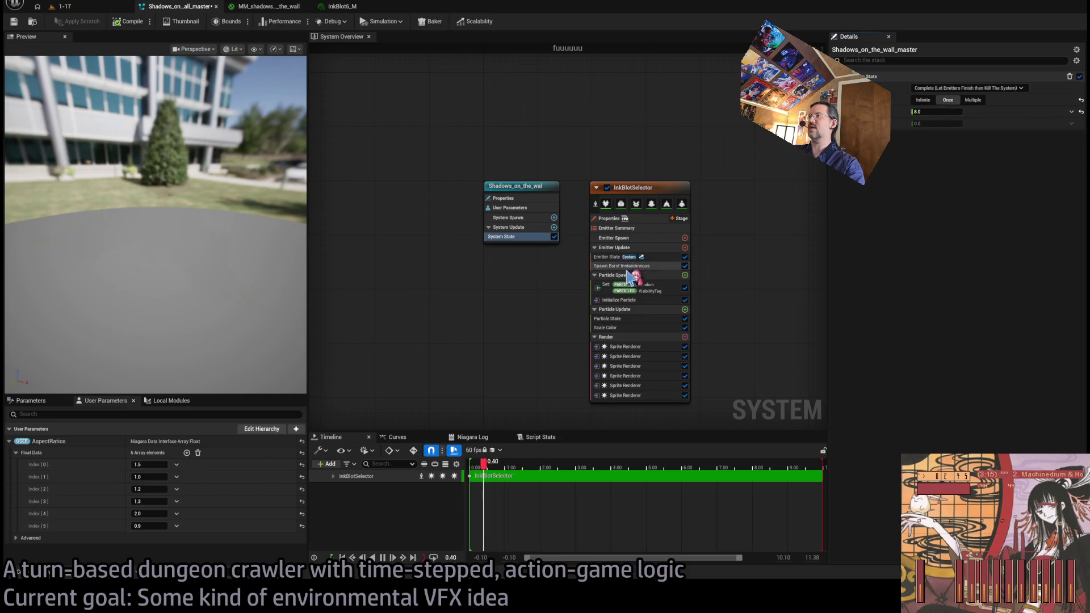
Tie Initialize Particle lifetime to System.CurrentLoopDuration, restart the preview and save.
click(625, 265)
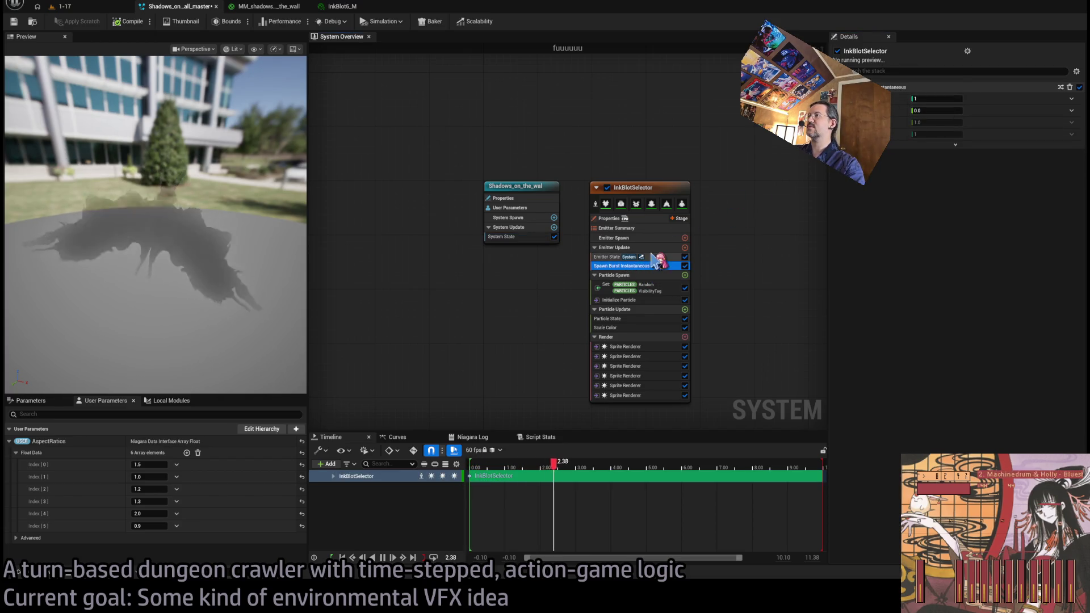
click(657, 300)
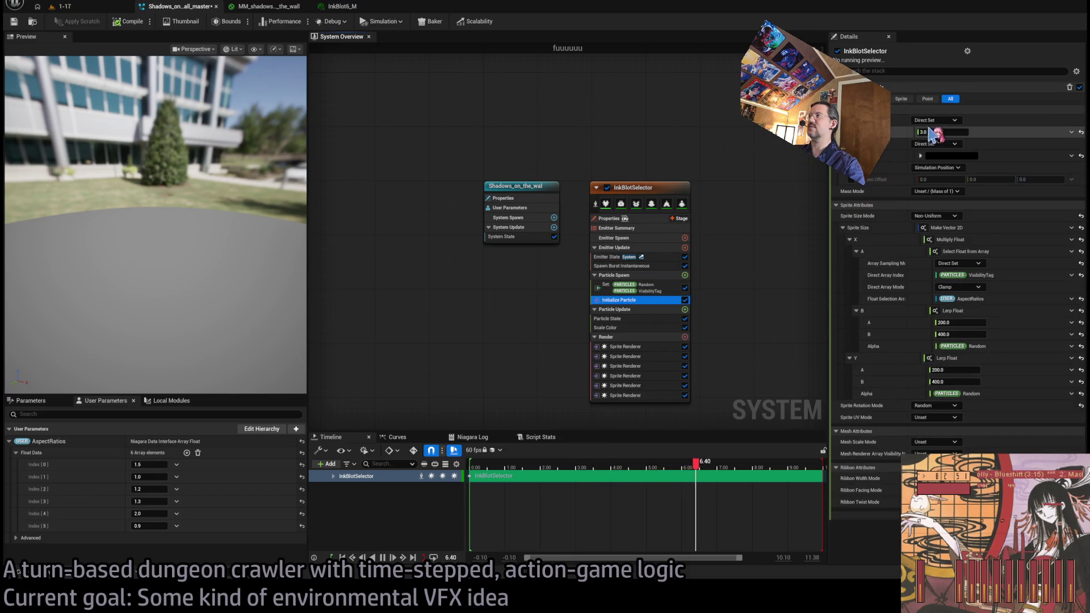
click(1066, 133)
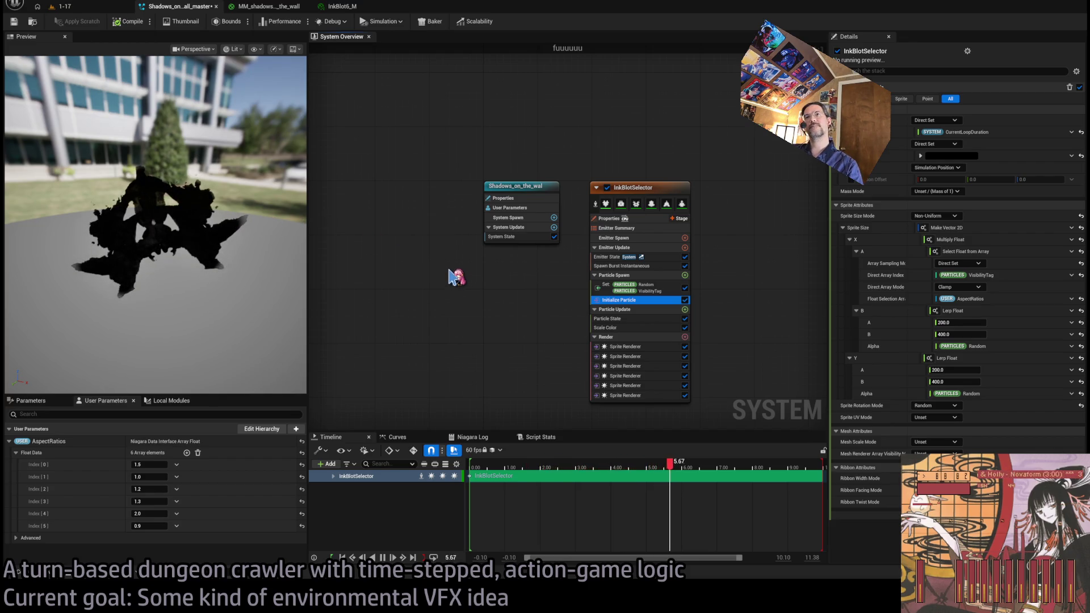
click(15, 23)
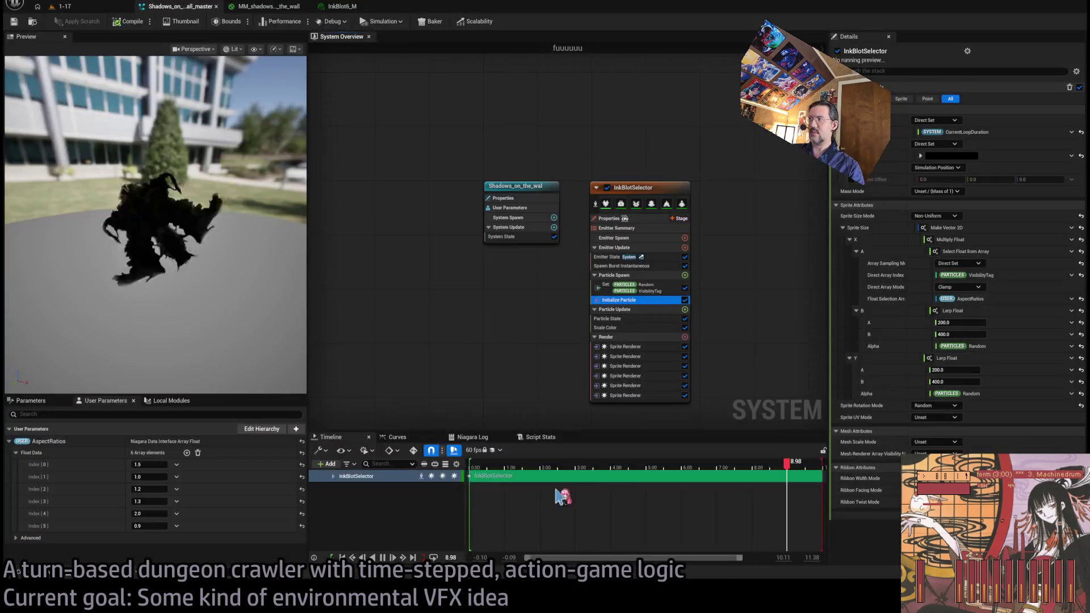
Return to the 1-17 level tab.
click(44, 5)
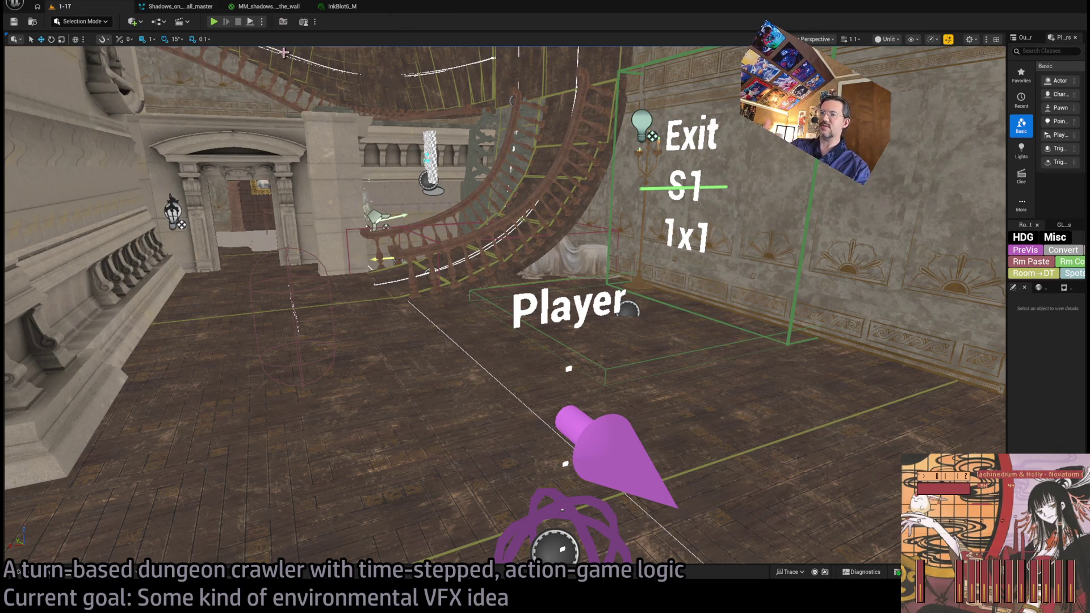
Start a Play-In-Editor test of the level.
key(alt+Tab)
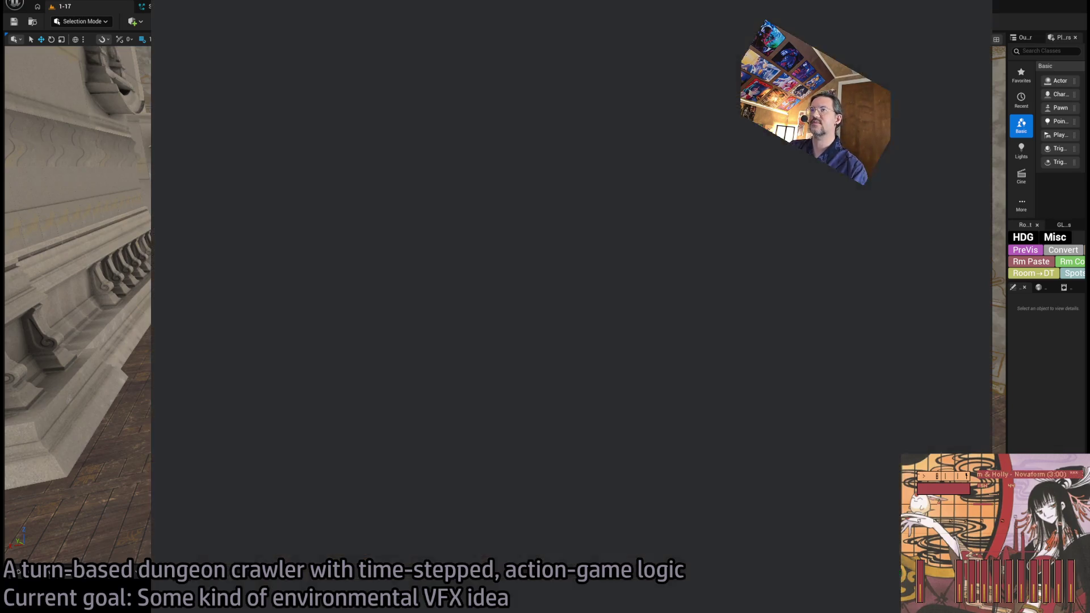
key(alt+Tab)
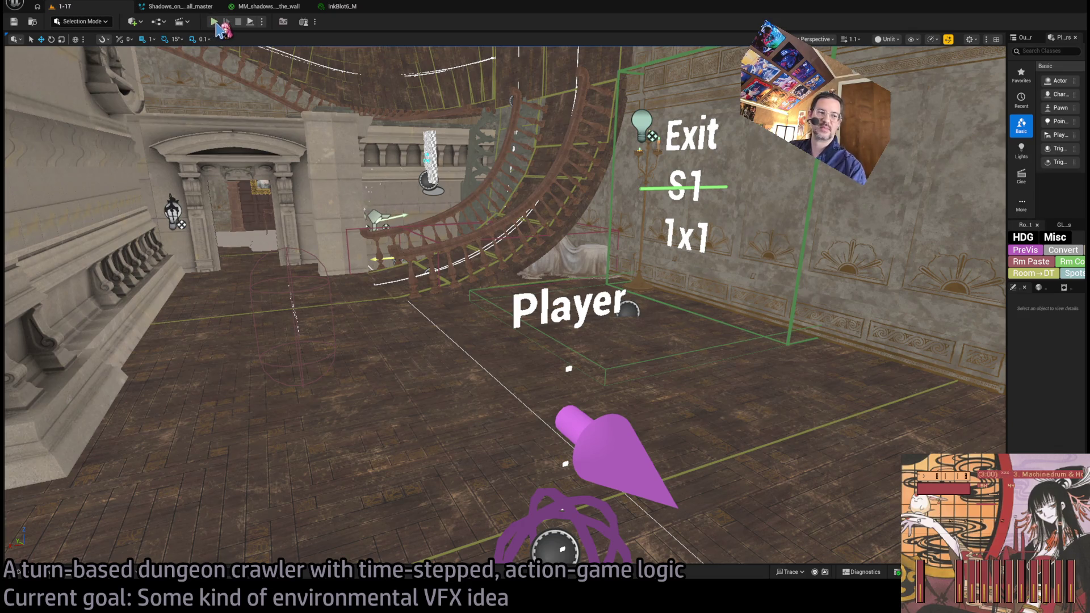
click(215, 23)
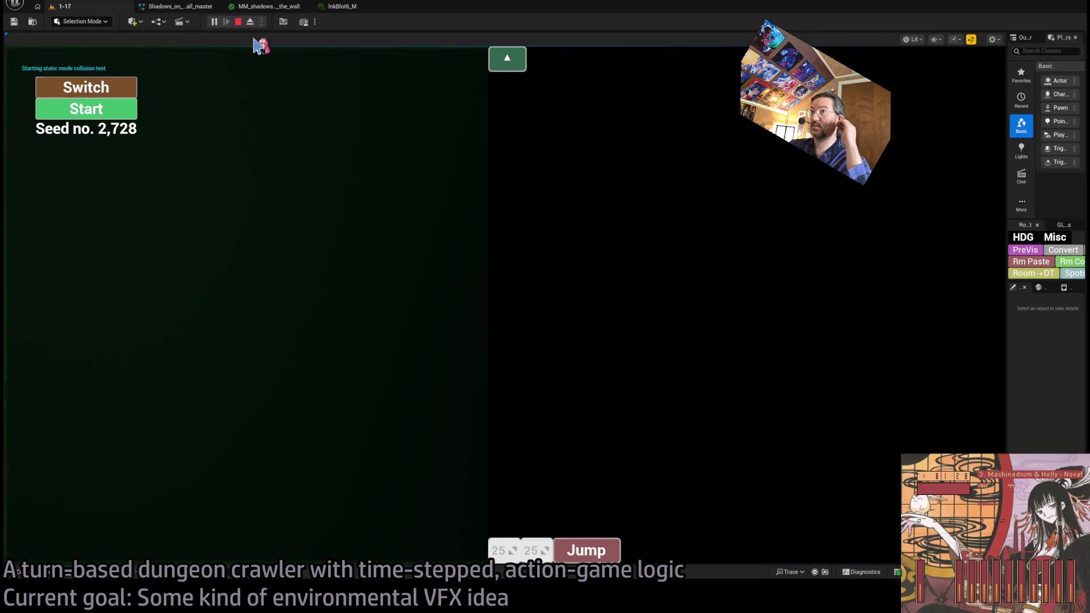
Find Player_GUI through the Ctrl+P asset search and open the Blueprint.
key(ctrl+p)
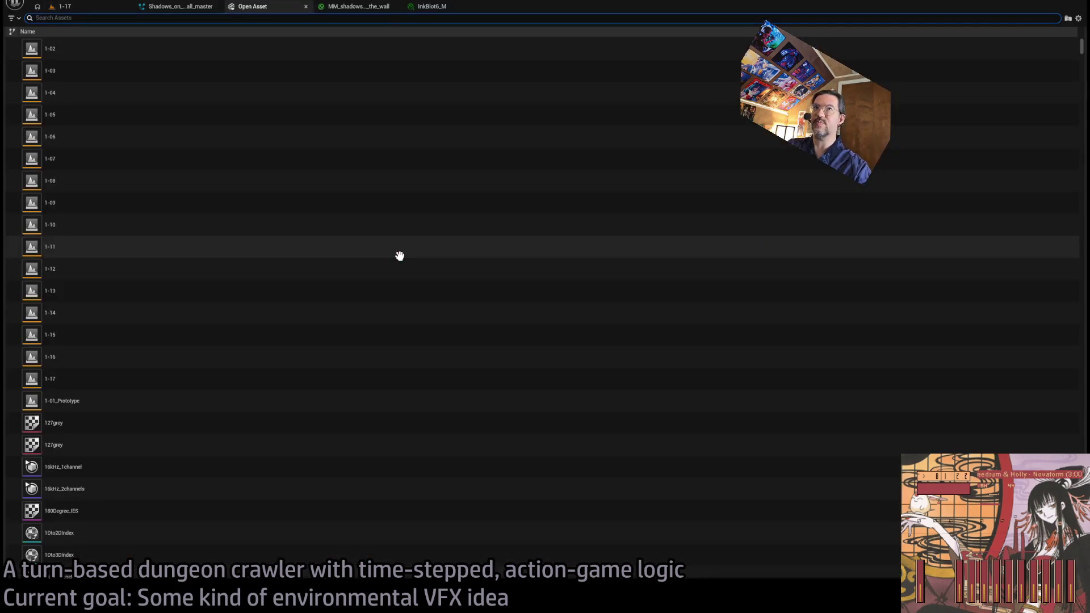
text(player_gui)
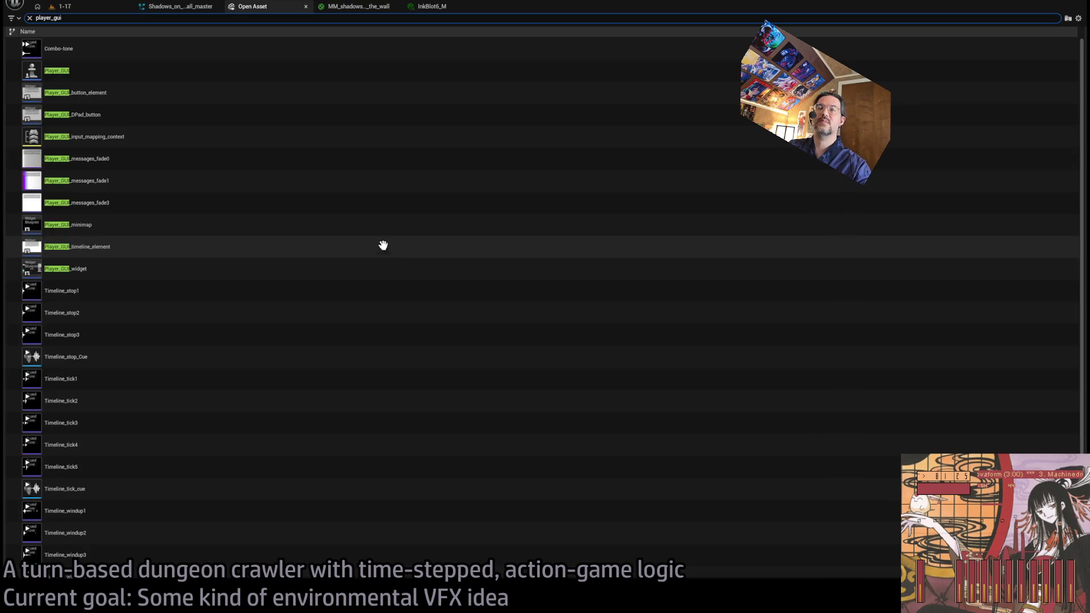
click(112, 75)
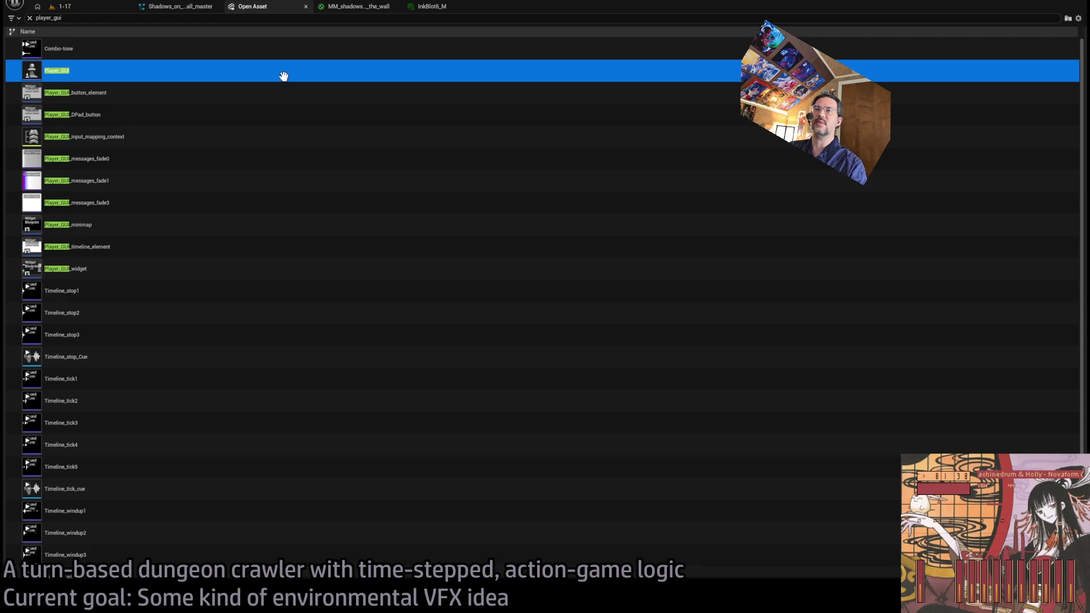
double_click(59, 77)
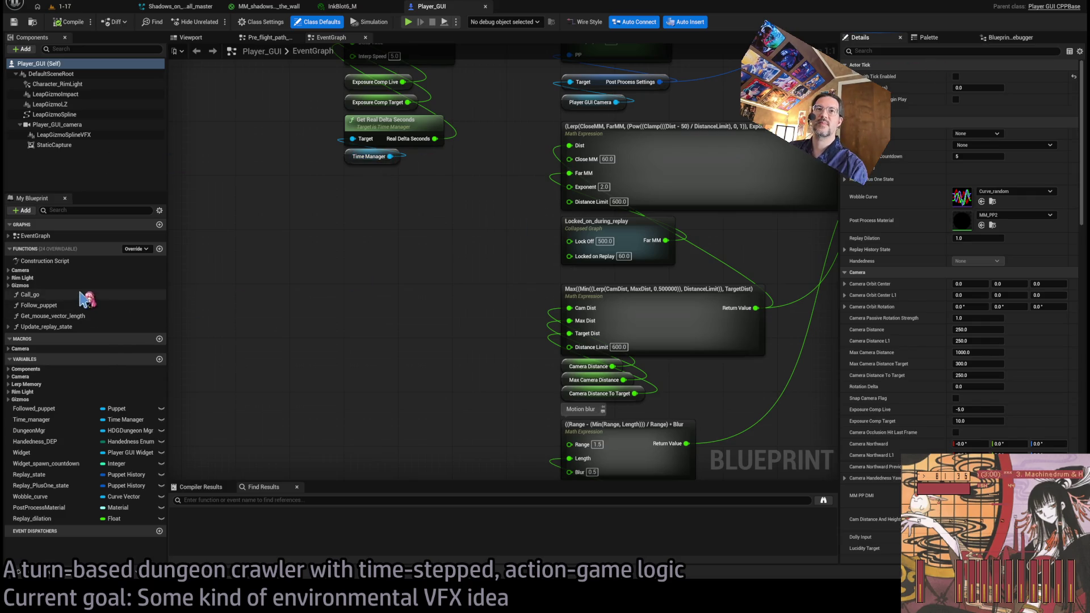
Survey the Player_GUI EventGraph, then open parent class PlayerGUI_CPPBase.h in Rider.
scroll(335, 298, down, 11)
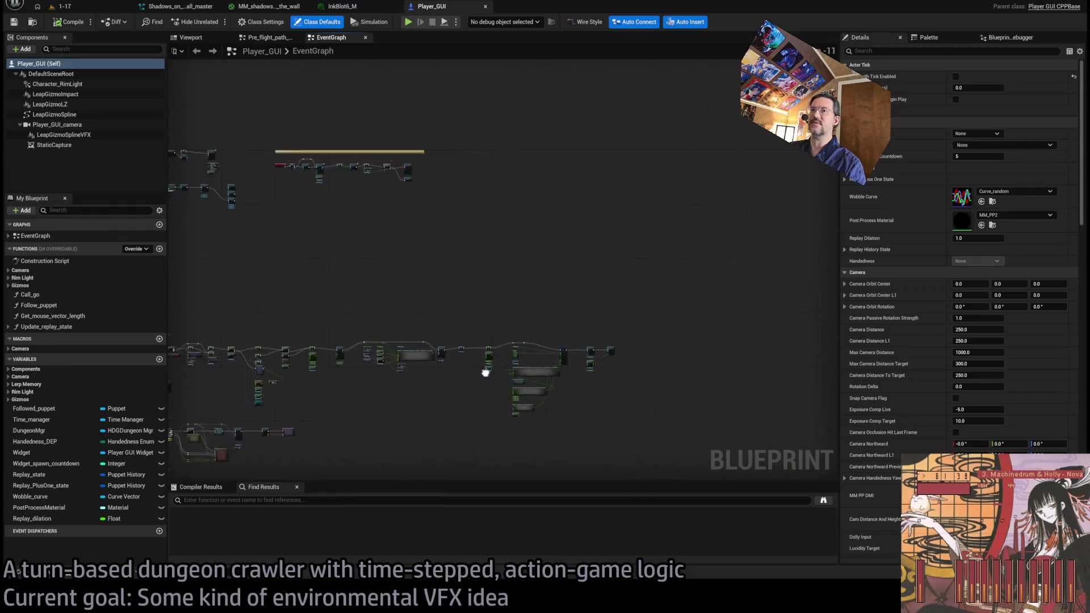
drag(486, 373, 619, 347)
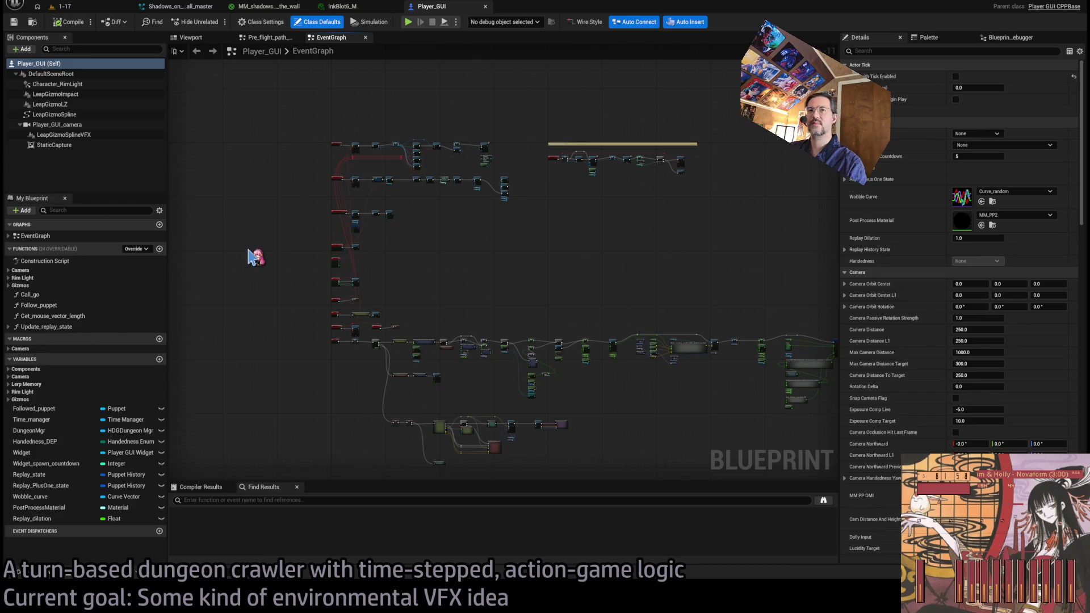
click(1050, 8)
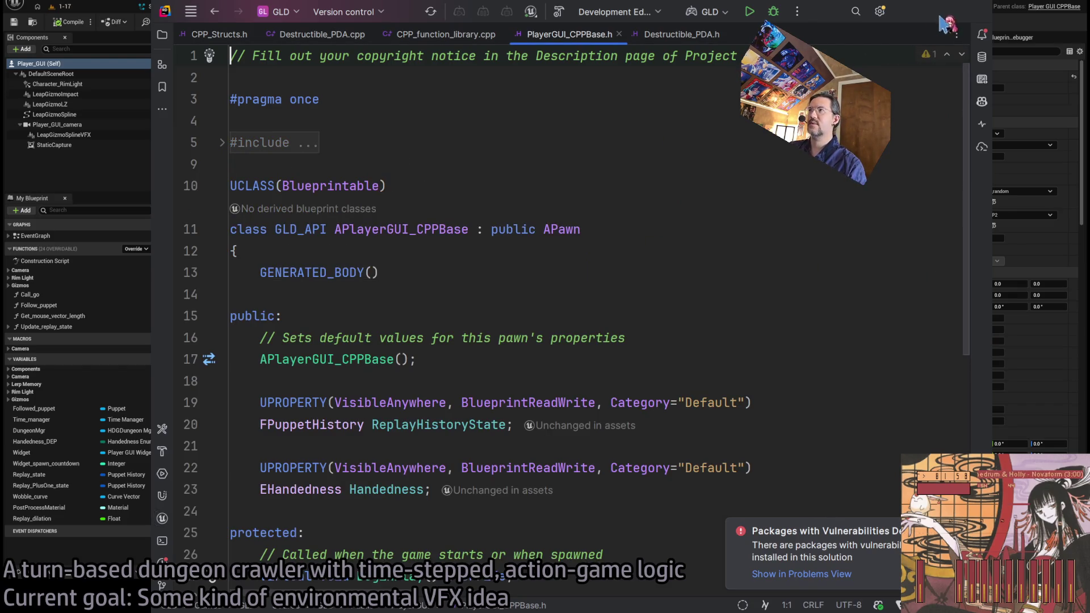
Shrink the Rider window and look over PlayerGUI_CPPBase.h, toggling the include fold.
double_click(818, 4)
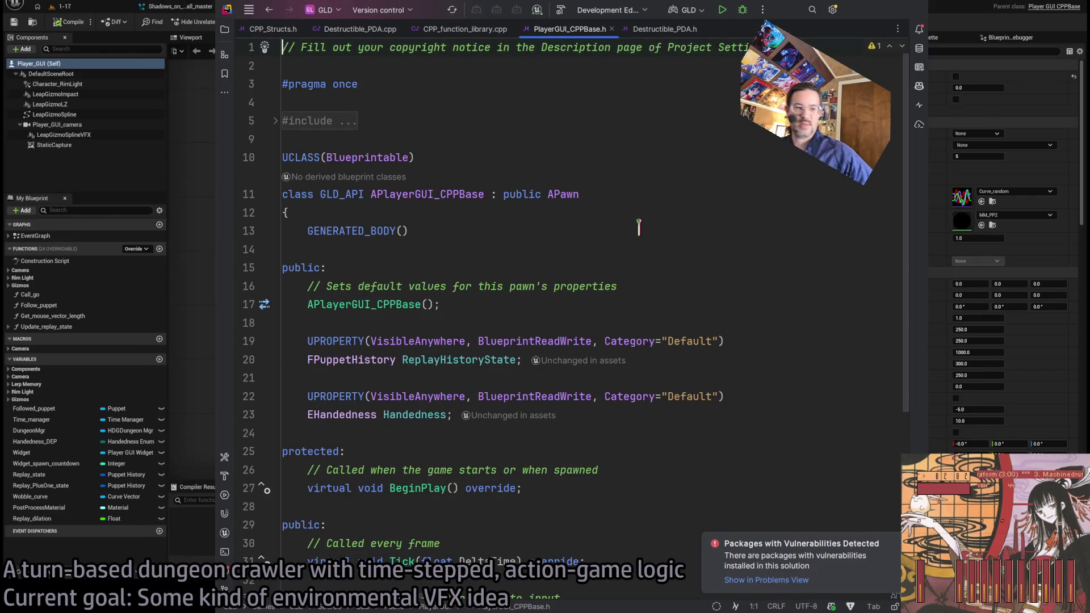
scroll(514, 281, down, 5)
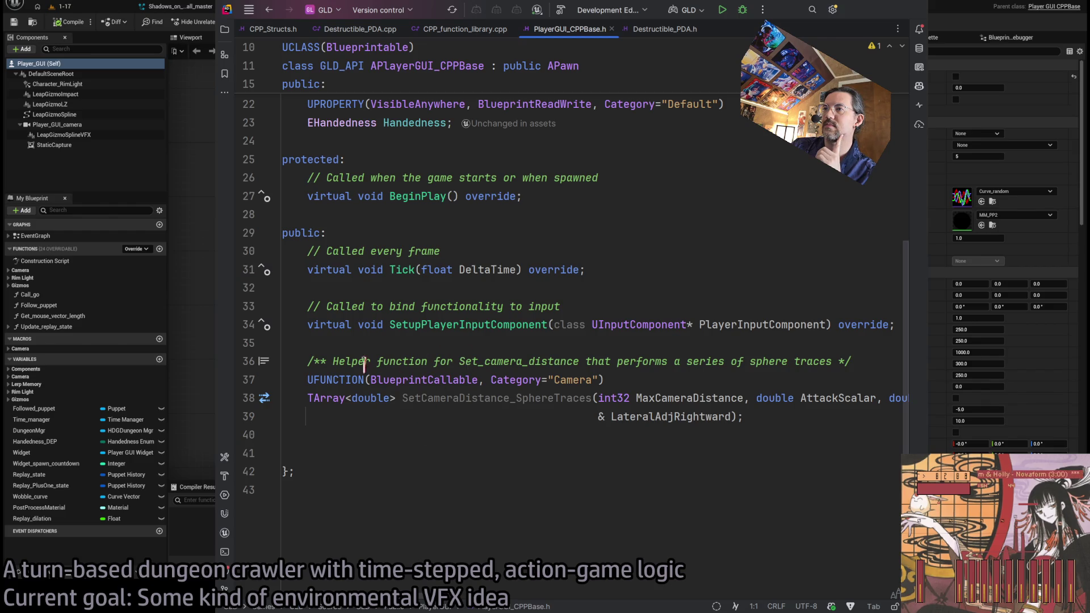
scroll(604, 359, up, 5)
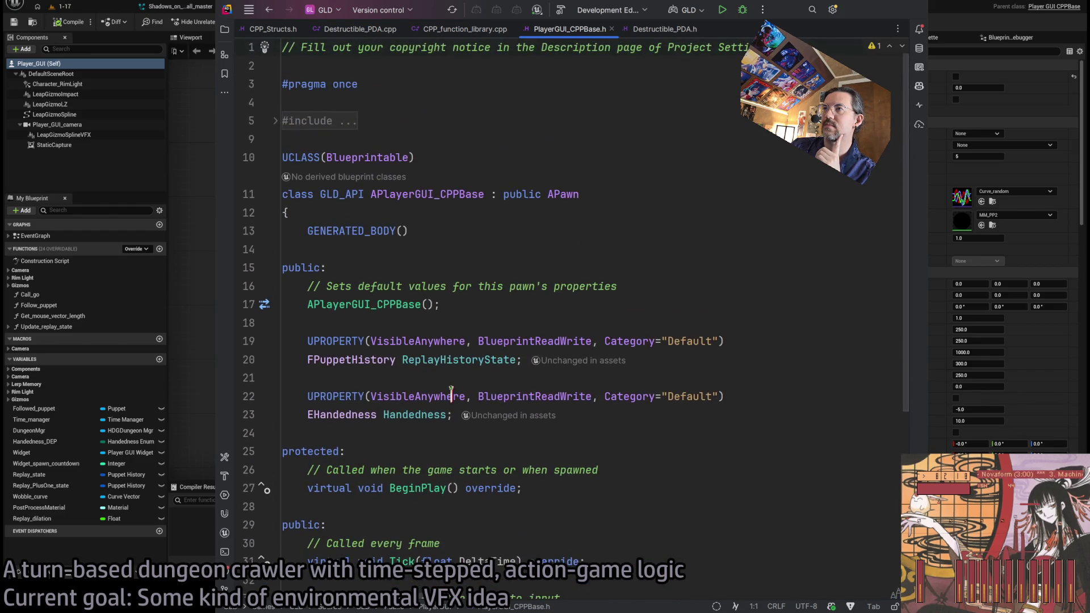
click(276, 120)
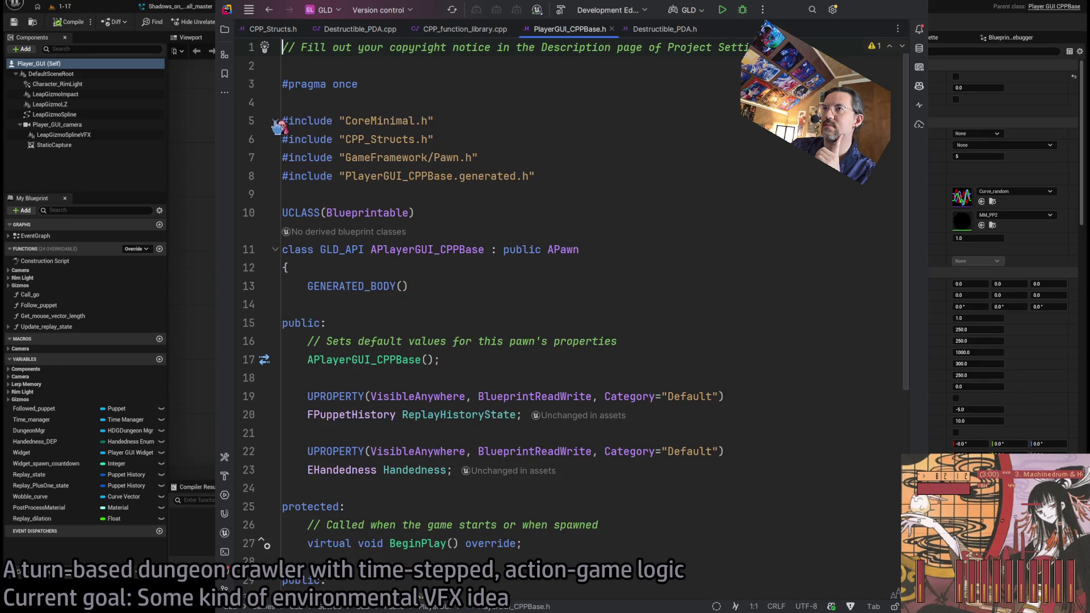
click(276, 121)
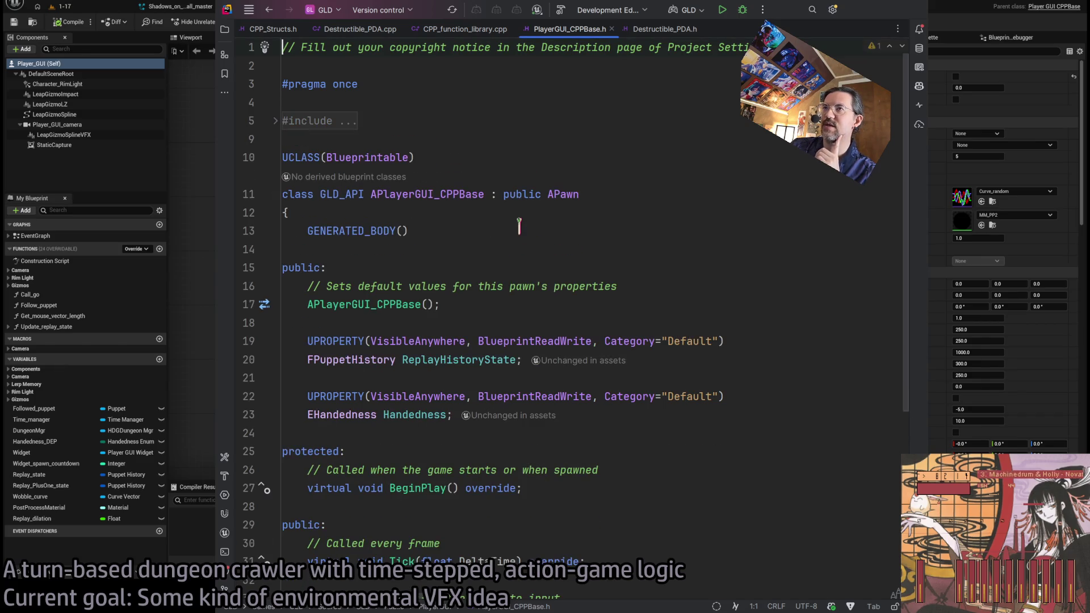
Close the Destructible_PDA.cpp, CPP_function_library.cpp and Destructible_PDA.h tabs and show the Solution tree.
middle_click(365, 29)
middle_click(365, 29)
middle_click(463, 29)
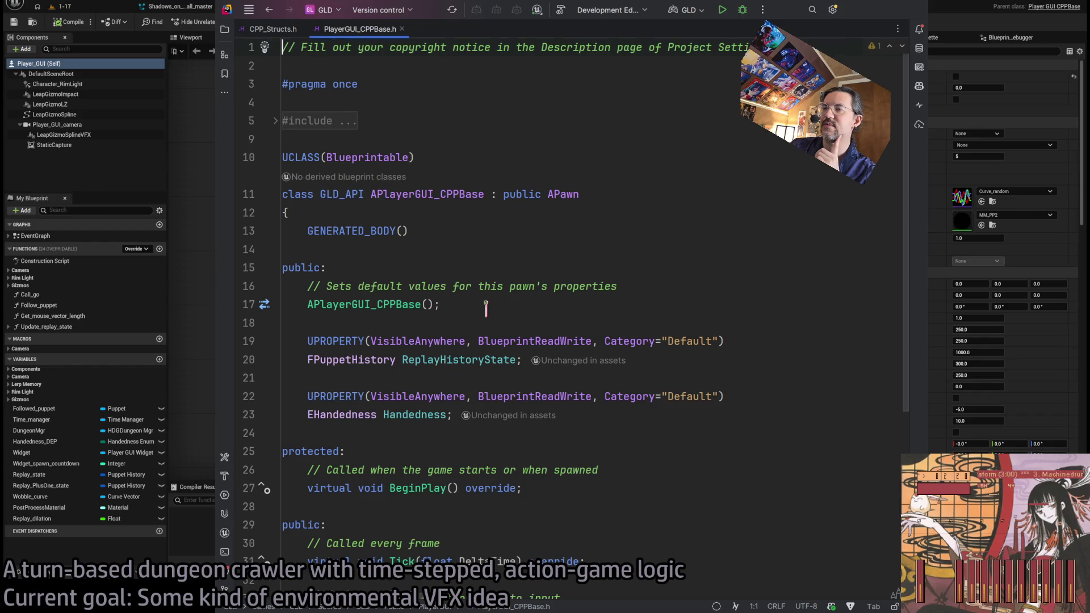
scroll(486, 307, down, 5)
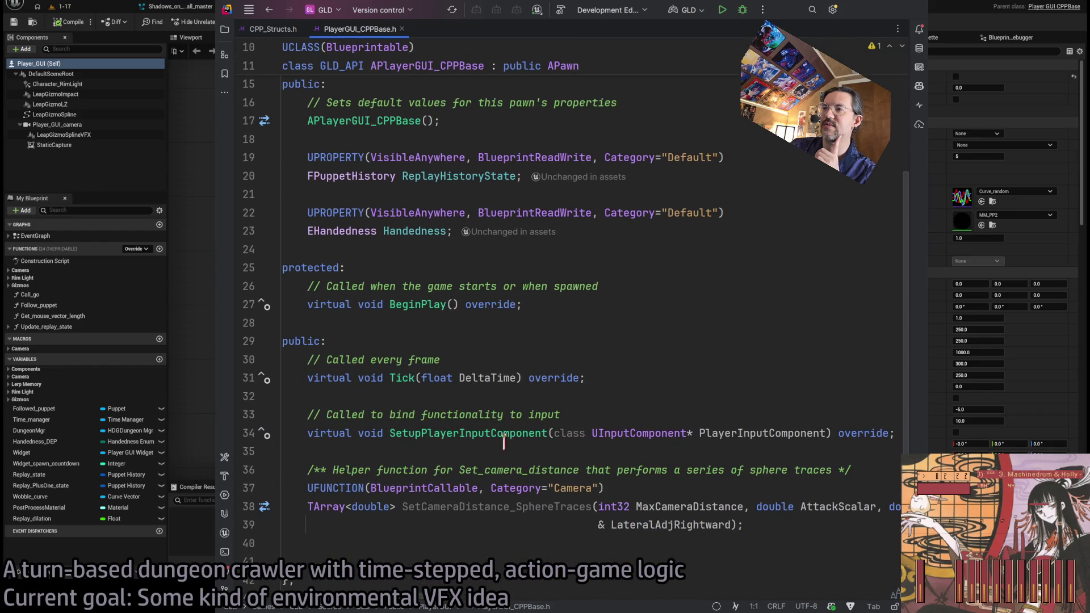
scroll(504, 443, down, 2)
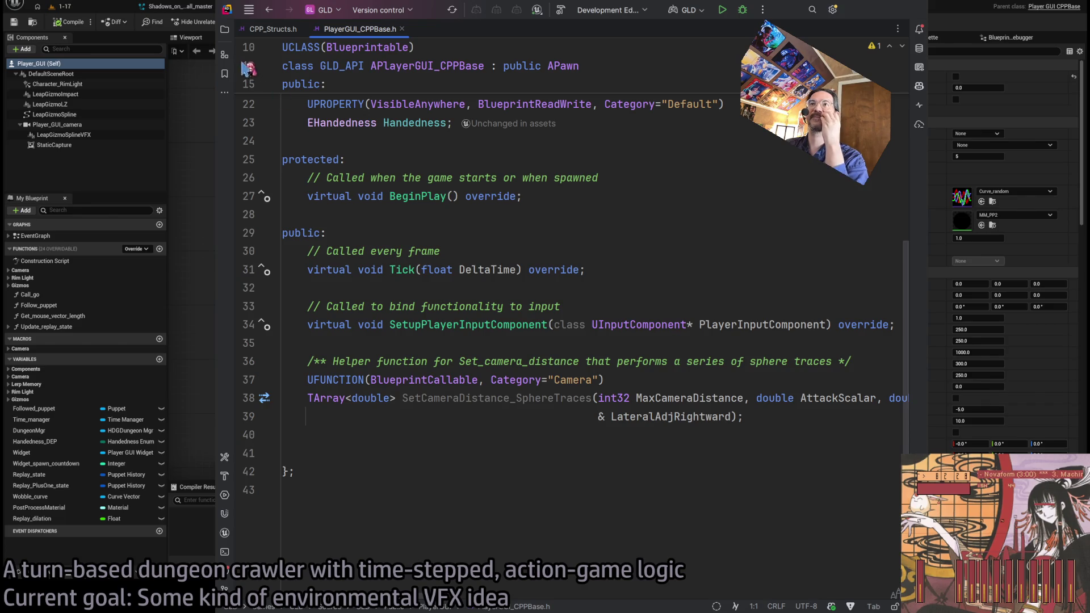
click(224, 29)
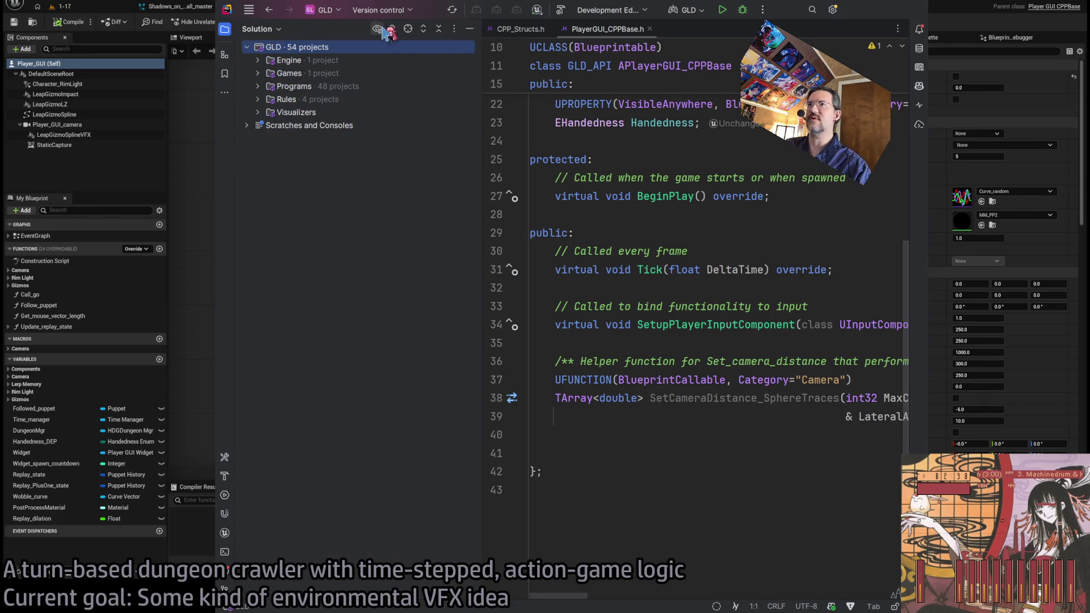
Expand Games > GLD > Source > GLD > Public > HDG and open Atmospherics_CPPBase.h.
double_click(268, 73)
click(269, 86)
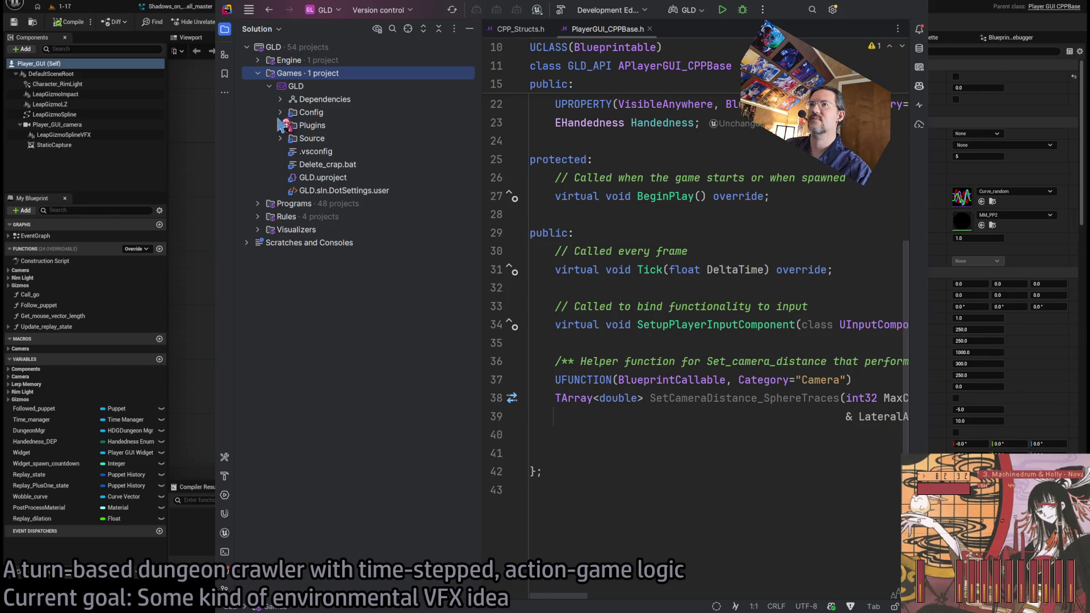
click(280, 139)
click(292, 152)
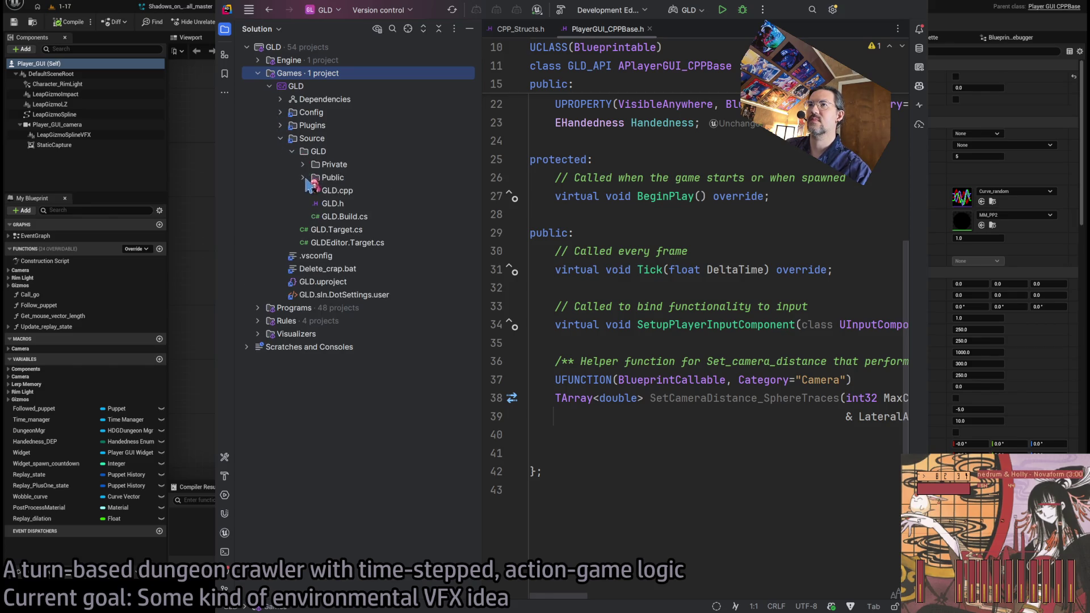
click(303, 178)
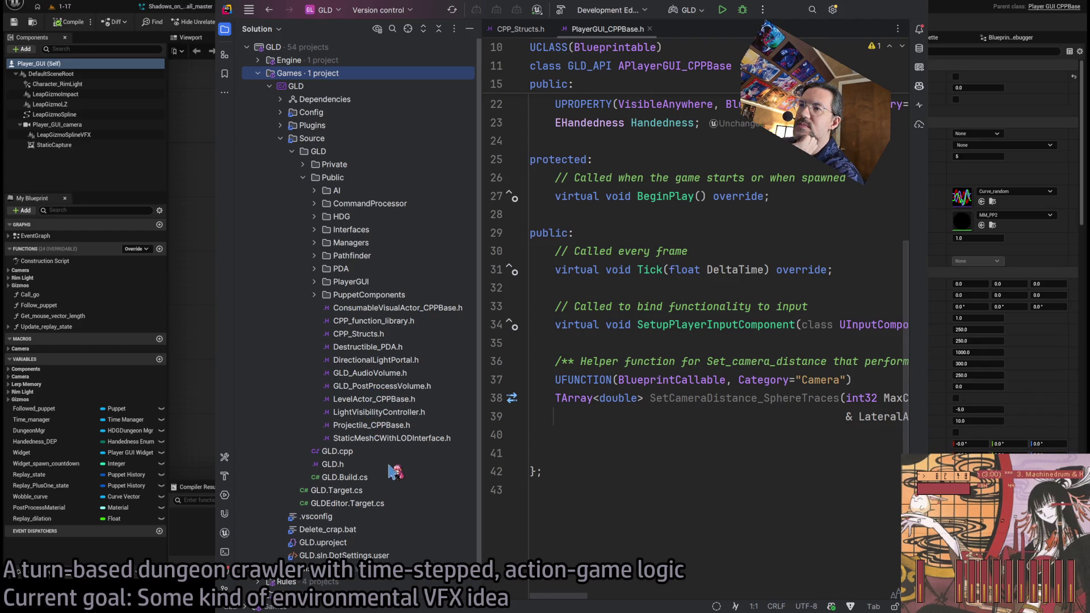
click(316, 217)
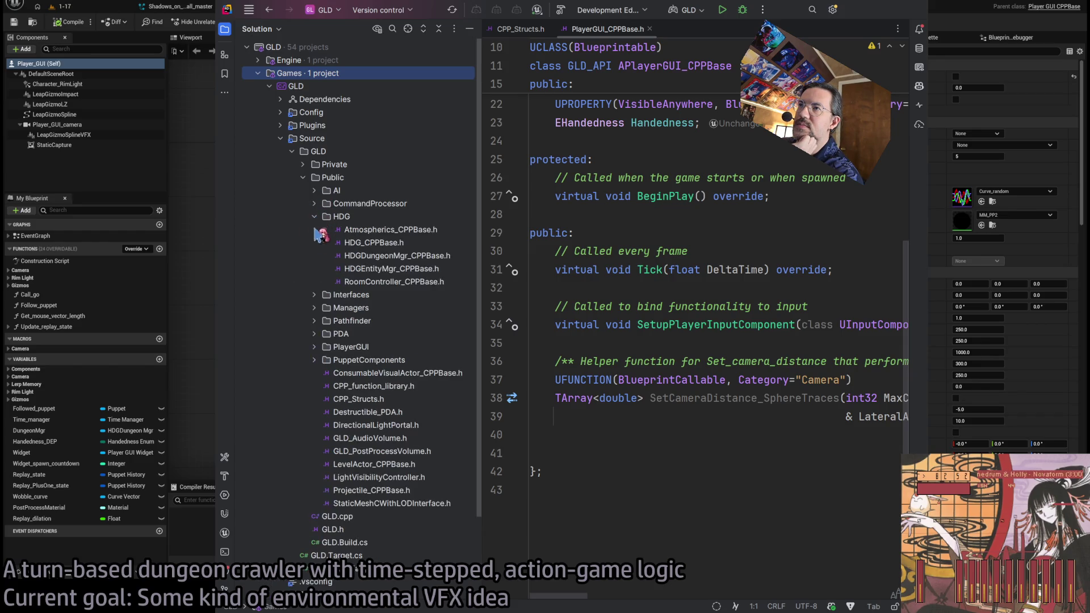
double_click(398, 230)
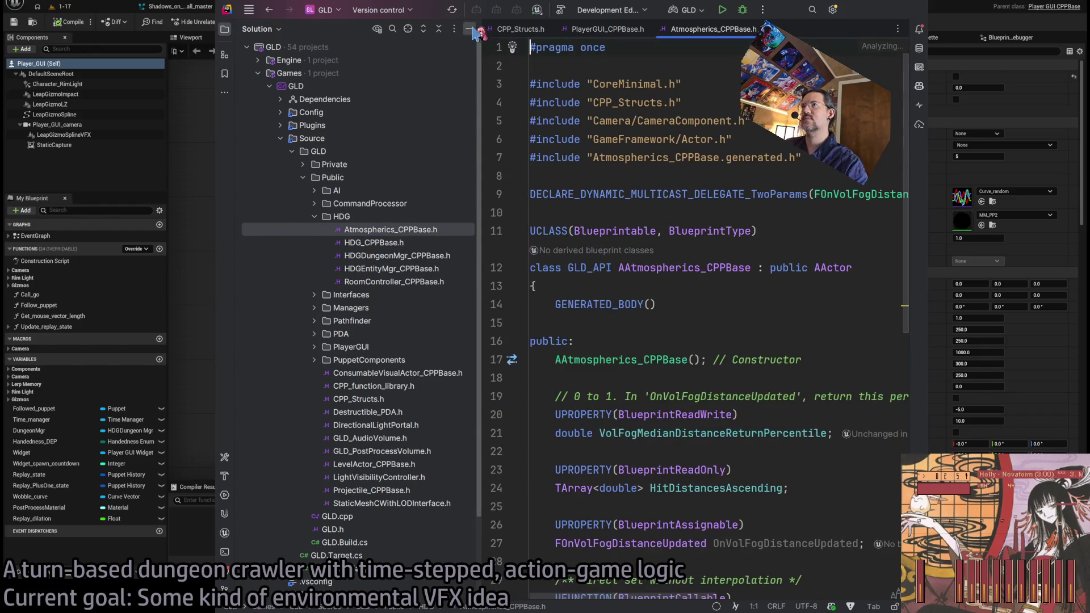
Hide the Solution window and read the header's fog-distance declarations.
key(ctrl+shift+F12)
scroll(597, 307, down, 5)
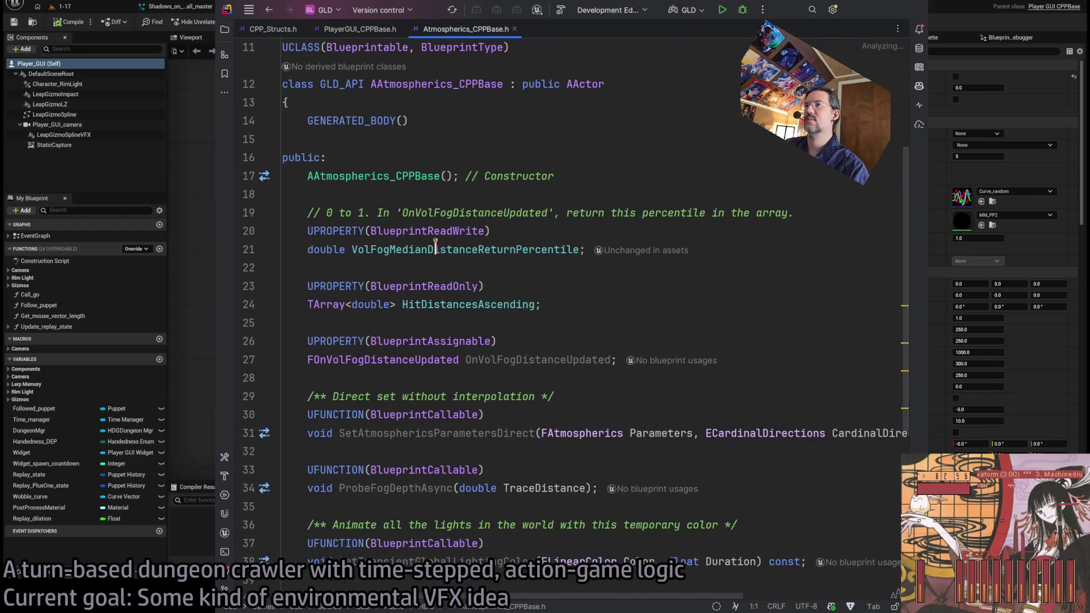
scroll(433, 260, up, 3)
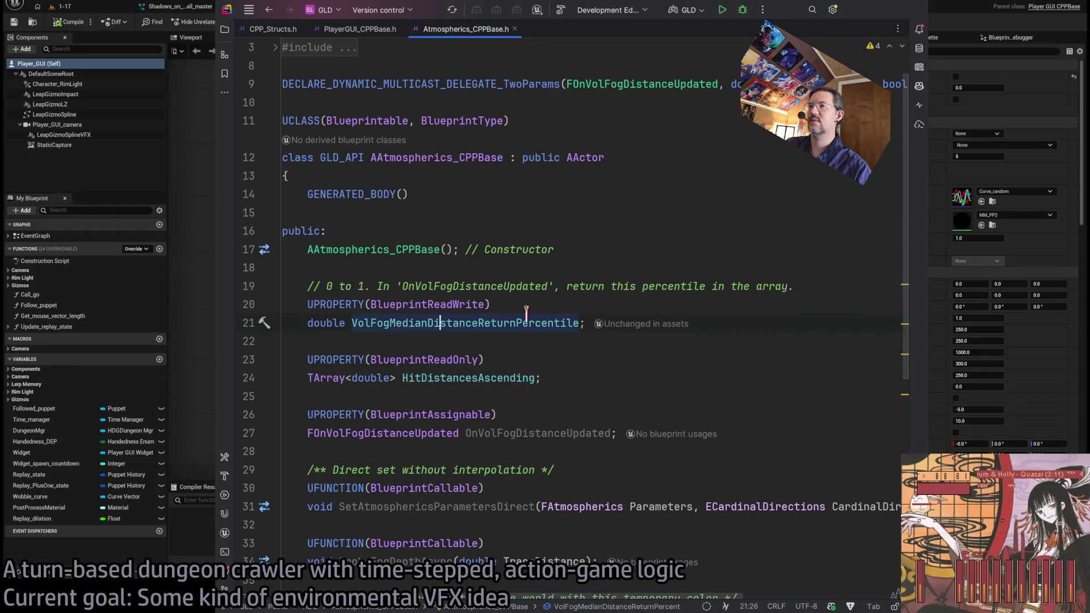
scroll(487, 335, down, 3)
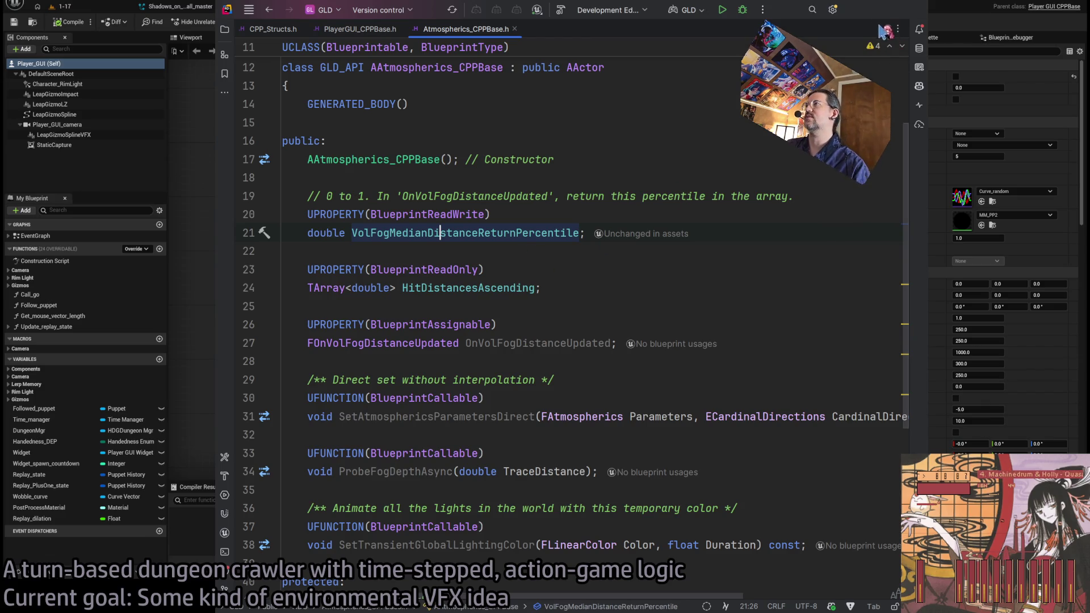
Back in Unreal, search the Open Asset browser for 'atm'.
key(alt+Tab)
key(ctrl+p)
text(atm)
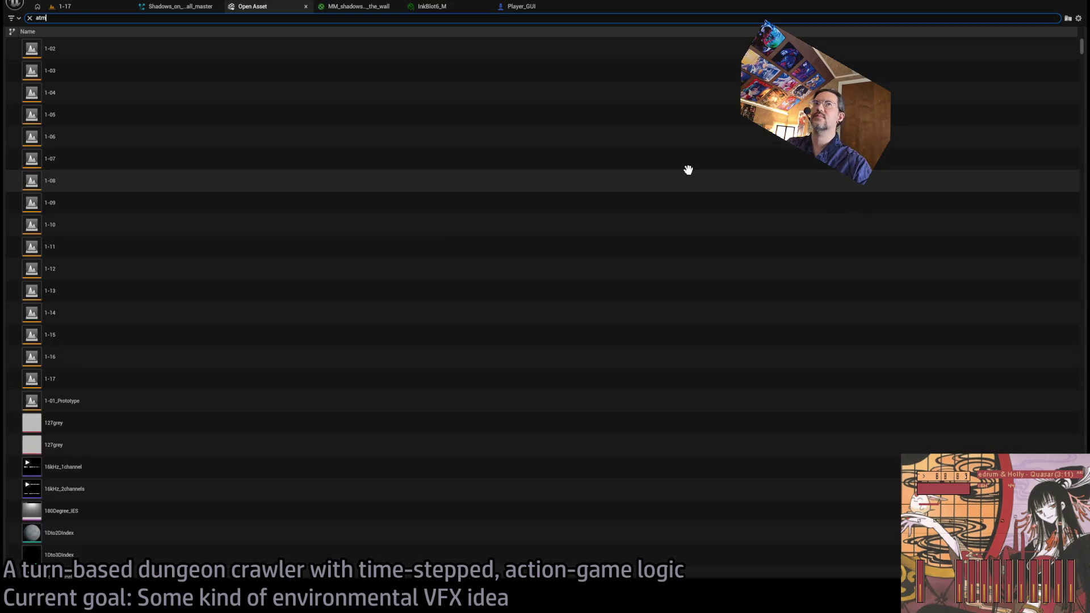
text(ospheric)
Open the Atmospherics Blueprint and jump to the Find_player_camera event definition.
click(196, 45)
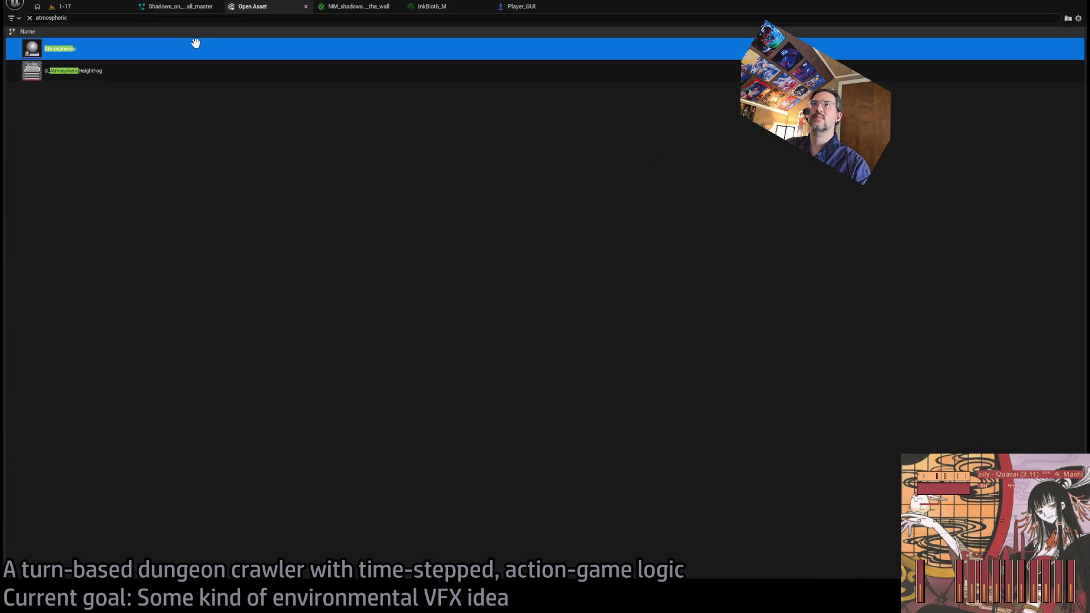
key(Return)
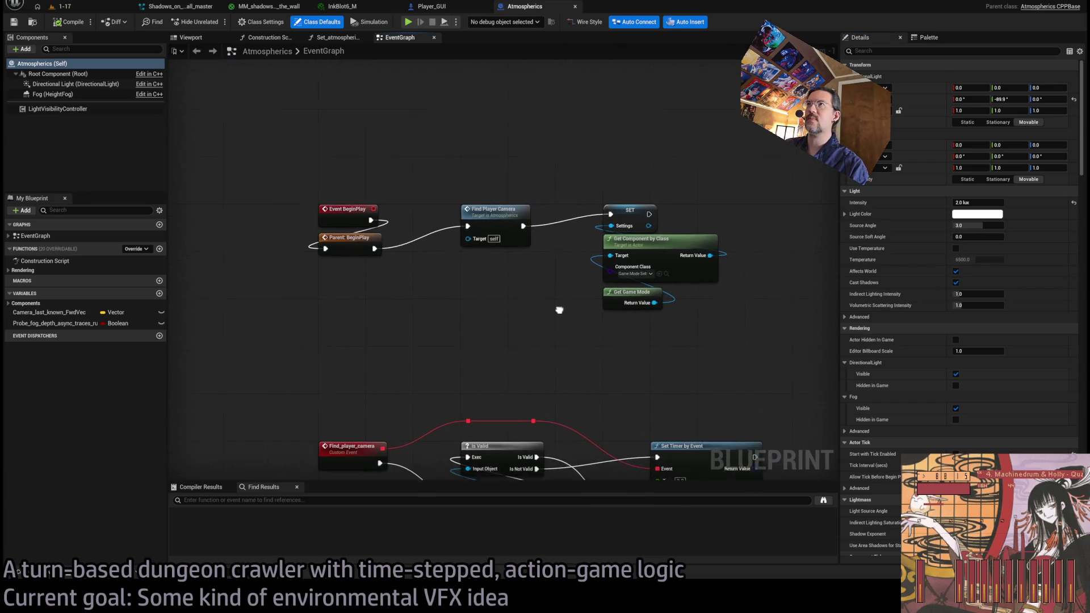
mouse_move(427, 124)
mouse_down()
mouse_move(537, 297)
mouse_move(438, 232)
mouse_move(414, 201)
mouse_up()
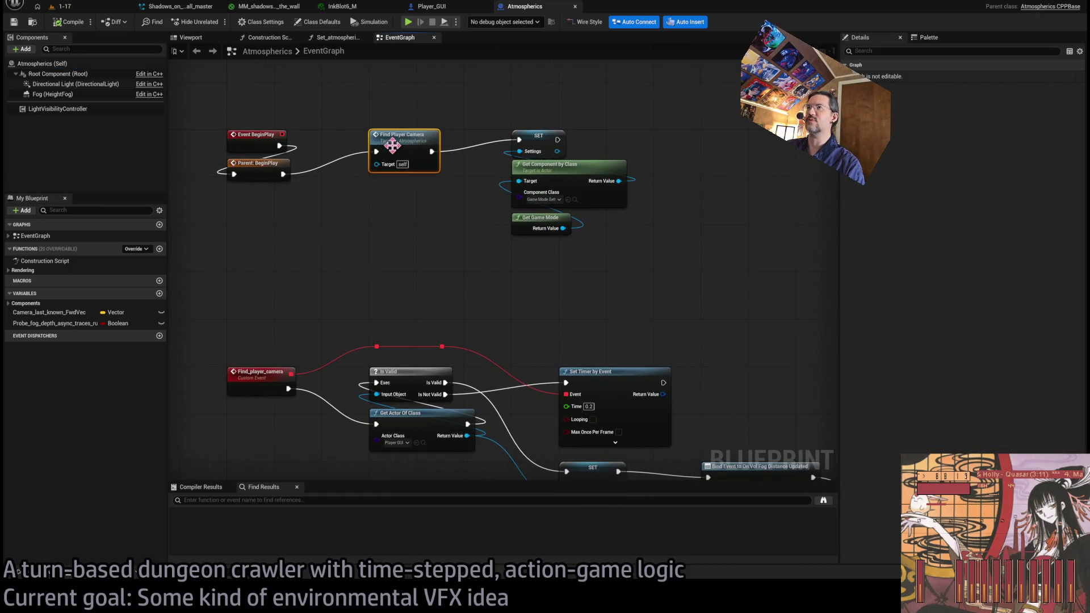
double_click(391, 143)
Follow the camera-finding logic to the Player Camera assignment and Set Actor Tick Enabled node.
drag(483, 200, 462, 290)
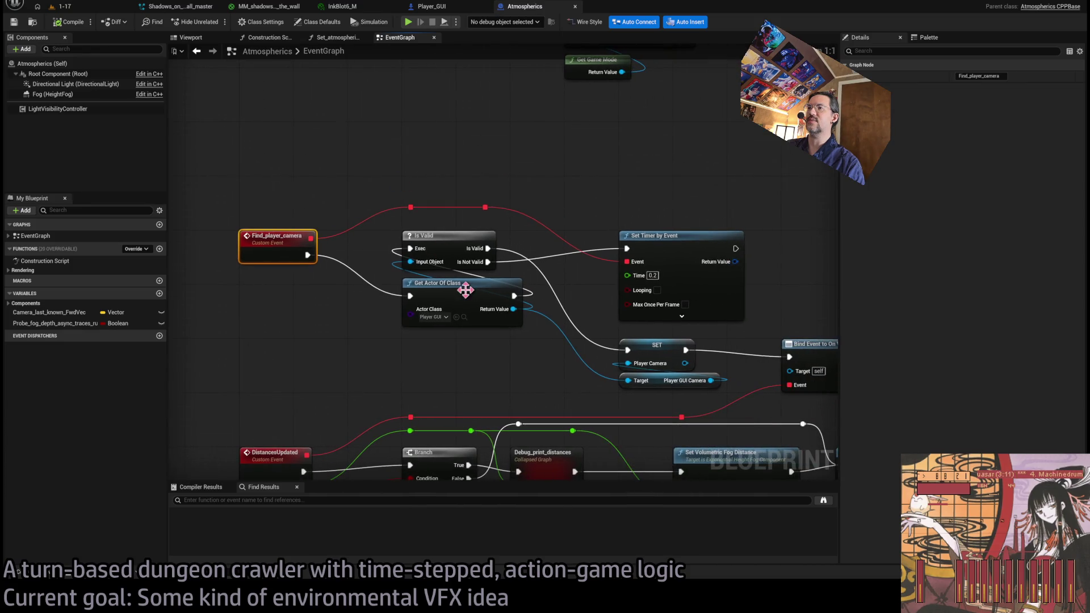
drag(450, 328, 365, 292)
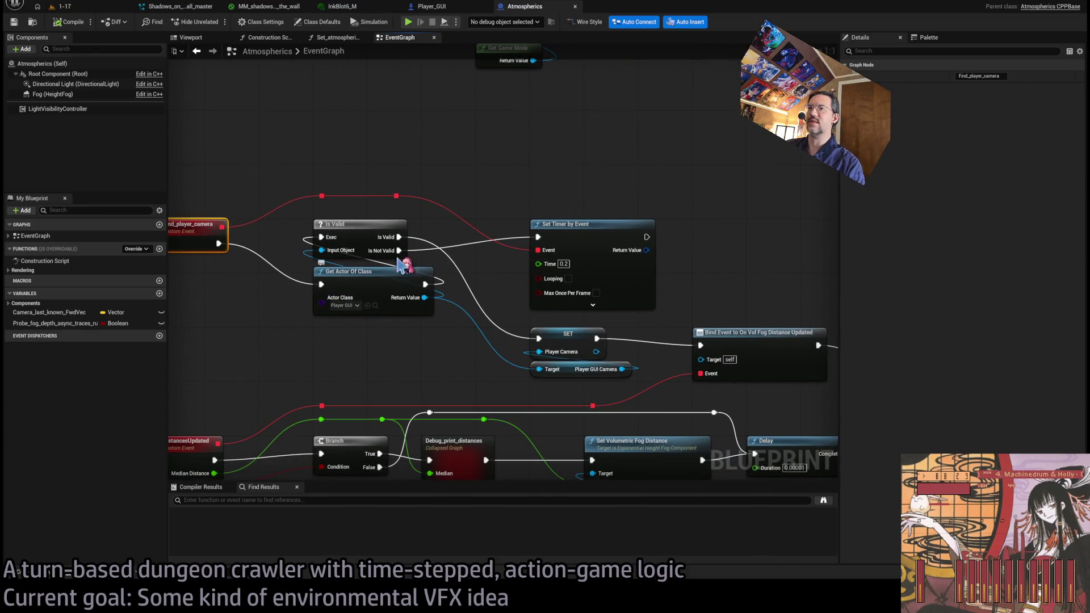
drag(246, 245, 293, 259)
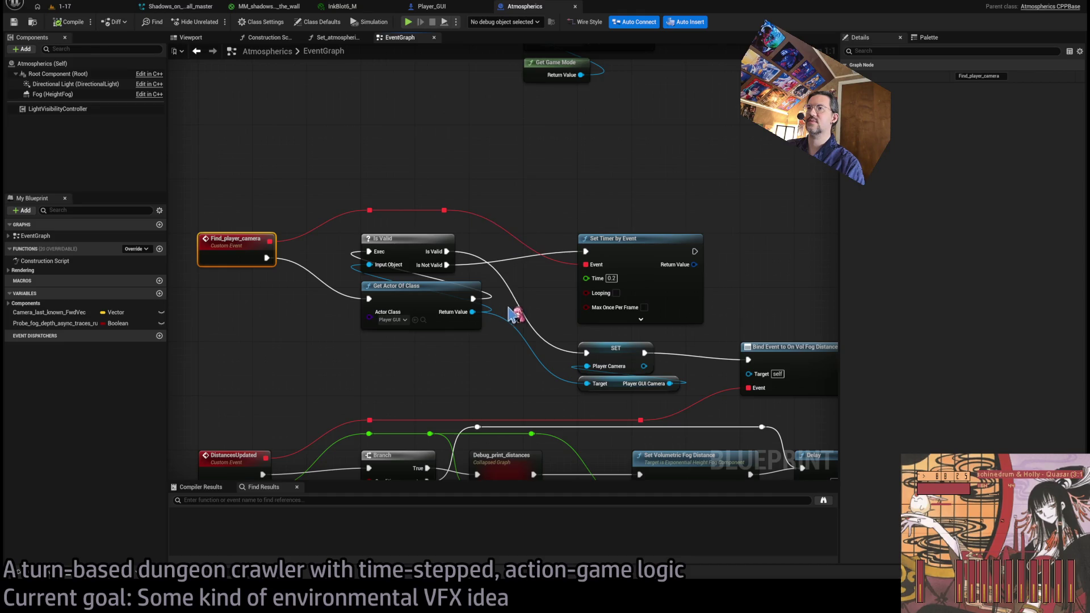
drag(485, 278, 429, 238)
drag(629, 343, 492, 326)
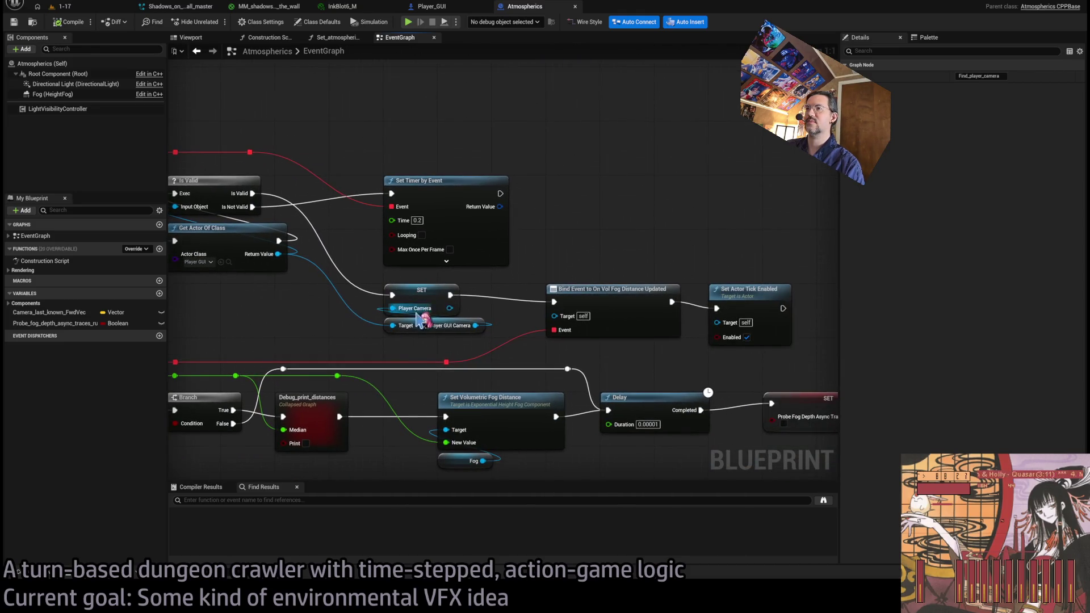
click(445, 304)
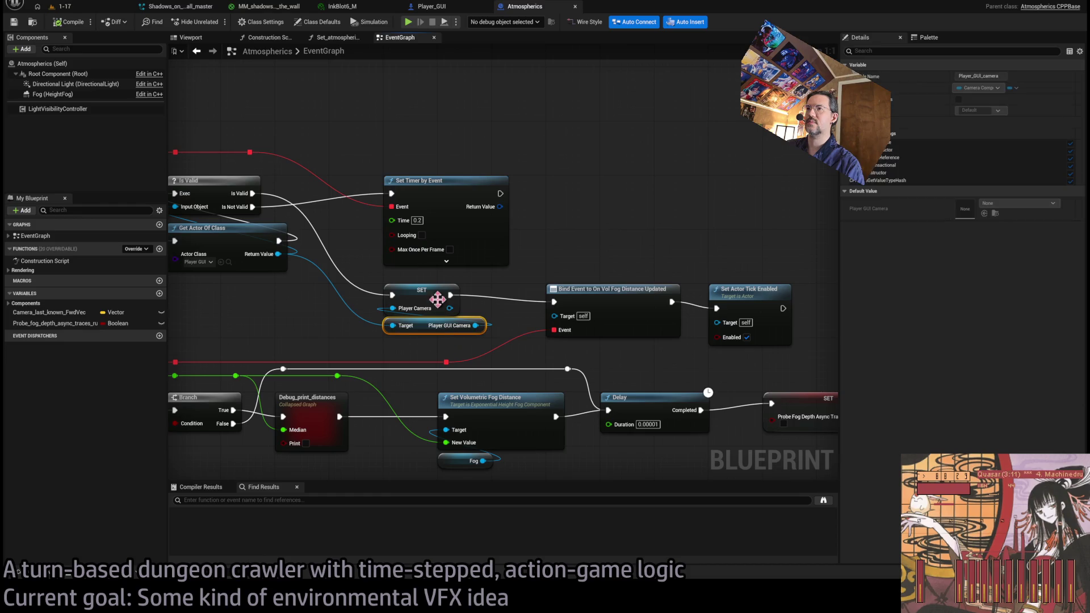
drag(458, 292, 508, 280)
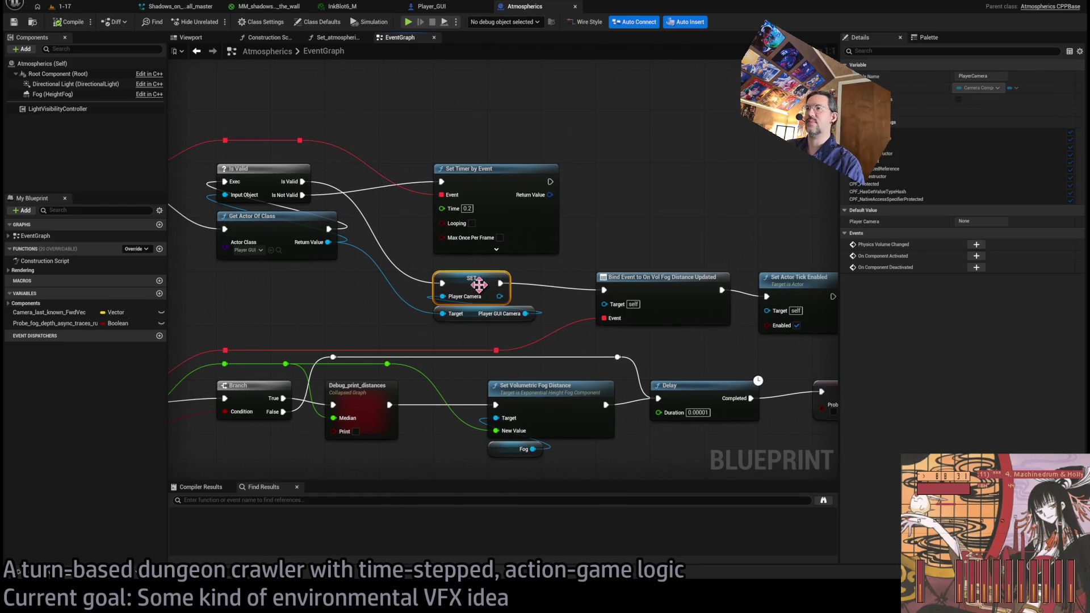
Compare the Bind Event to On Vol Fog Distance Updated node with the Set Actor Tick Enabled node.
drag(545, 316, 512, 312)
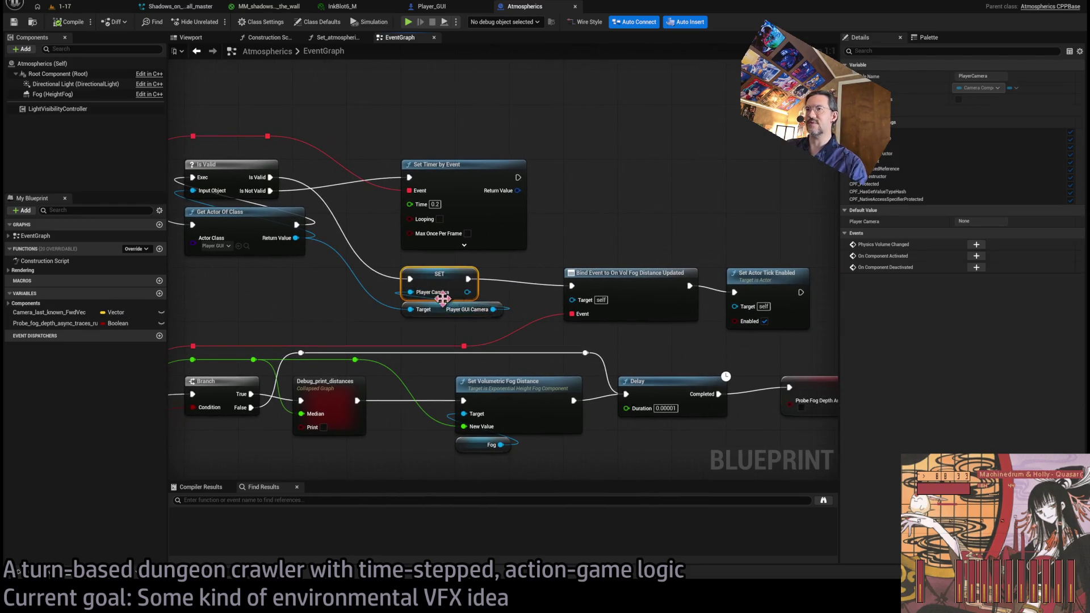
drag(588, 261, 521, 263)
click(545, 319)
click(687, 301)
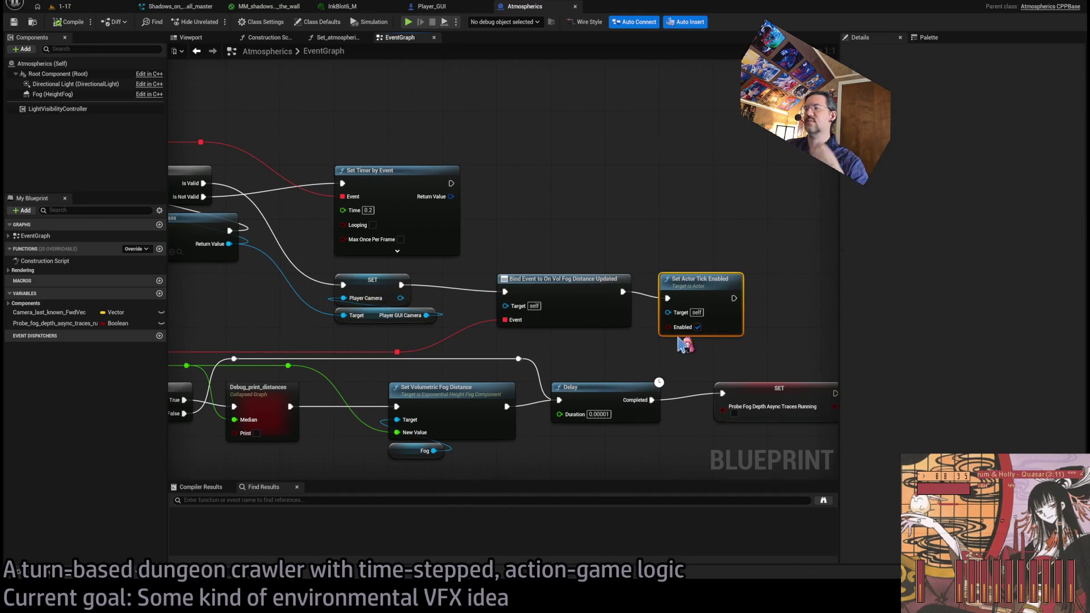
click(545, 298)
click(684, 290)
scroll(548, 345, down, 2)
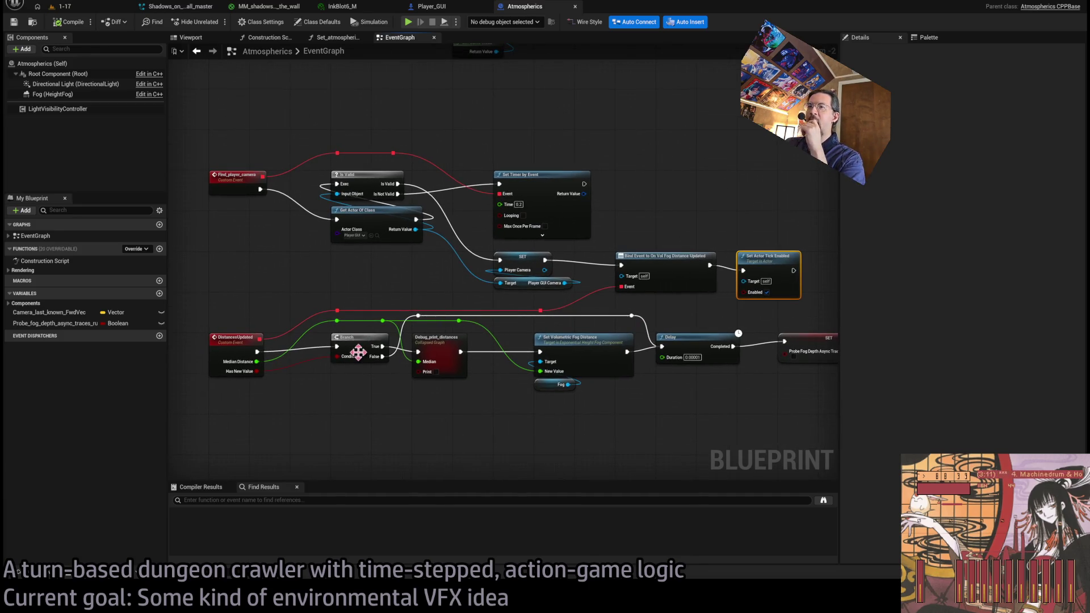
drag(446, 403, 437, 359)
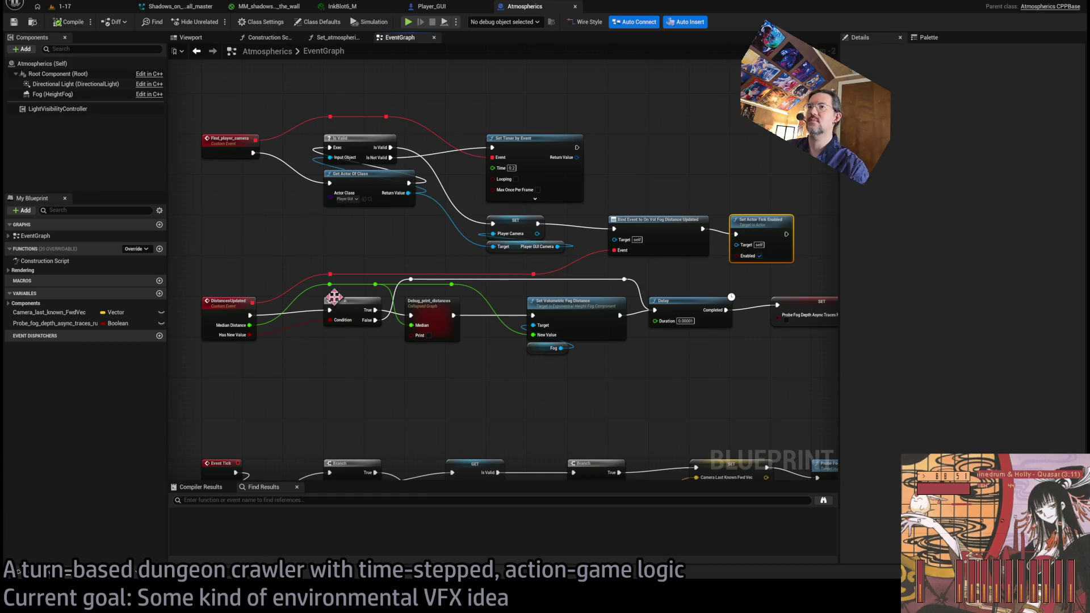
Check the fog-probe traces-running boolean's settings and review the Event Tick chain.
mouse_move(675, 233)
mouse_down()
mouse_move(517, 227)
mouse_move(670, 229)
mouse_move(502, 351)
mouse_move(478, 332)
mouse_move(538, 302)
mouse_up()
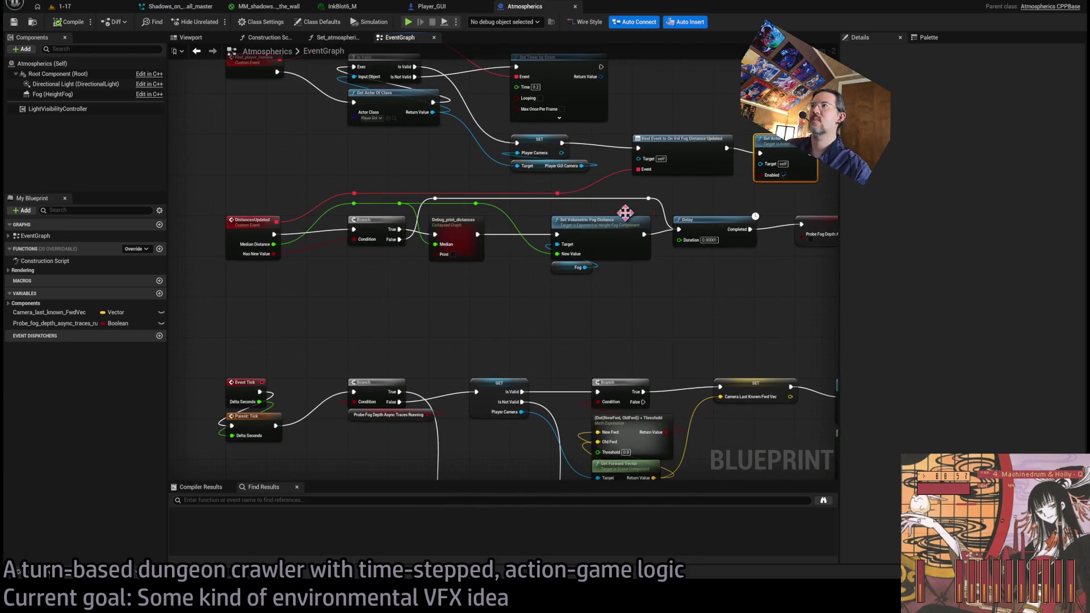
drag(723, 195, 695, 215)
mouse_move(464, 340)
mouse_down()
mouse_move(571, 273)
mouse_move(435, 173)
mouse_move(469, 107)
mouse_move(239, 133)
mouse_move(488, 275)
mouse_up()
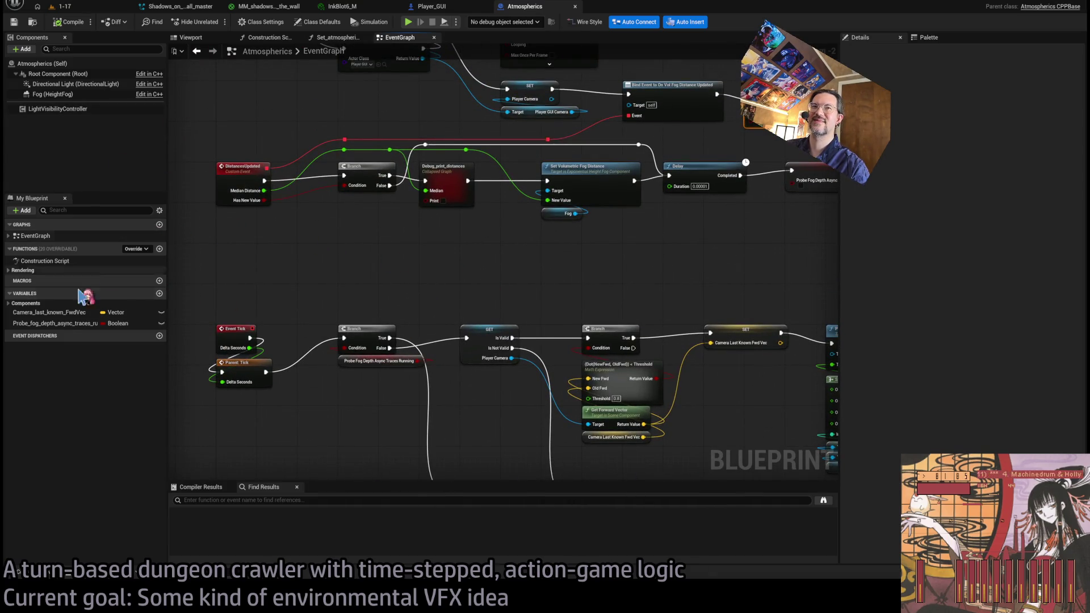
click(65, 327)
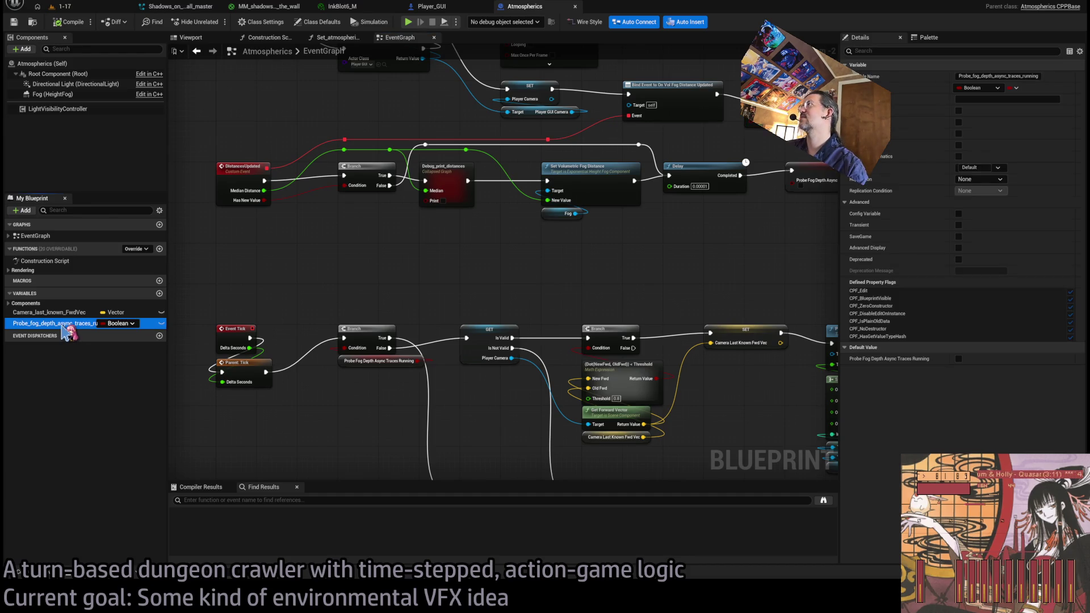
click(12, 305)
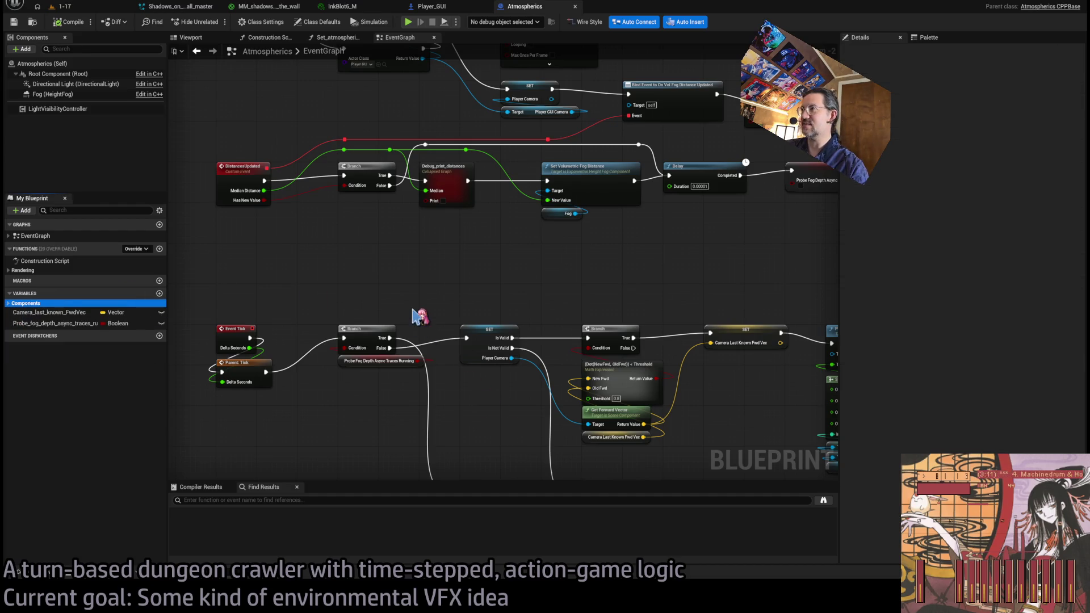
mouse_move(486, 275)
mouse_down()
mouse_move(533, 358)
mouse_move(420, 387)
mouse_move(499, 392)
mouse_up()
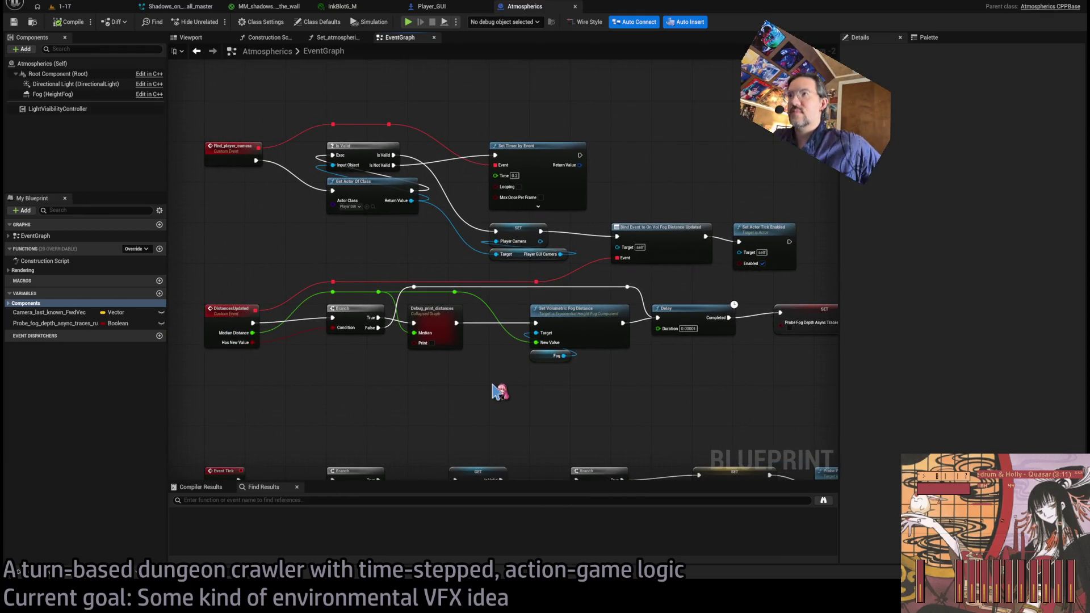
mouse_move(689, 392)
mouse_down()
mouse_move(703, 319)
mouse_move(718, 341)
mouse_move(501, 314)
mouse_move(326, 365)
mouse_up()
scroll(396, 318, up, 2)
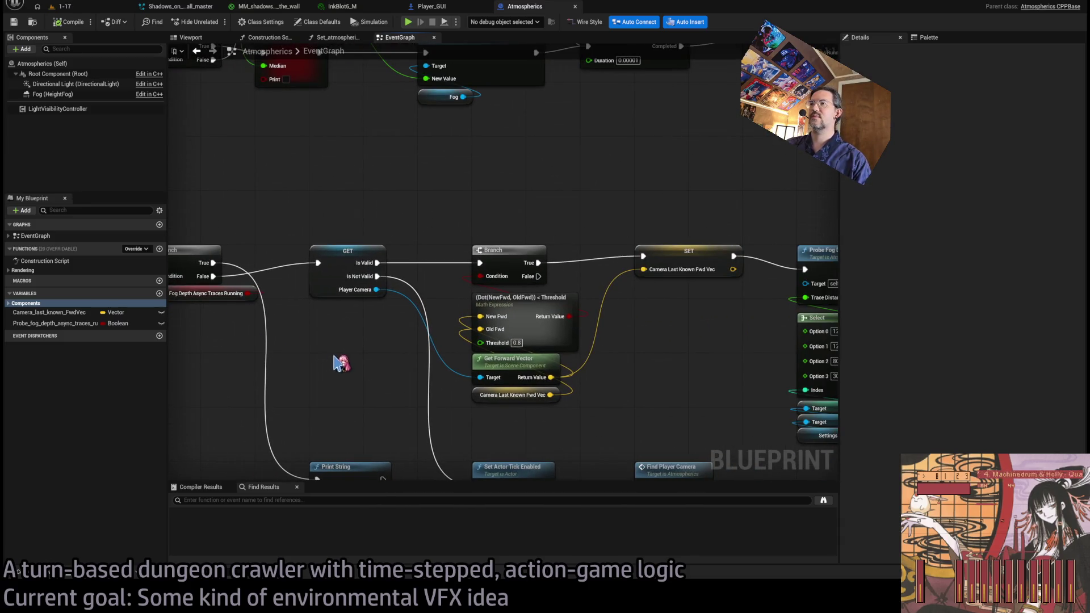
scroll(623, 358, down, 1)
mouse_move(623, 358)
mouse_down()
mouse_move(672, 339)
mouse_move(625, 322)
mouse_up()
mouse_move(445, 280)
mouse_down()
mouse_move(533, 296)
mouse_move(513, 287)
mouse_up()
drag(443, 291, 476, 321)
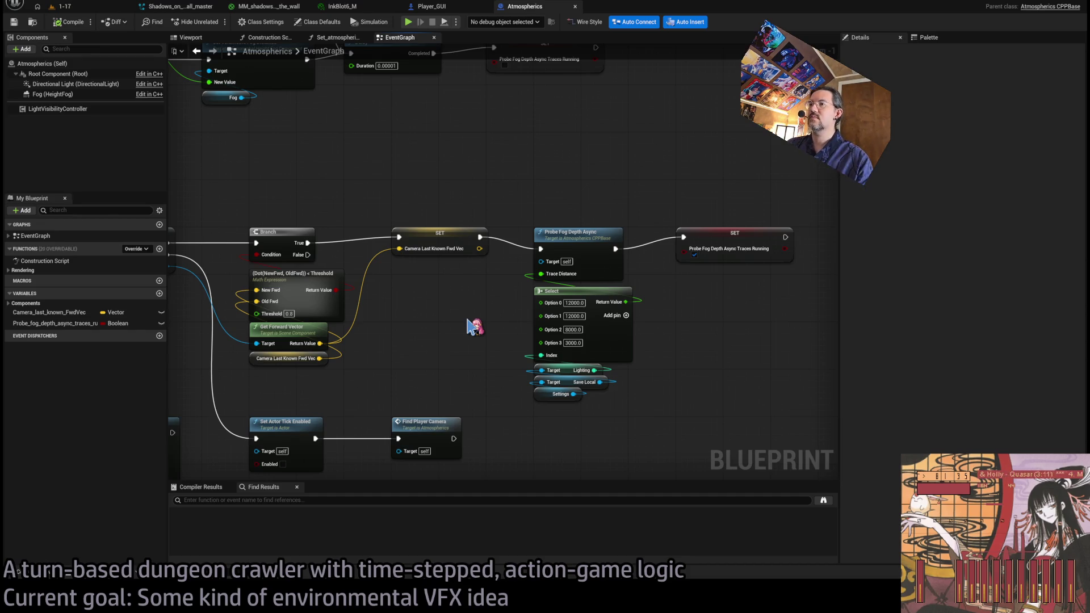
scroll(476, 327, down, 3)
scroll(650, 316, up, 2)
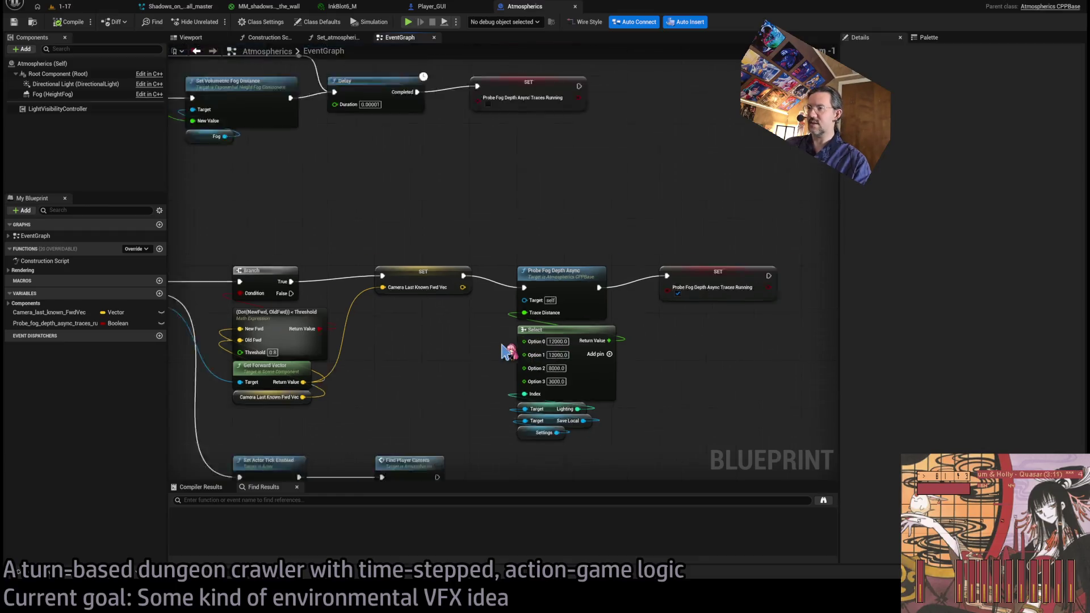
scroll(494, 312, up, 1)
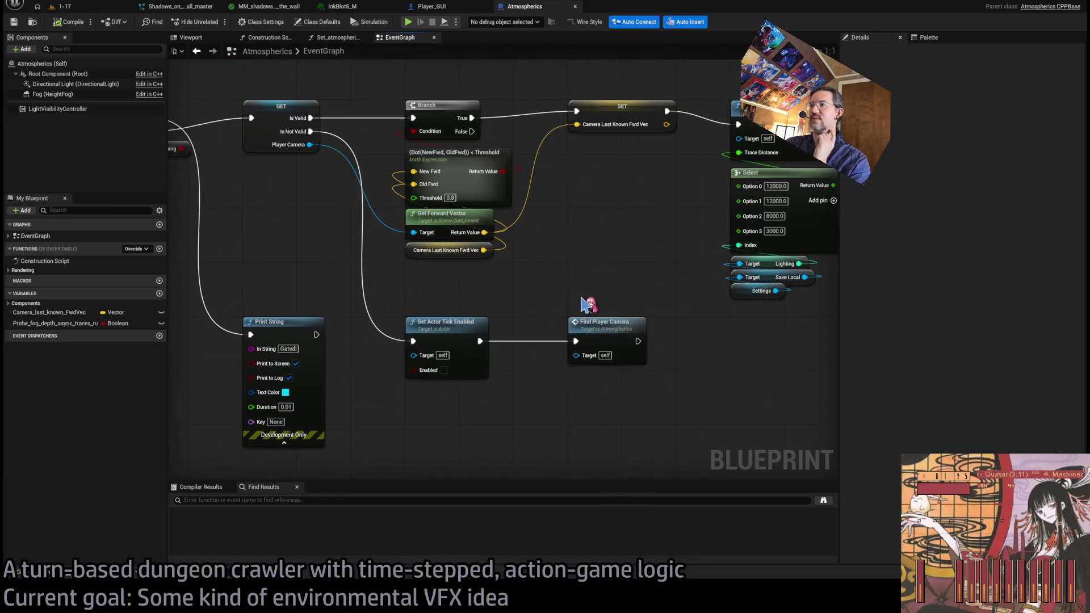
drag(584, 305, 617, 315)
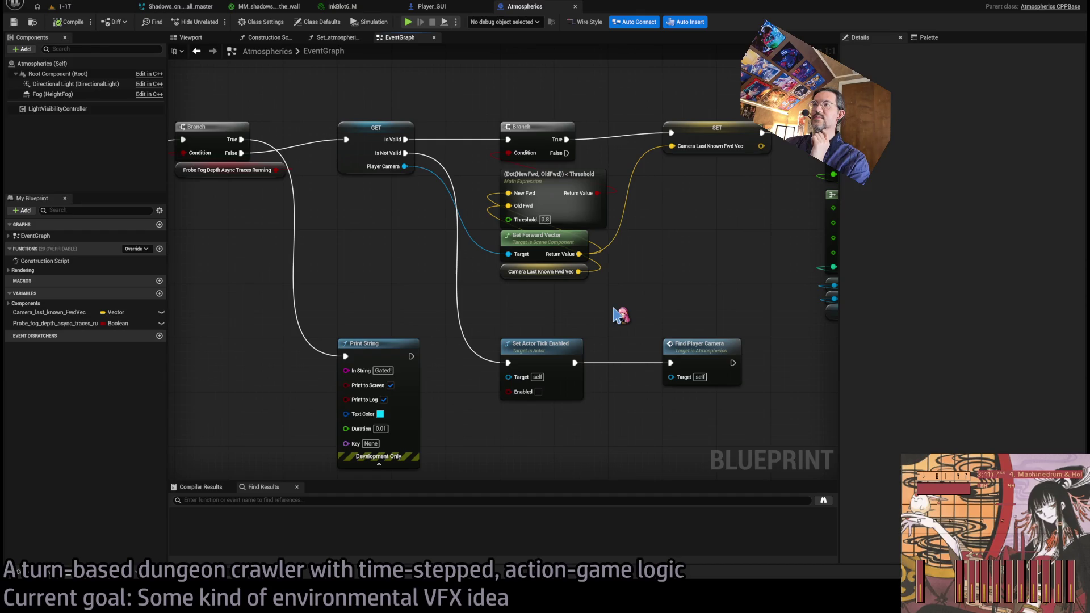
scroll(548, 317, down, 1)
scroll(430, 350, up, 1)
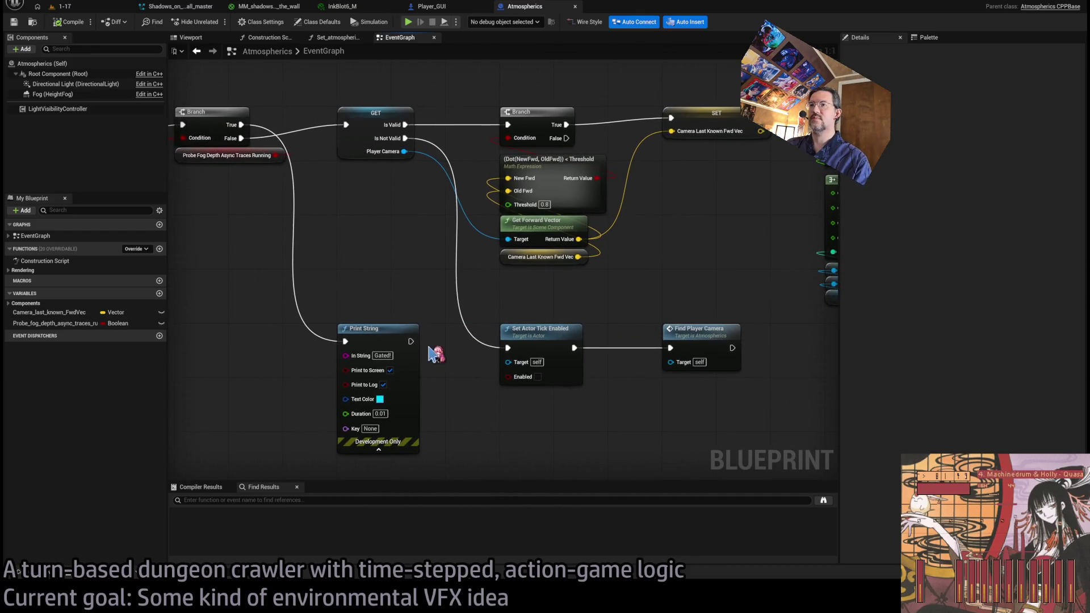
mouse_move(508, 374)
mouse_down()
mouse_move(578, 400)
mouse_move(277, 417)
mouse_up()
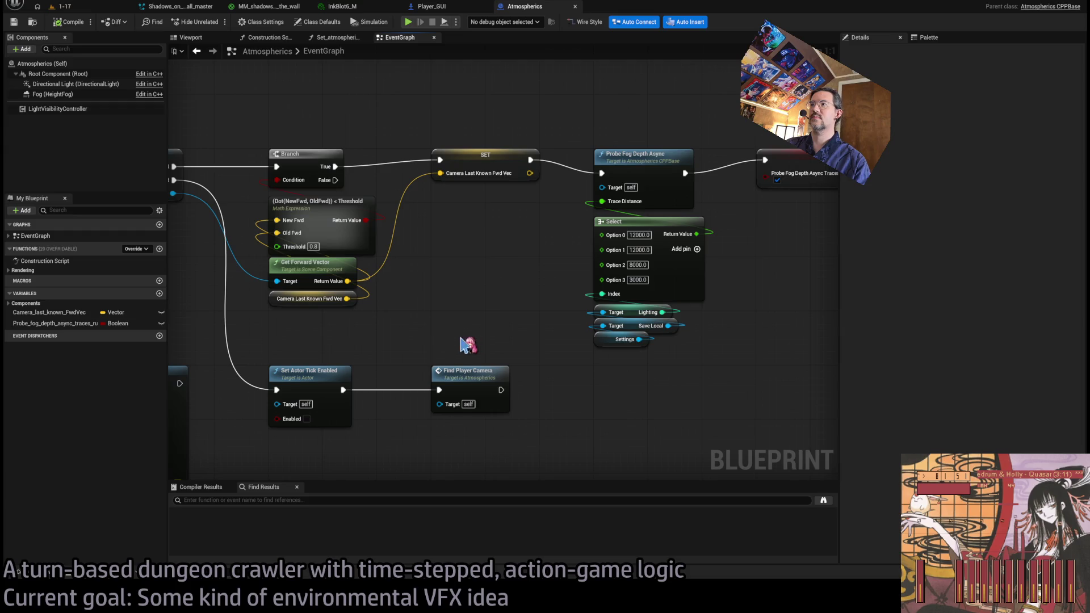
drag(467, 344, 414, 385)
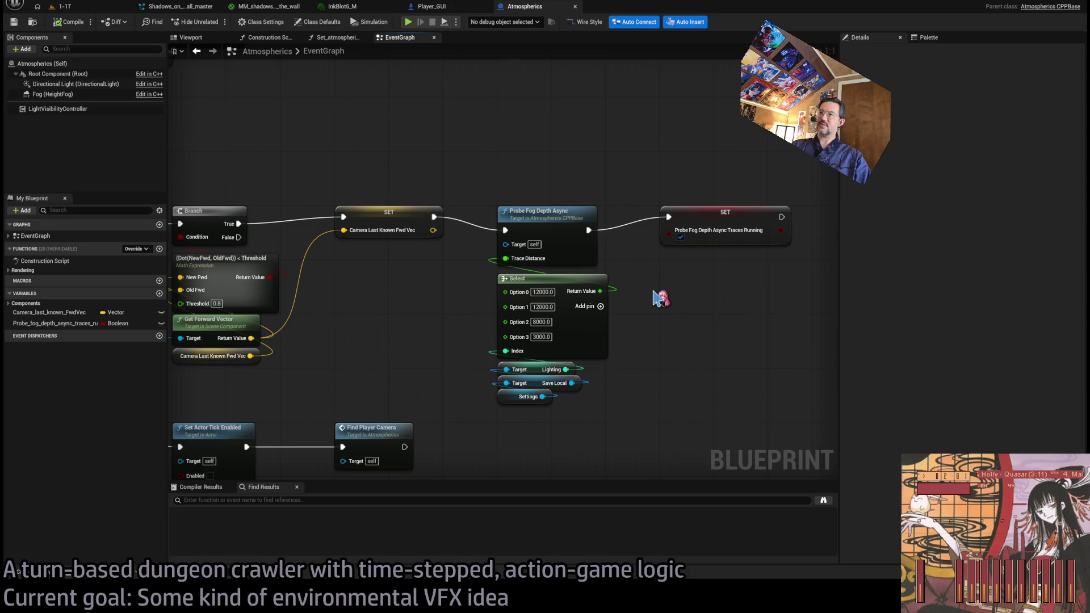
click(532, 227)
double_click(535, 220)
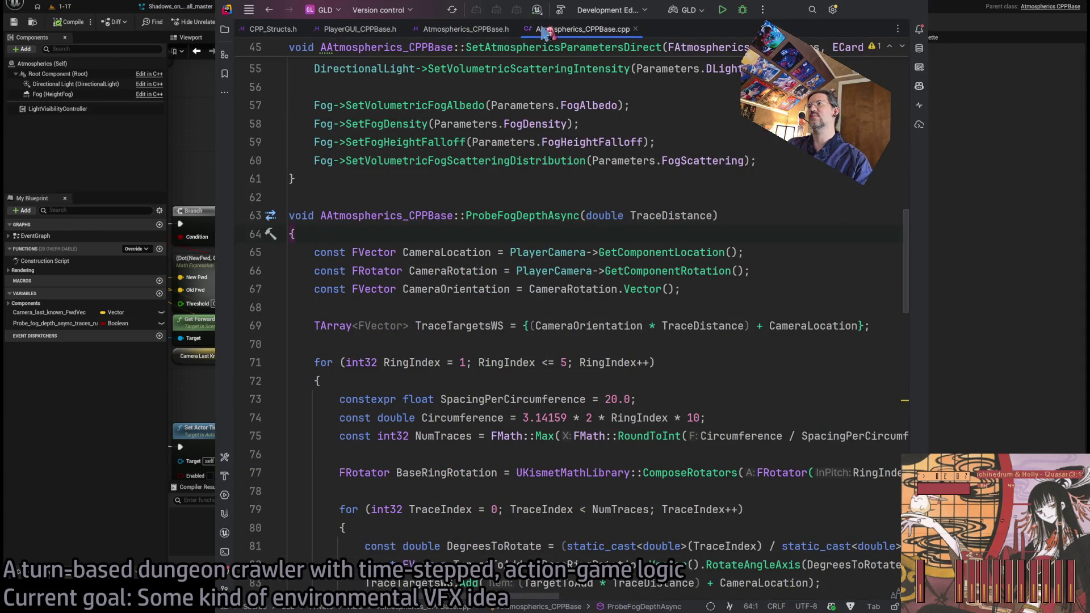
scroll(435, 369, down, 6)
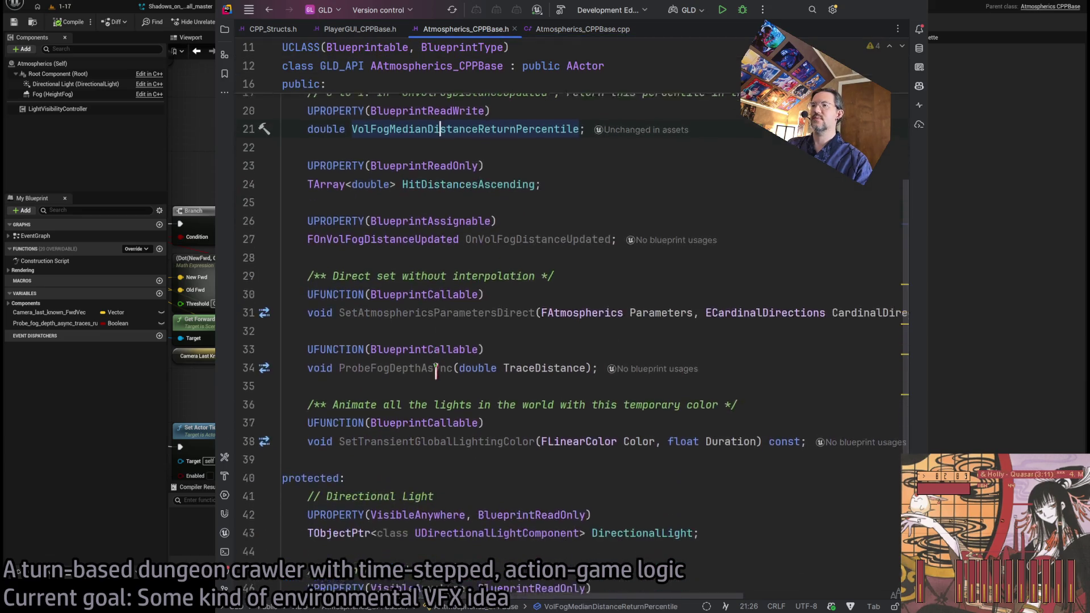
scroll(681, 374, up, 10)
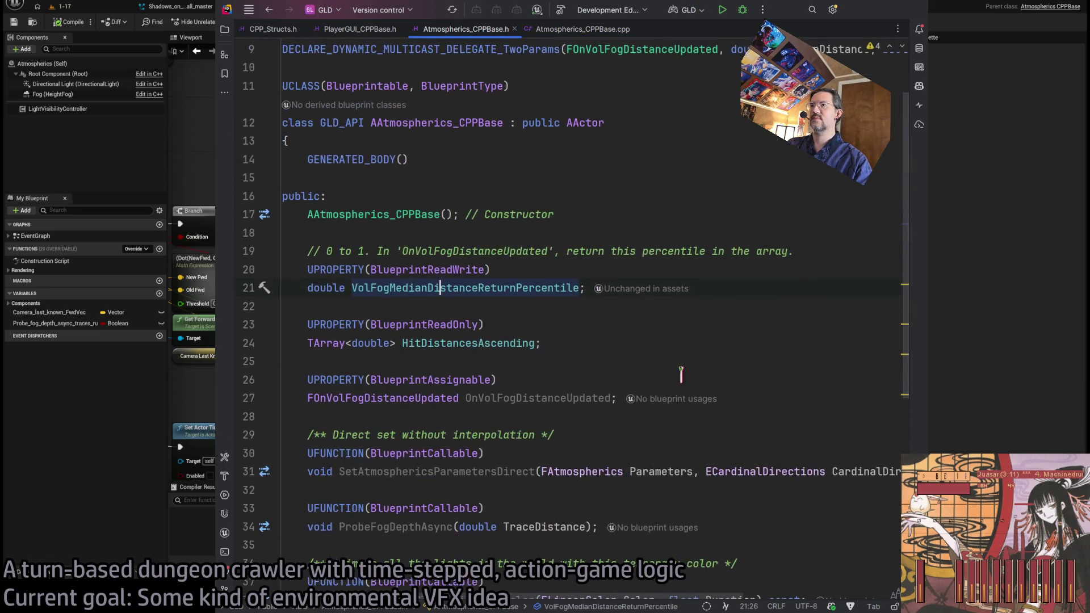
scroll(621, 309, down, 5)
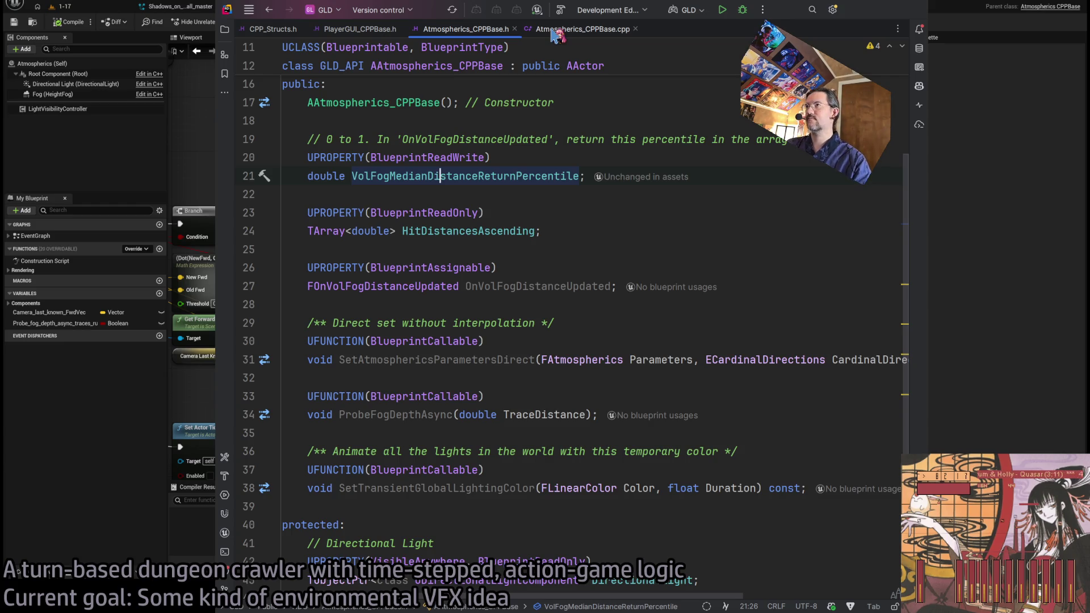
key(alt+Tab)
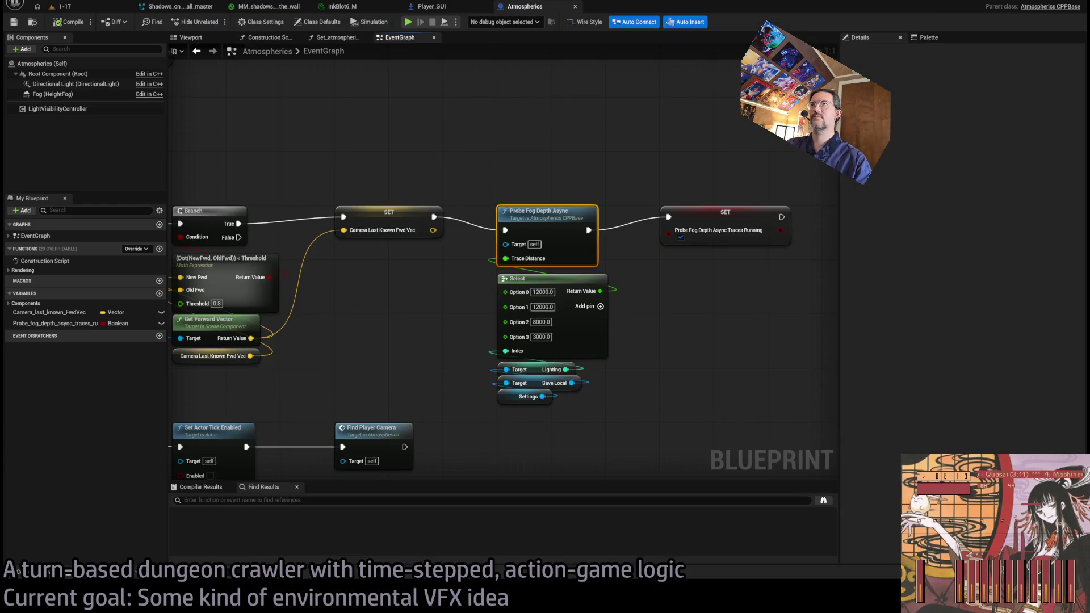
Return to the Player_GUI EventGraph and look over its BeginPlay, Event Tick and Sequence nodes.
click(436, 8)
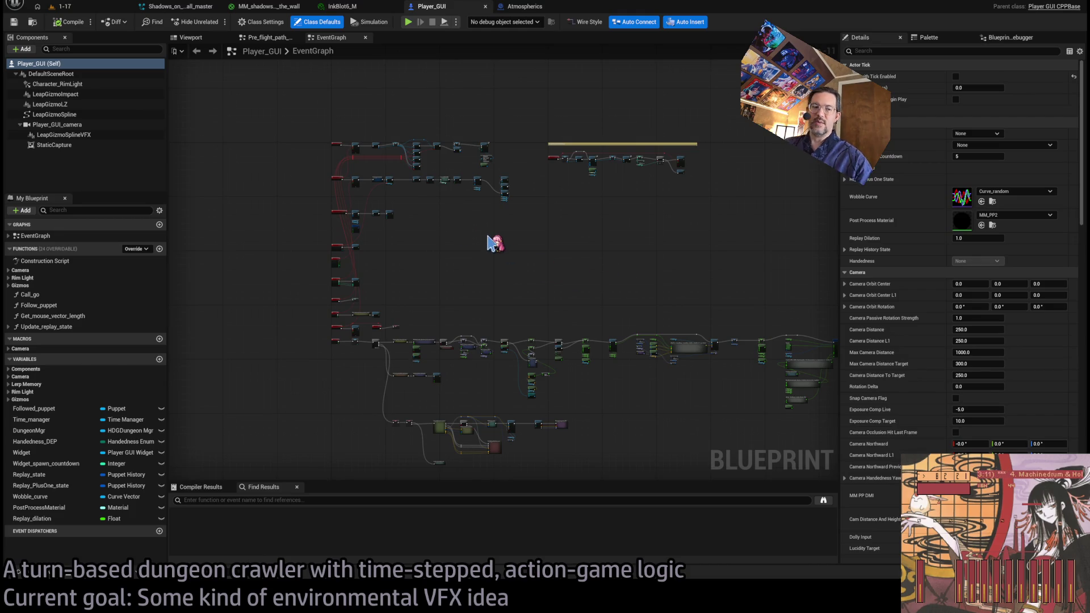
scroll(434, 219, up, 7)
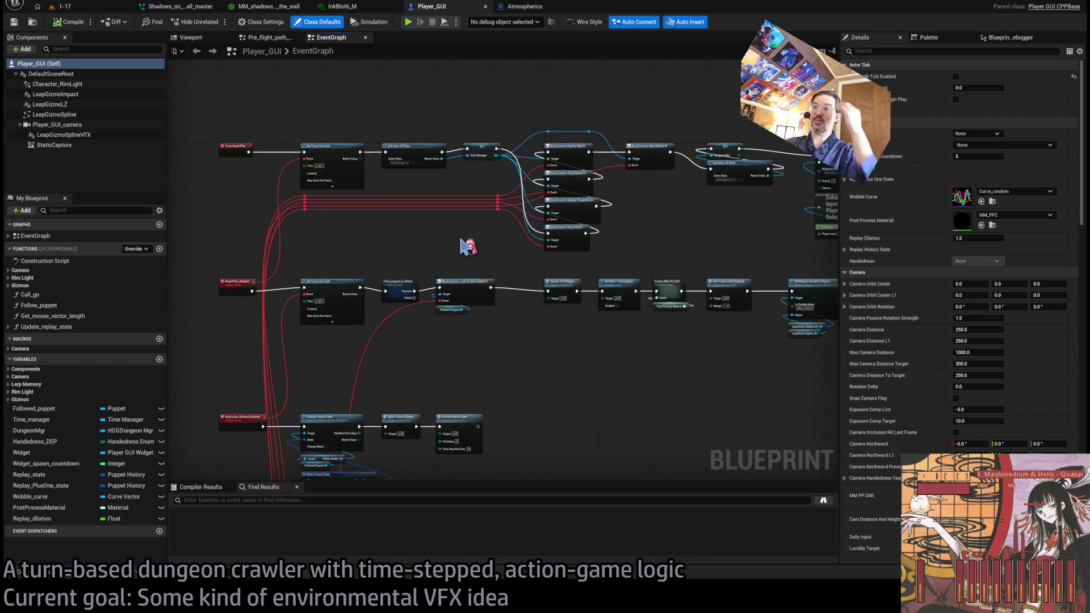
scroll(477, 256, up, 1)
drag(533, 262, 515, 263)
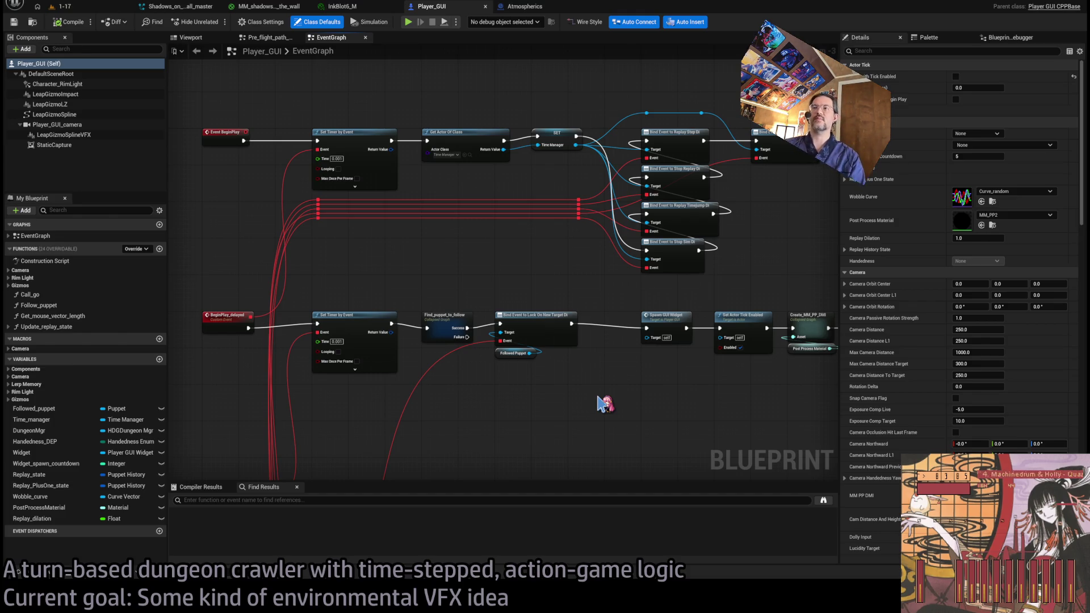
scroll(591, 400, down, 6)
scroll(550, 290, up, 5)
scroll(601, 340, down, 1)
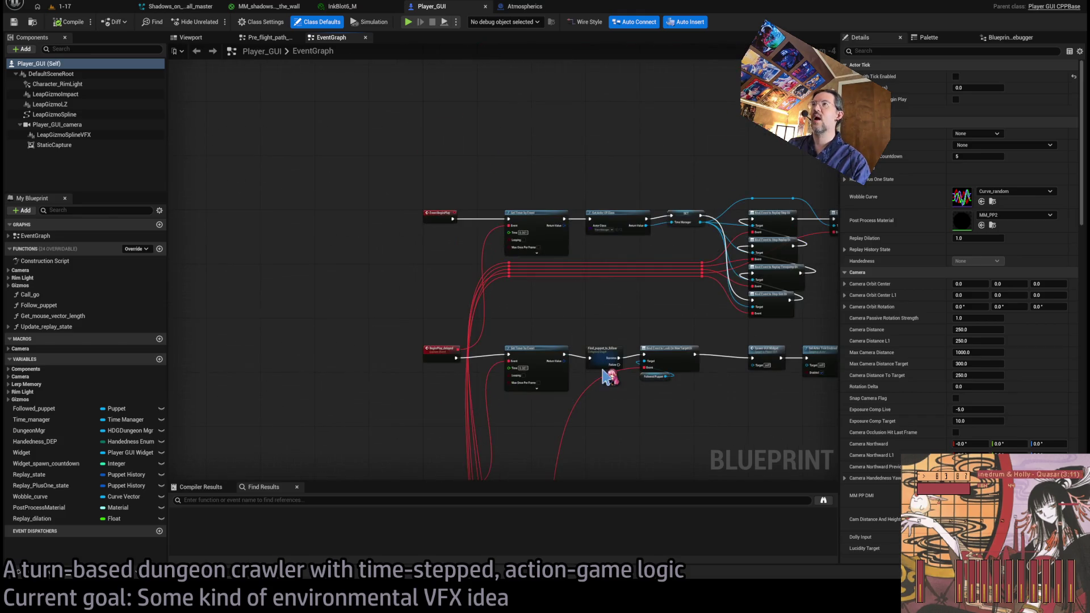
scroll(580, 256, down, 1)
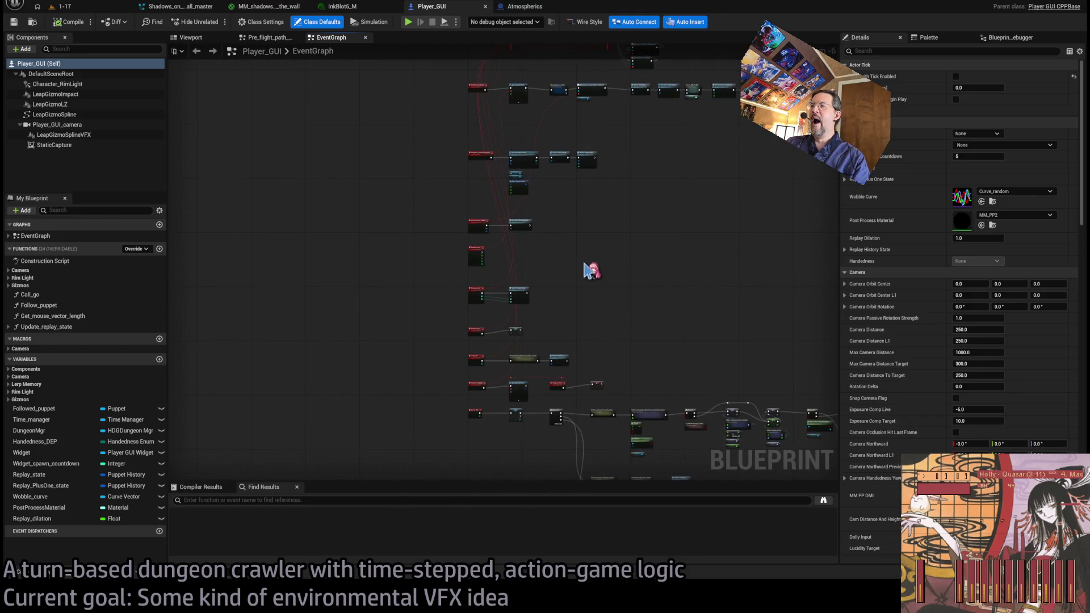
scroll(553, 454, up, 4)
drag(656, 205, 613, 176)
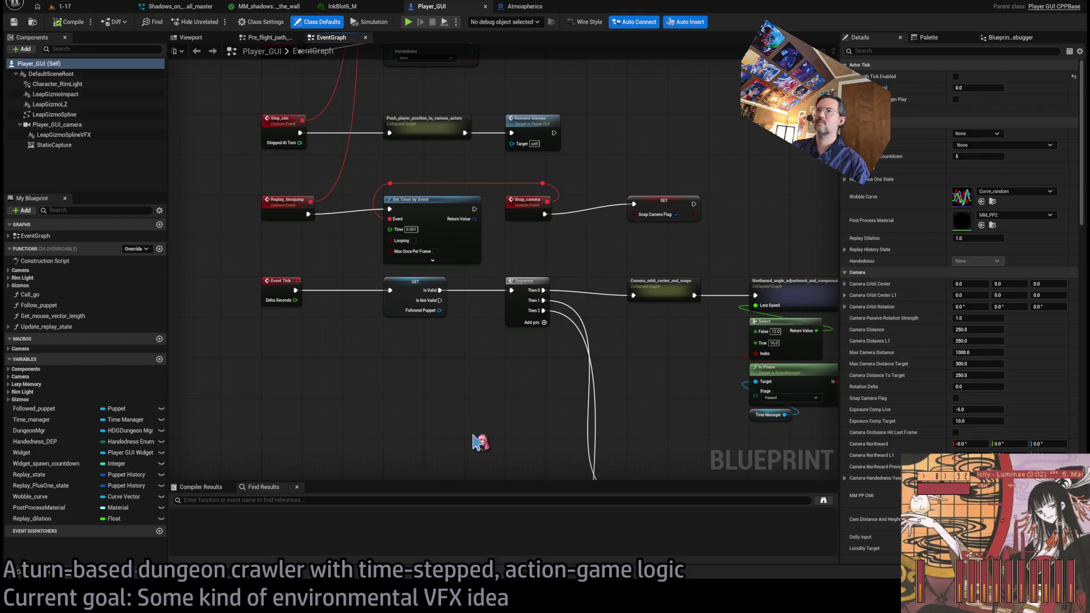
Paste a Lucidity getter near the Vignette and Math Expression camera nodes.
scroll(479, 437, down, 4)
scroll(568, 427, up, 2)
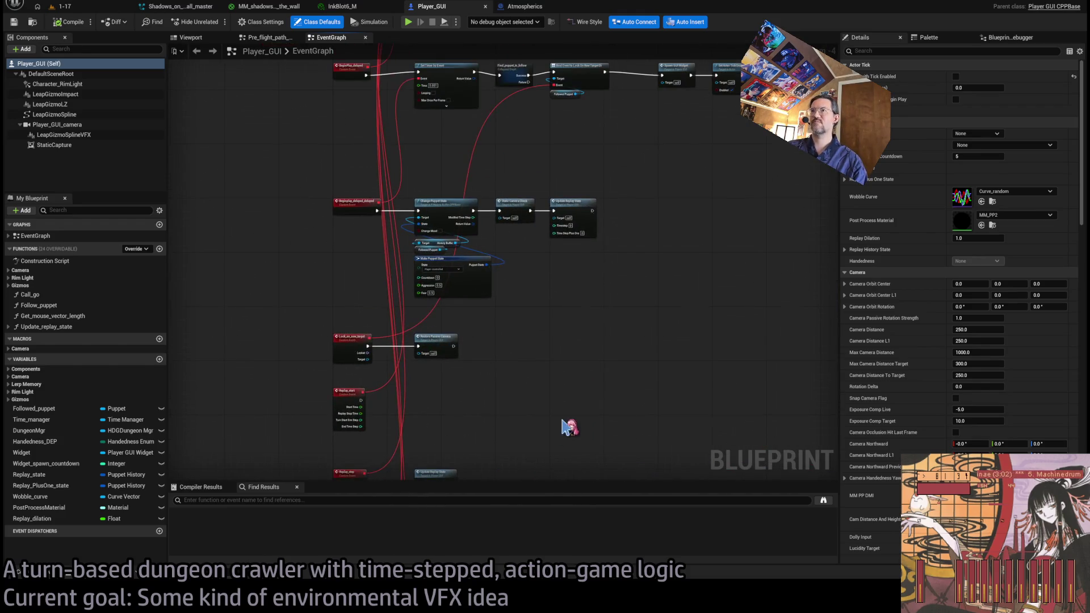
mouse_move(562, 377)
mouse_down()
mouse_move(599, 329)
mouse_move(596, 216)
mouse_move(628, 221)
mouse_move(591, 166)
mouse_move(681, 199)
mouse_move(404, 192)
mouse_move(163, 255)
mouse_up()
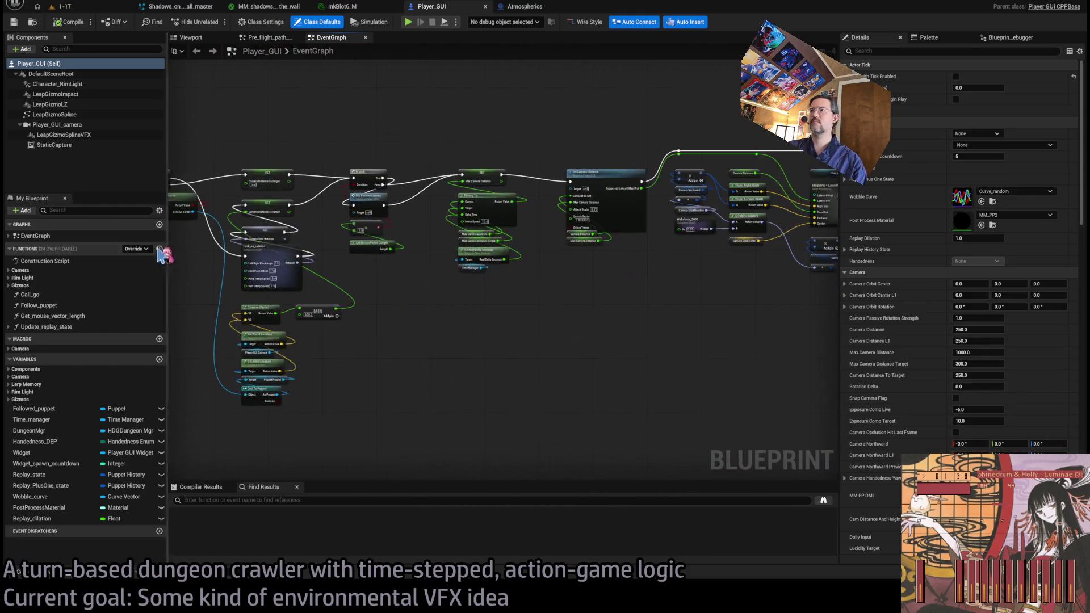
scroll(577, 278, up, 5)
scroll(577, 278, down, 4)
scroll(645, 280, up, 2)
scroll(644, 280, up, 1)
scroll(564, 325, up, 1)
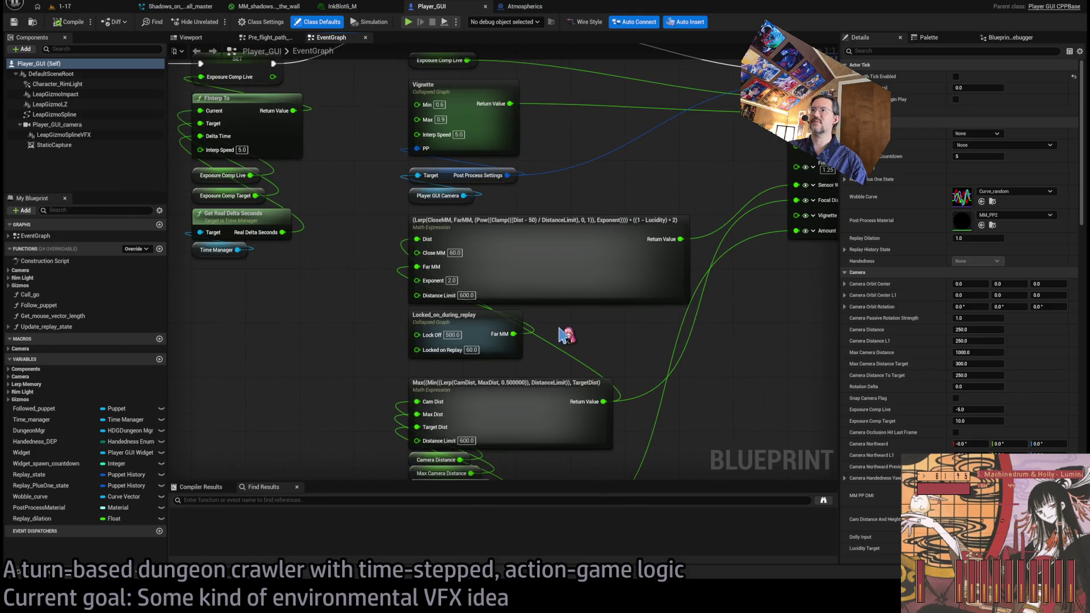
scroll(566, 335, down, 5)
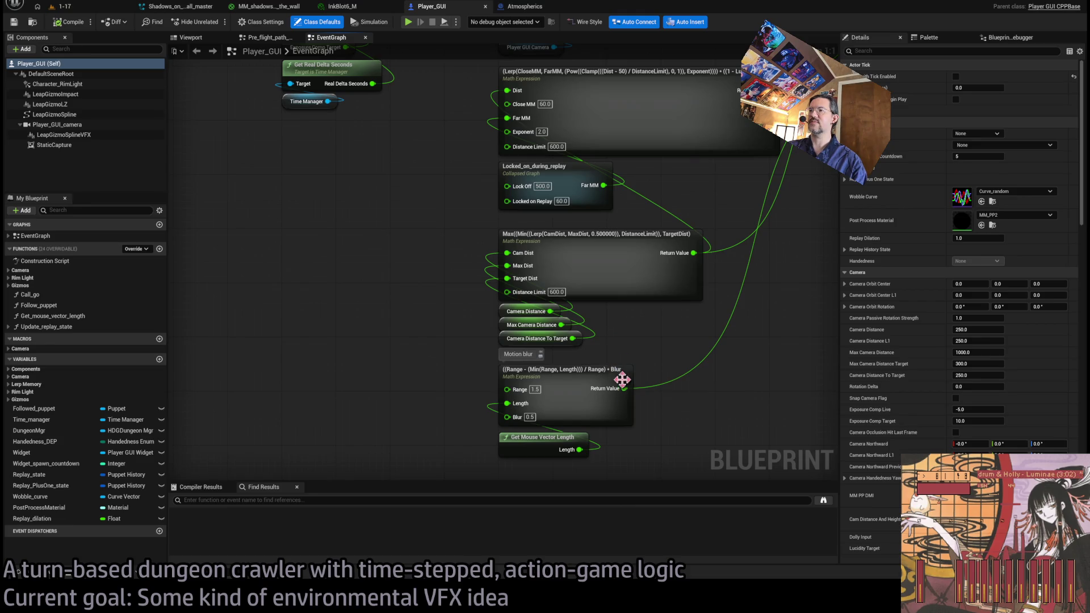
scroll(585, 376, up, 5)
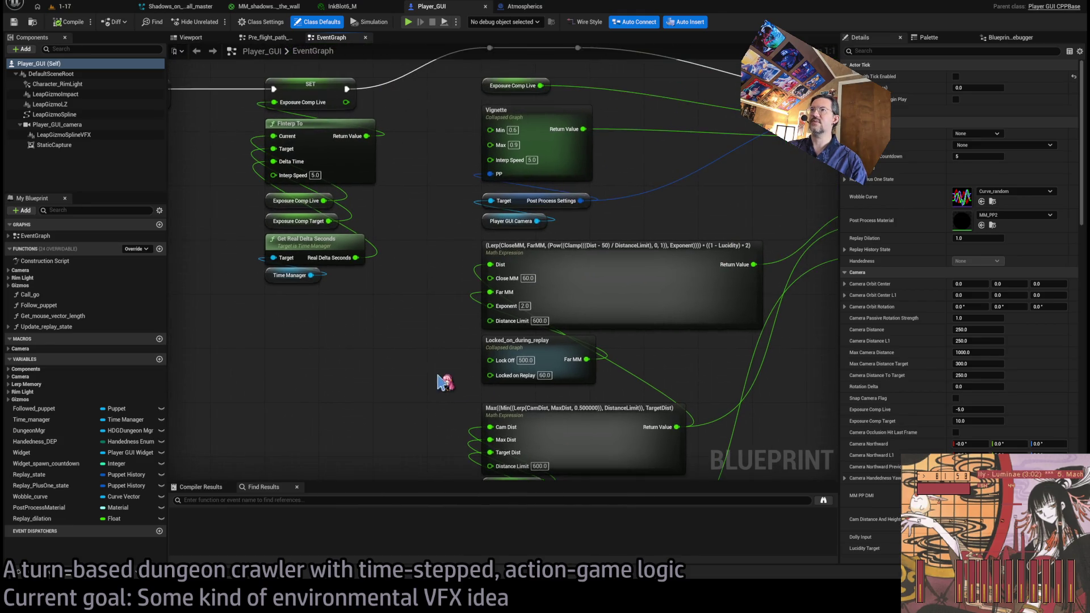
scroll(690, 352, down, 1)
scroll(686, 333, down, 1)
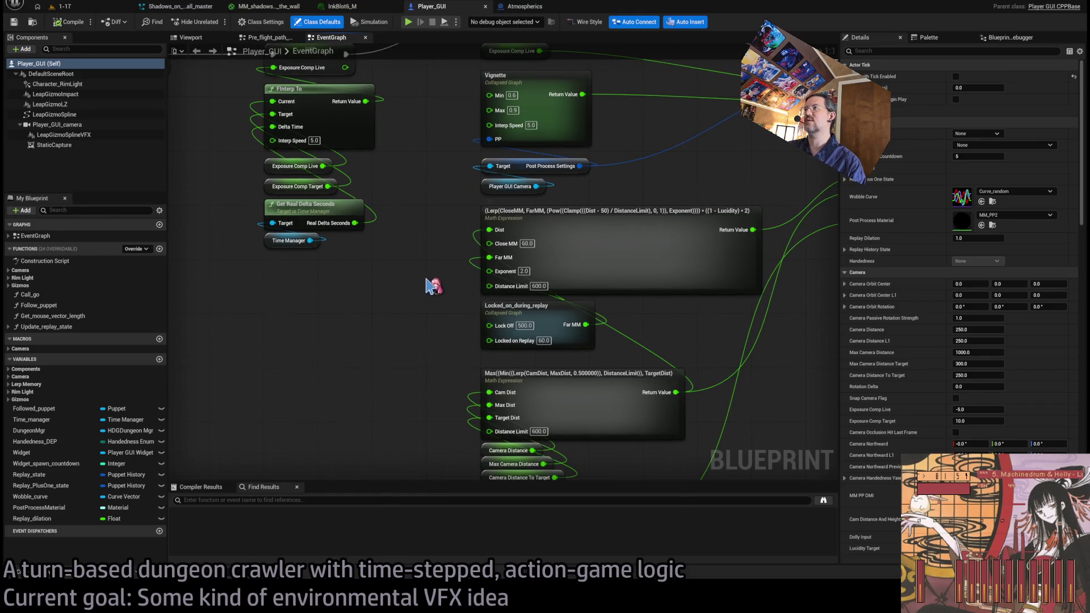
scroll(433, 286, down, 1)
scroll(411, 318, down, 1)
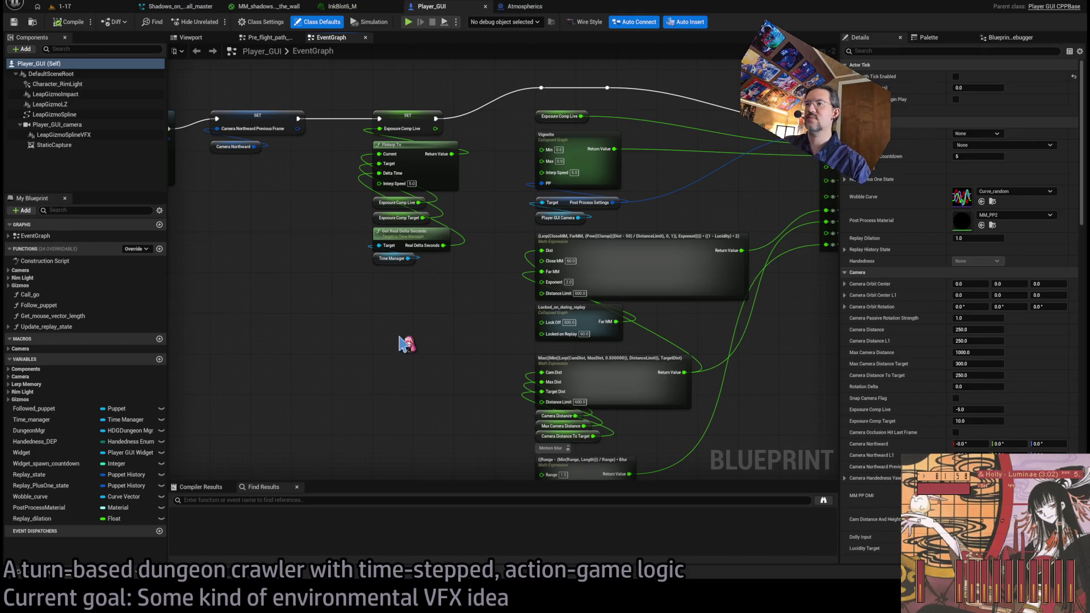
key(ctrl+v)
scroll(407, 340, up, 1)
Drag the unwired Lucidity getter into empty canvas beside the camera-distance math and deselect it.
scroll(417, 312, up, 1)
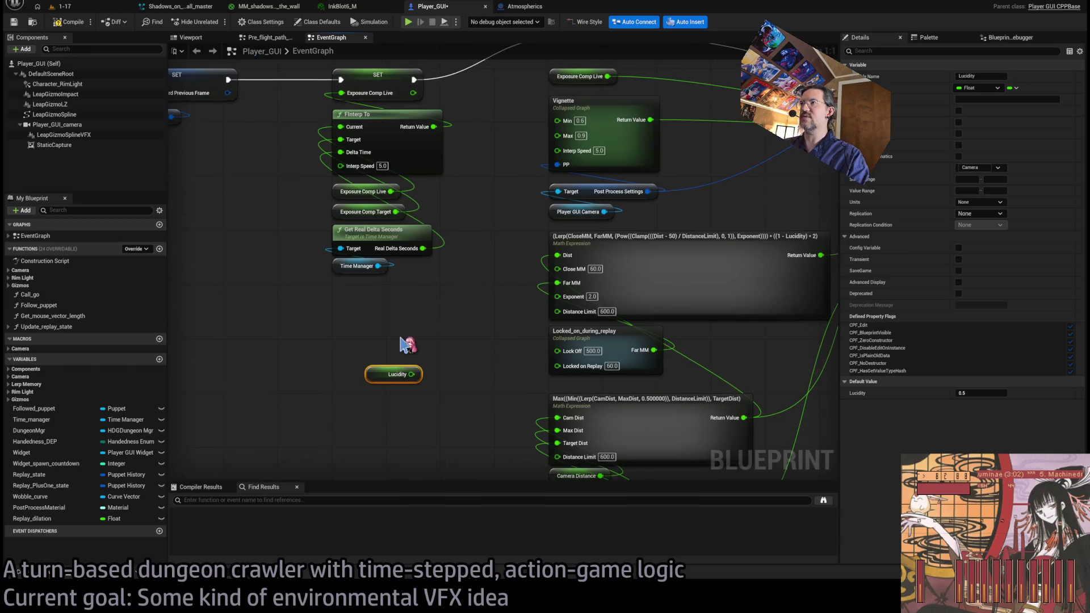
scroll(404, 344, down, 1)
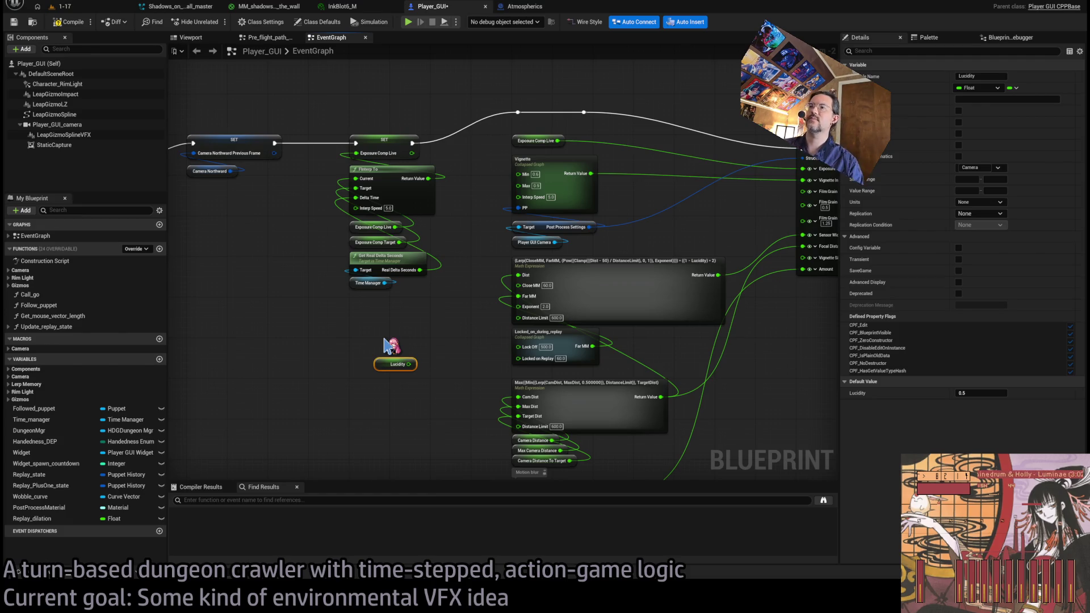
mouse_move(391, 345)
mouse_down()
mouse_move(348, 370)
mouse_move(496, 333)
mouse_up()
scroll(355, 372, down, 2)
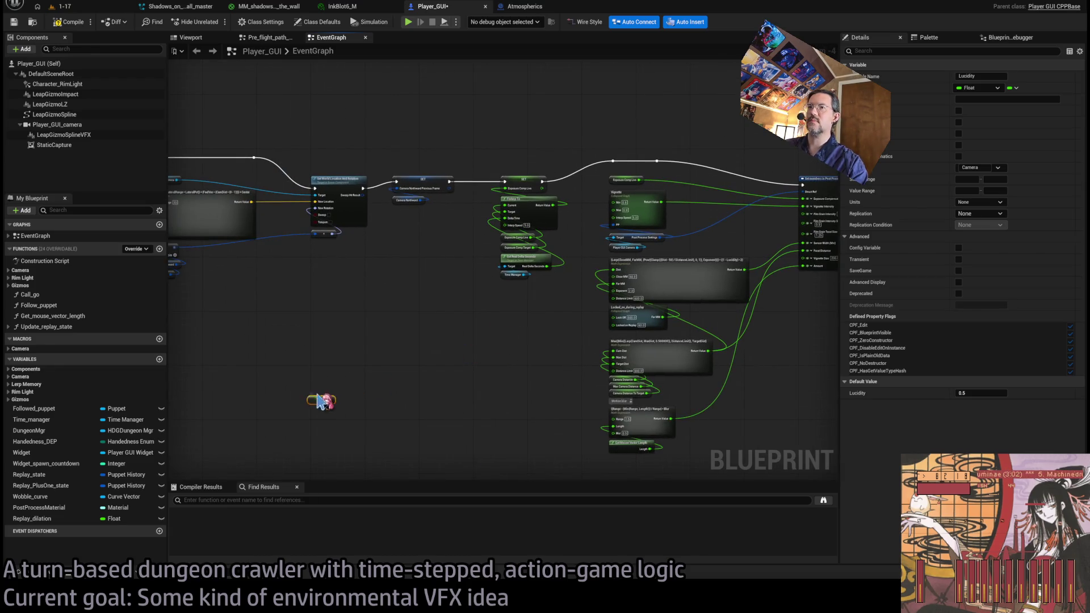
scroll(523, 305, down, 4)
click(591, 331)
scroll(591, 334, up, 2)
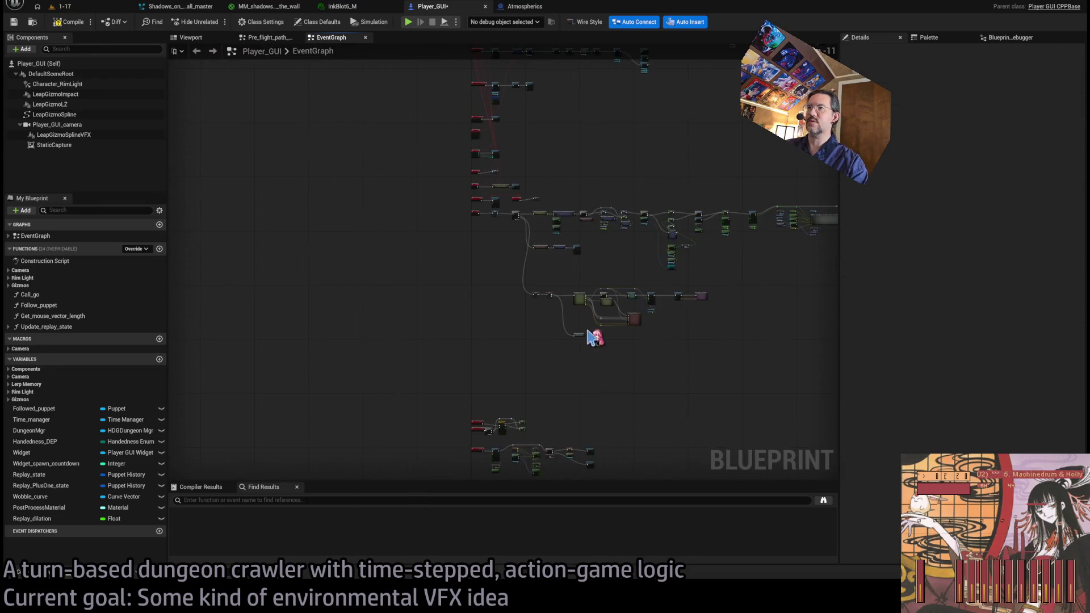
scroll(499, 336, up, 4)
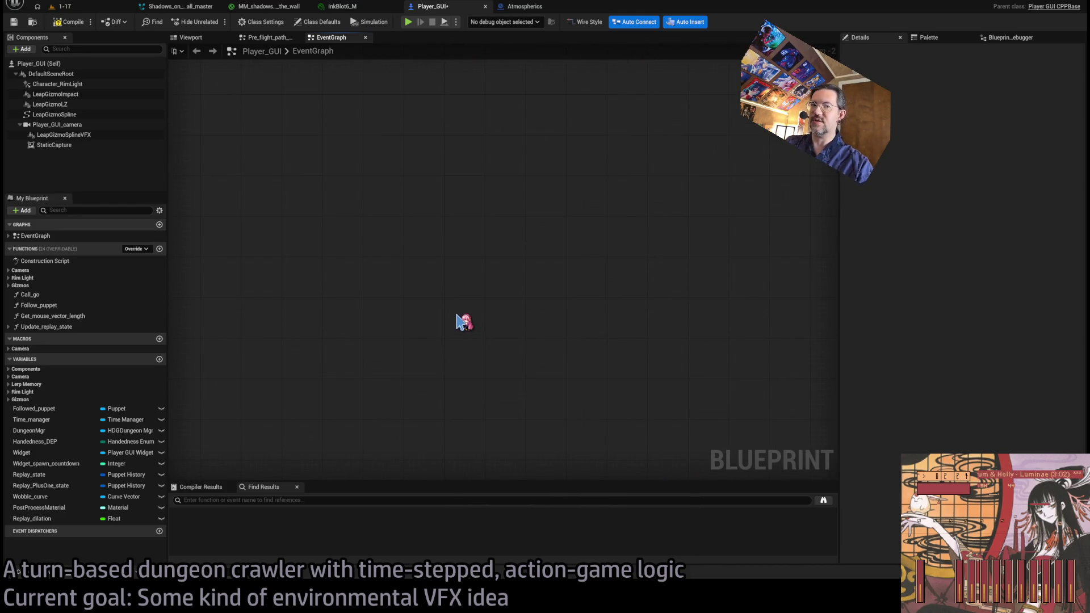
Add a custom event named Spawn_InkBlots.
key(ctrl+v)
scroll(472, 324, up, 2)
drag(463, 320, 449, 300)
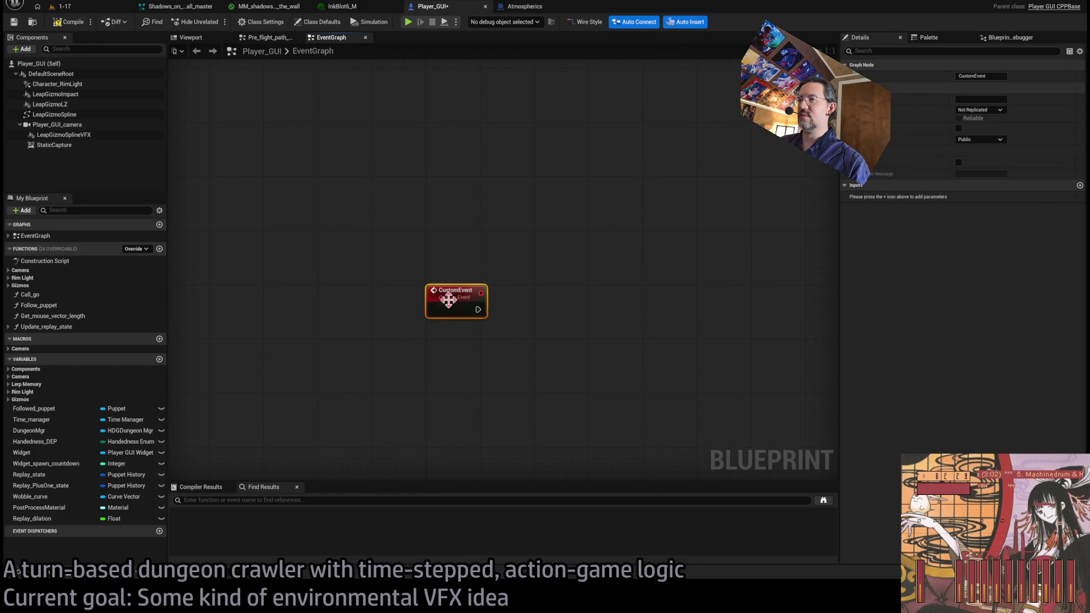
key(F2)
text(Spawn_ink)
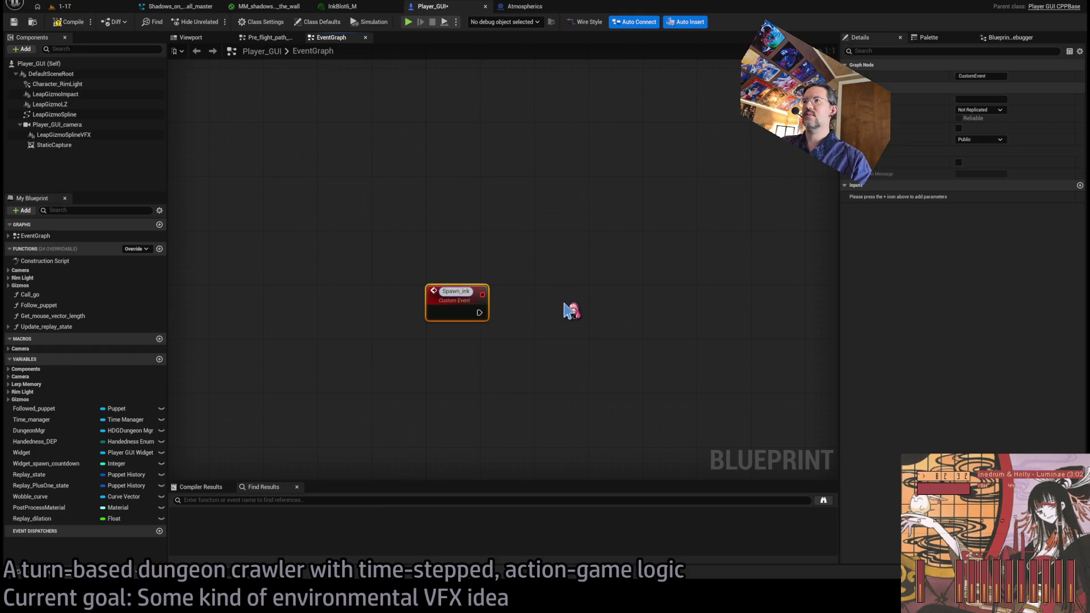
key(BackSpace)
key(BackSpace)
key(BackSpace)
text(InkBlots)
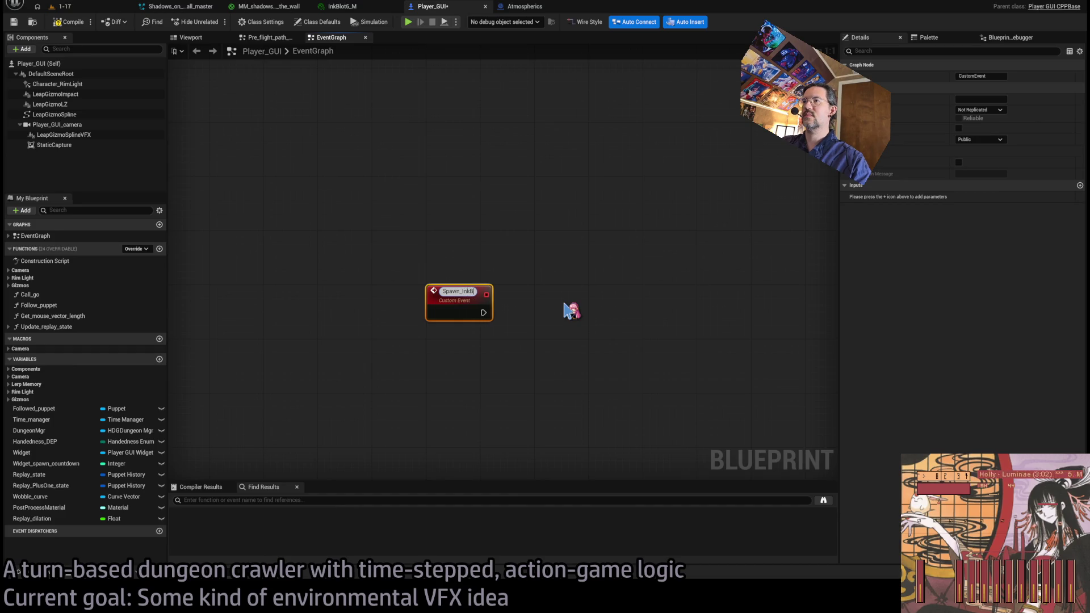
key(Return)
Add a Lucidity getter with a less-than comparison against 0.5.
key(ctrl+v)
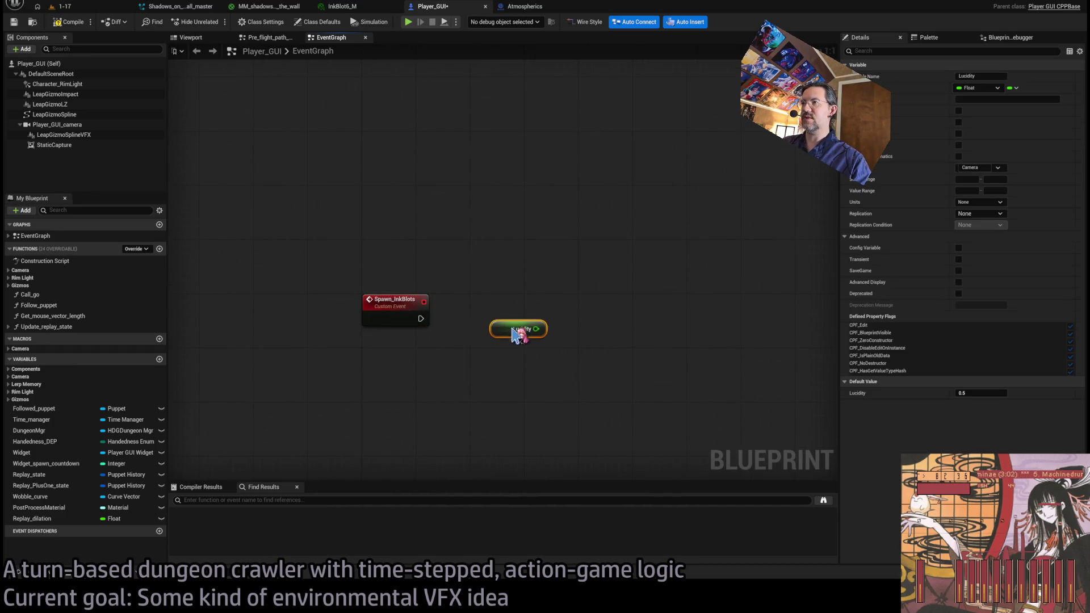
click(550, 363)
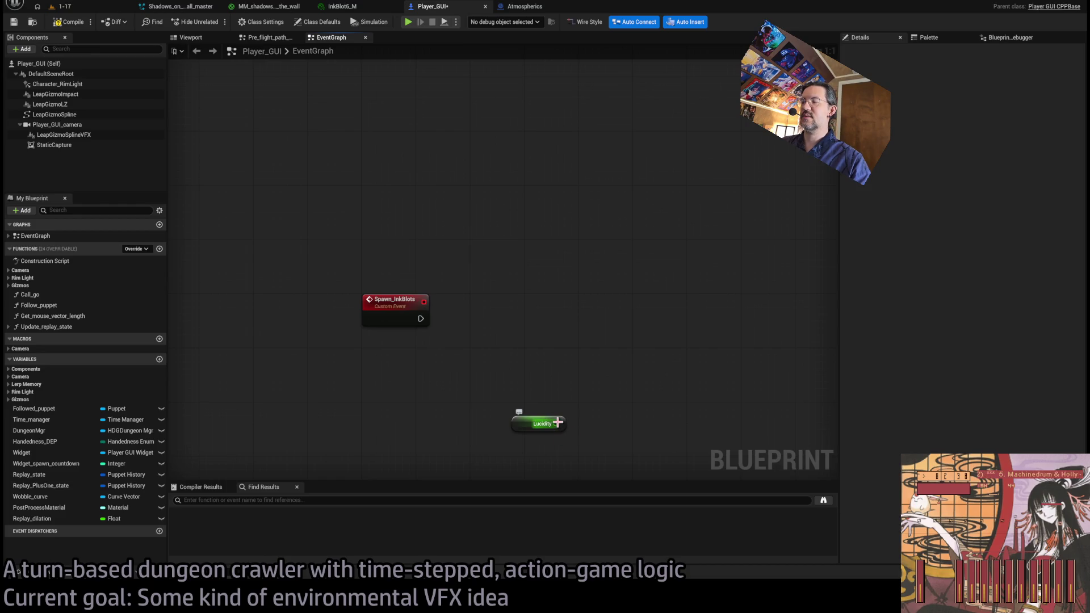
drag(557, 422, 517, 385)
text(<)
key(Return)
click(532, 403)
text(0.5)
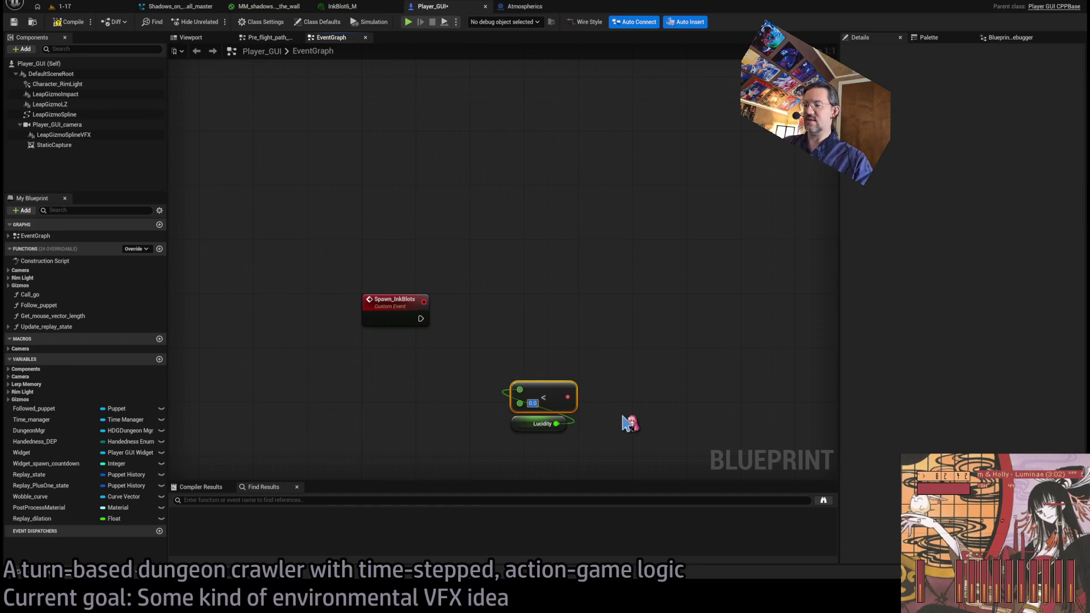
click(629, 423)
mouse_move(574, 416)
mouse_down()
mouse_move(503, 377)
mouse_move(558, 411)
mouse_move(534, 375)
mouse_move(548, 370)
mouse_up()
click(558, 384)
Wire Spawn_InkBlots into the Branch's execution input and arrange Branch, compare and Lucidity nodes.
drag(420, 318, 532, 373)
mouse_move(570, 454)
mouse_down()
mouse_move(547, 364)
mouse_move(550, 306)
mouse_up()
click(596, 253)
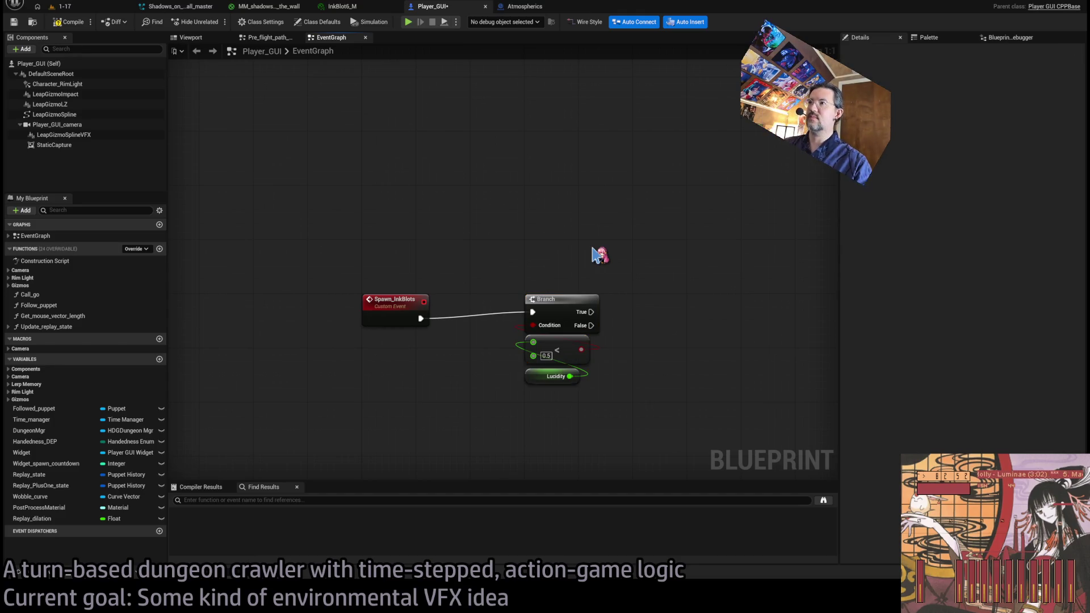
drag(645, 280, 585, 284)
mouse_move(548, 390)
mouse_down()
mouse_move(481, 338)
mouse_move(514, 351)
mouse_up()
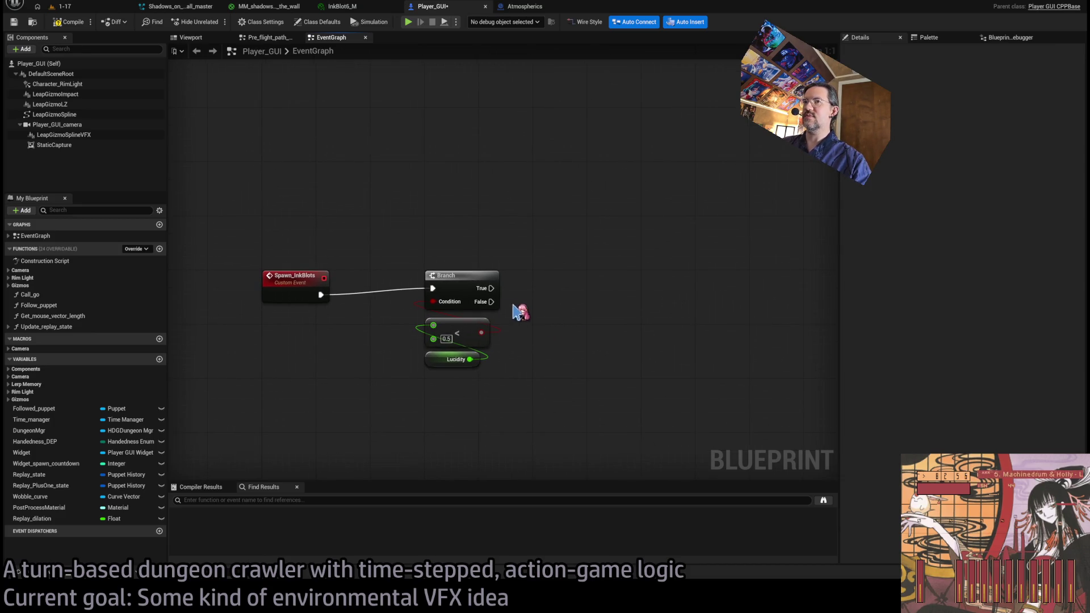
Attach a For Loop with Break with Last Index 2 to Branch True, replacing an accidental For Each Loop.
drag(491, 289, 608, 301)
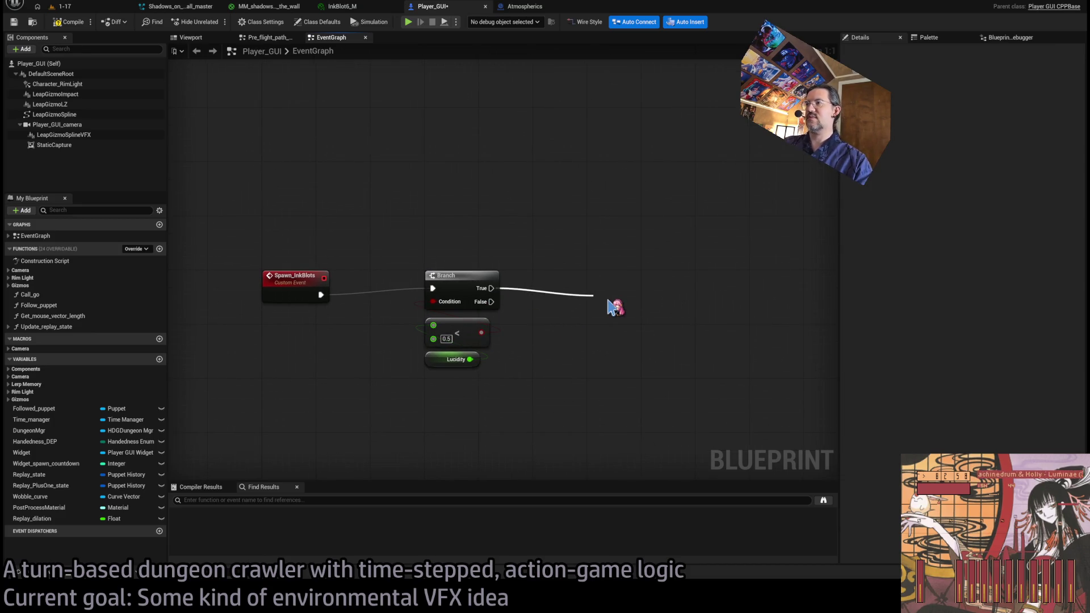
click(628, 327)
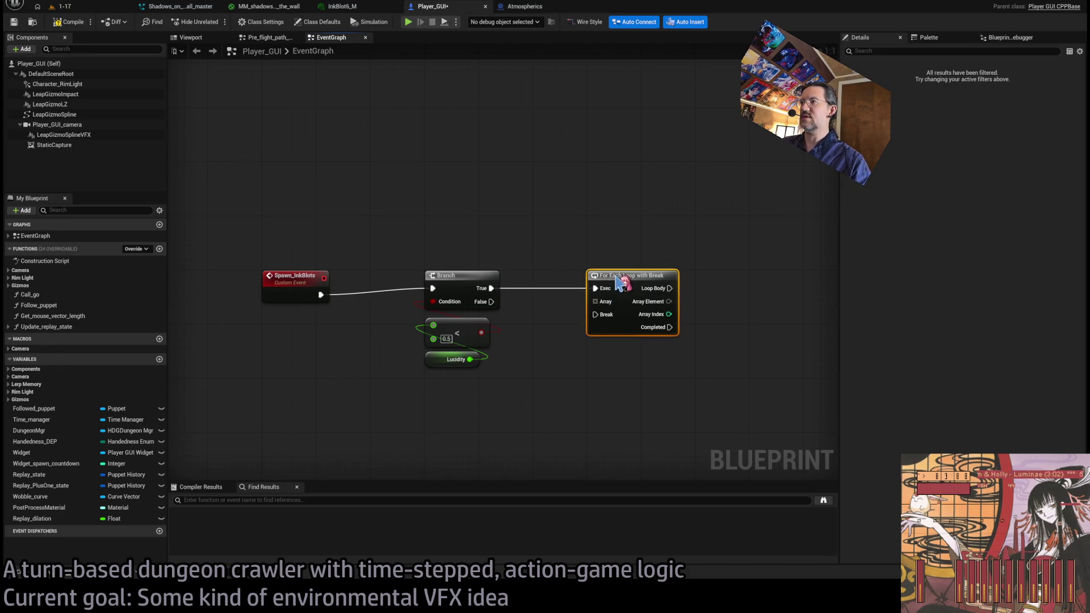
key(Delete)
drag(492, 289, 593, 291)
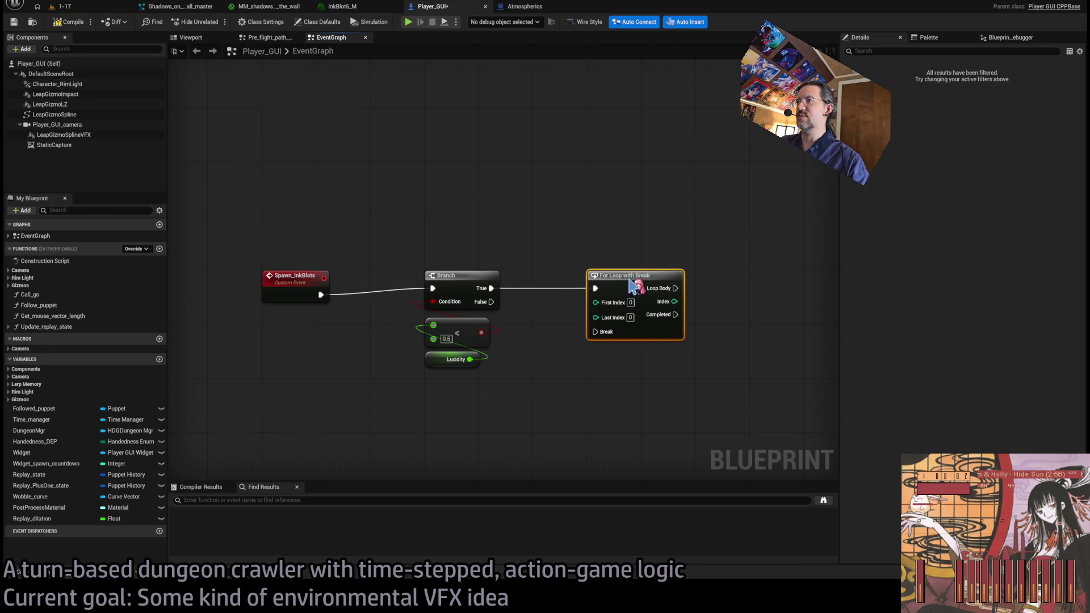
click(630, 317)
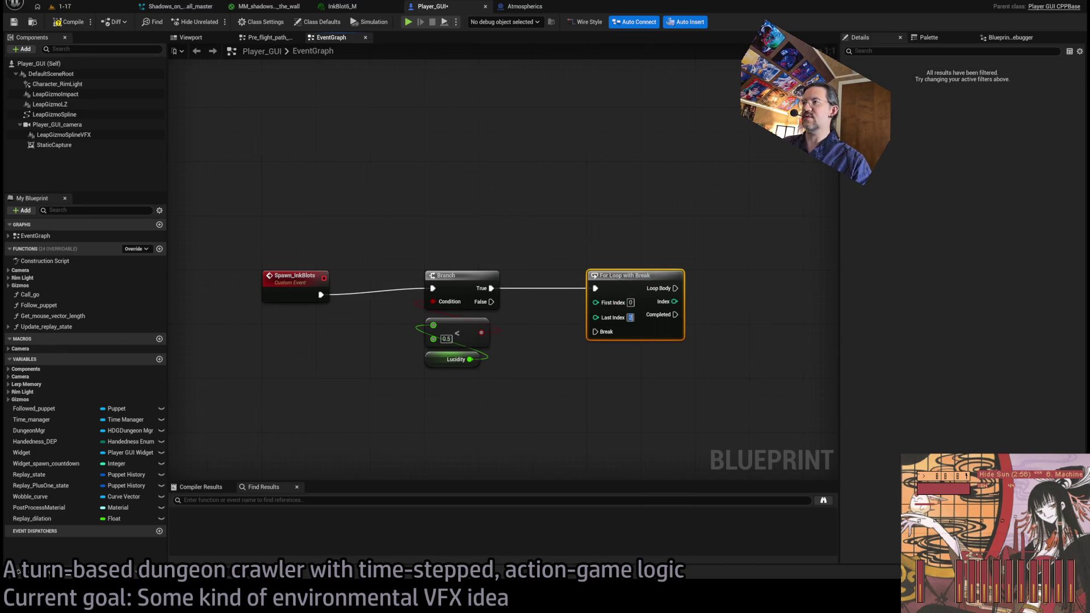
drag(670, 312, 530, 305)
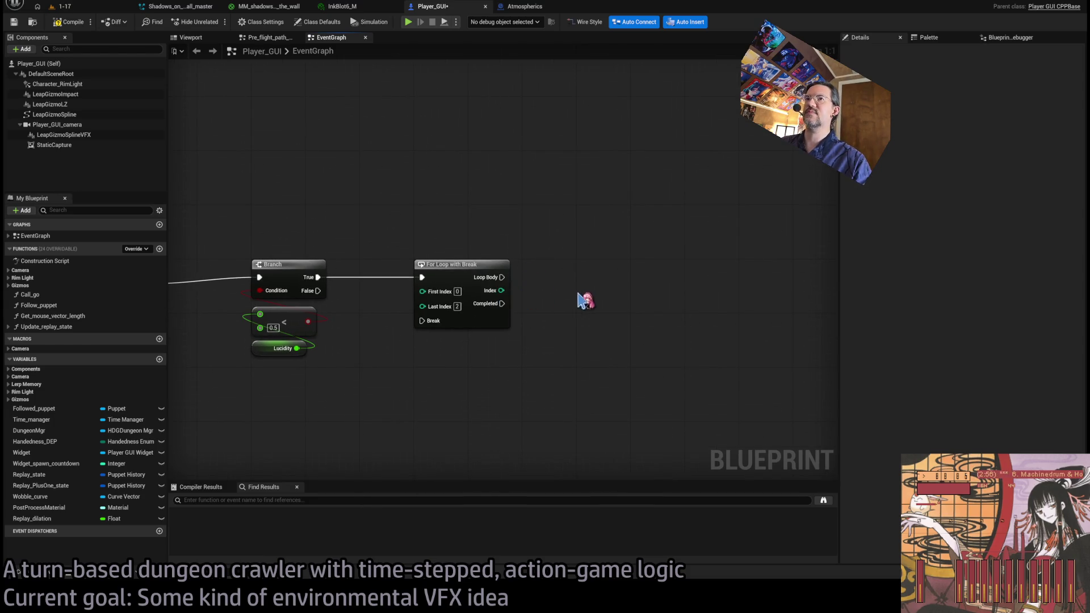
Delete the For Loop with Break node again.
scroll(574, 343, down, 1)
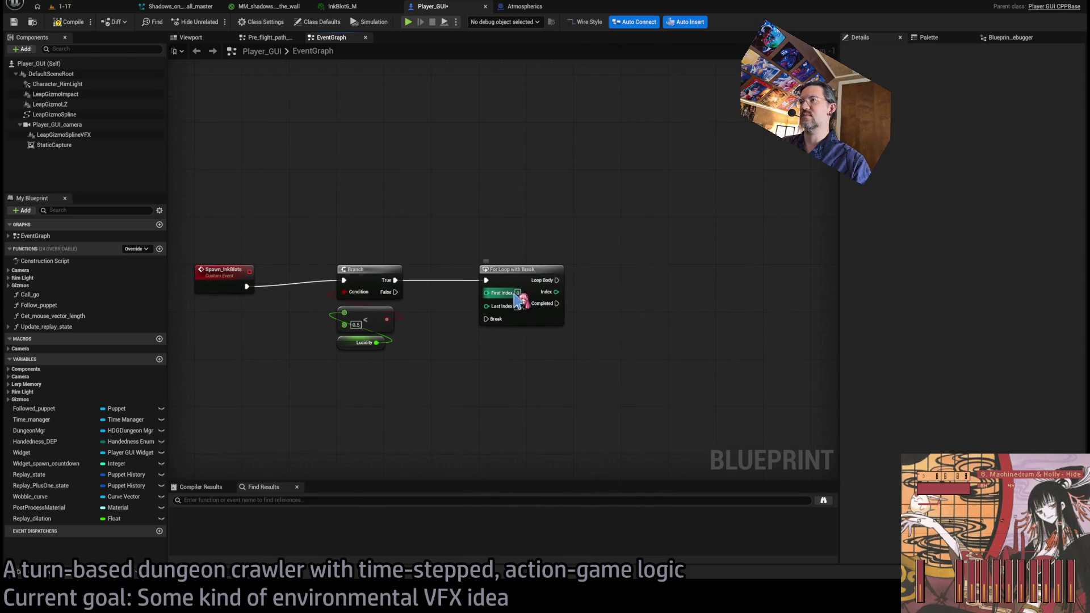
scroll(596, 254, down, 1)
scroll(596, 253, up, 1)
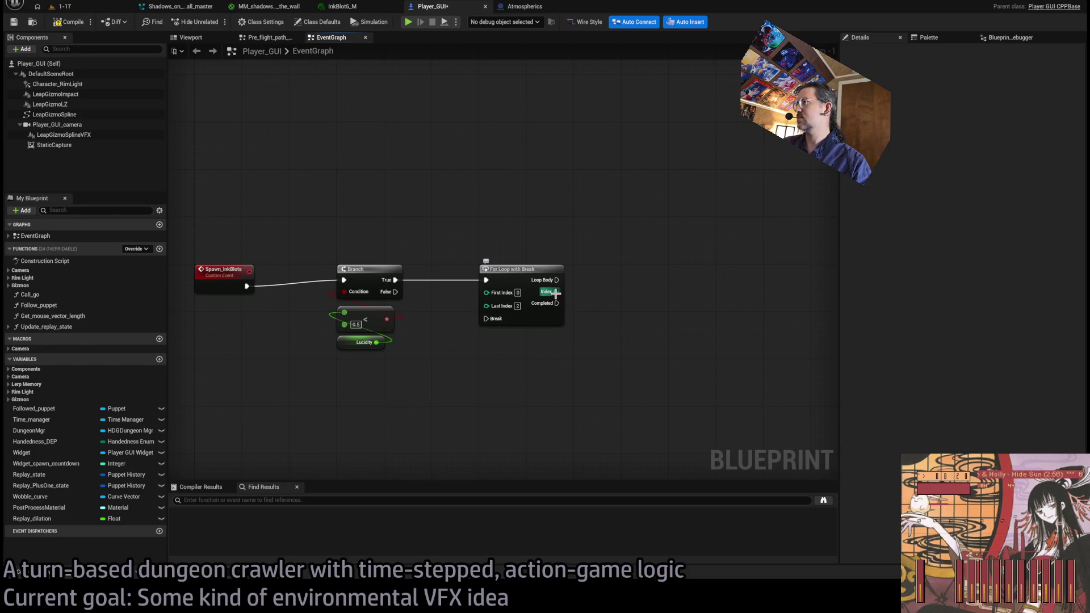
click(522, 315)
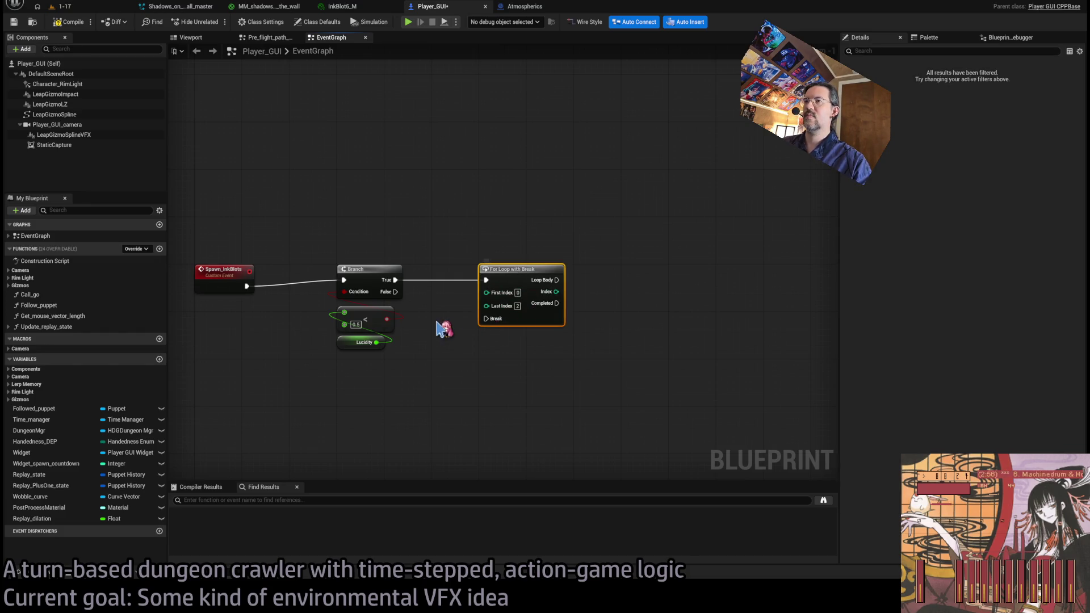
key(Delete)
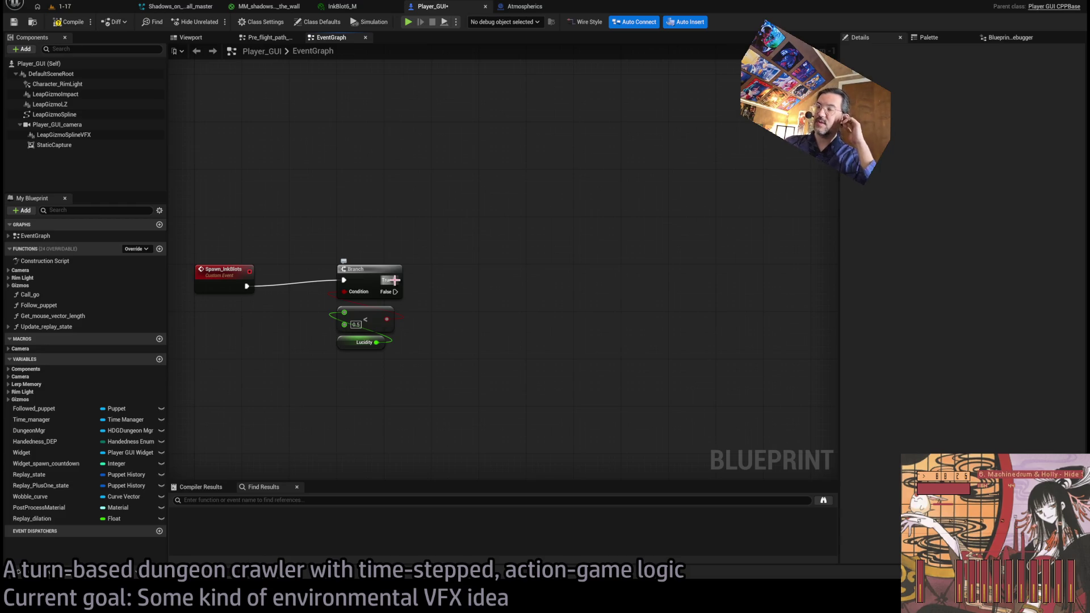
Add a Player_GUI_camera getter with a Get Forward Vector node.
mouse_move(396, 282)
mouse_down()
mouse_move(526, 293)
mouse_move(146, 150)
mouse_up()
mouse_move(63, 125)
mouse_down()
mouse_move(415, 398)
mouse_move(465, 366)
mouse_up()
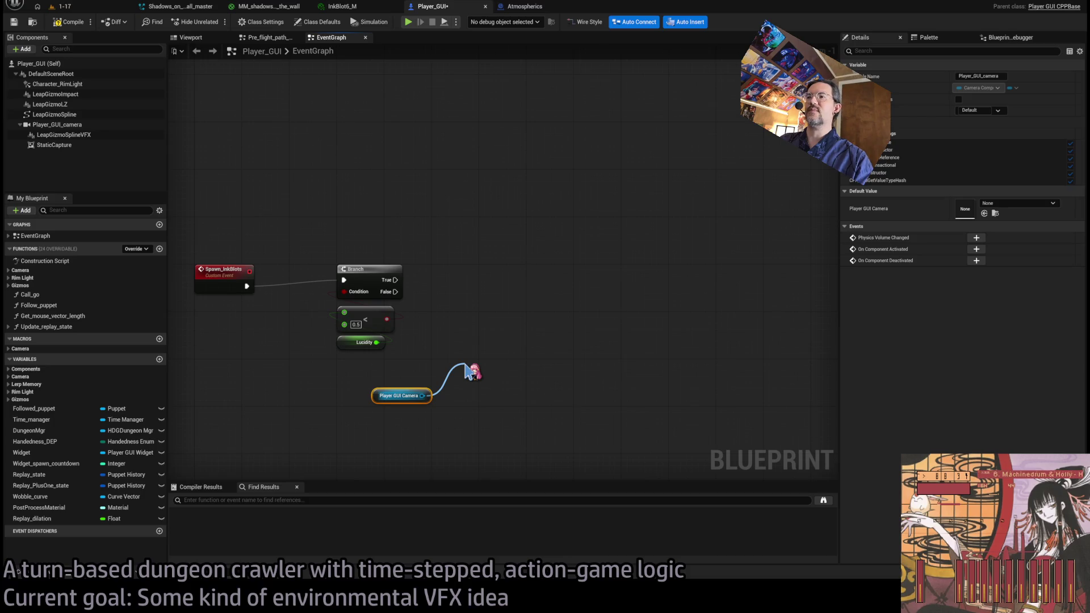
drag(469, 372, 467, 368)
mouse_move(397, 394)
mouse_down()
mouse_move(477, 407)
mouse_move(470, 402)
mouse_up()
mouse_move(493, 440)
mouse_down()
mouse_move(454, 358)
mouse_move(452, 419)
mouse_move(427, 419)
mouse_up()
click(470, 346)
scroll(470, 345, up, 1)
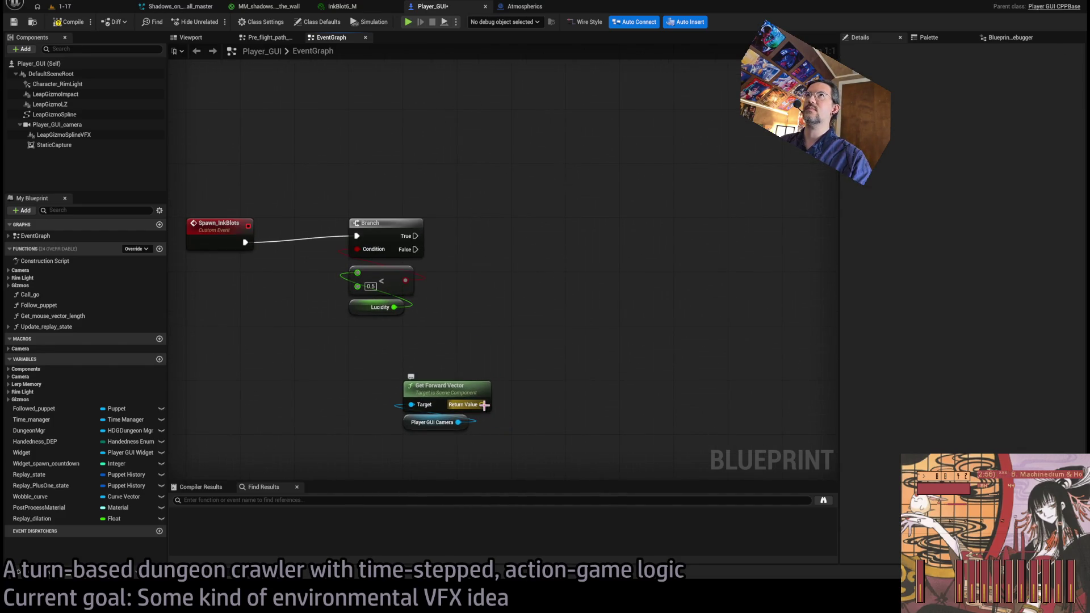
Feed the camera's forward vector into a new Rotate Vector node.
drag(487, 405, 592, 374)
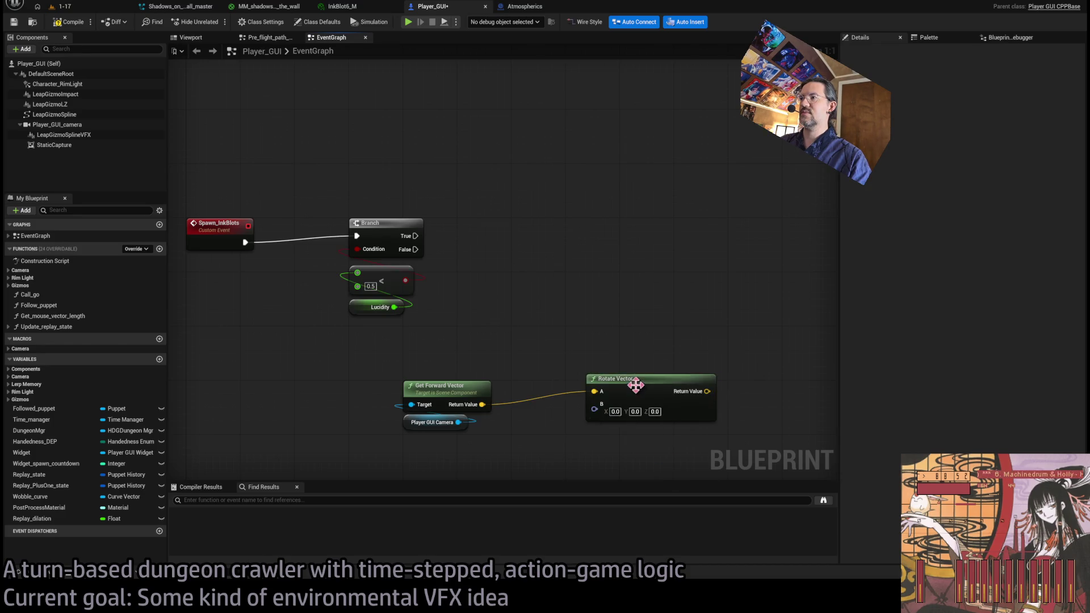
drag(632, 382, 567, 386)
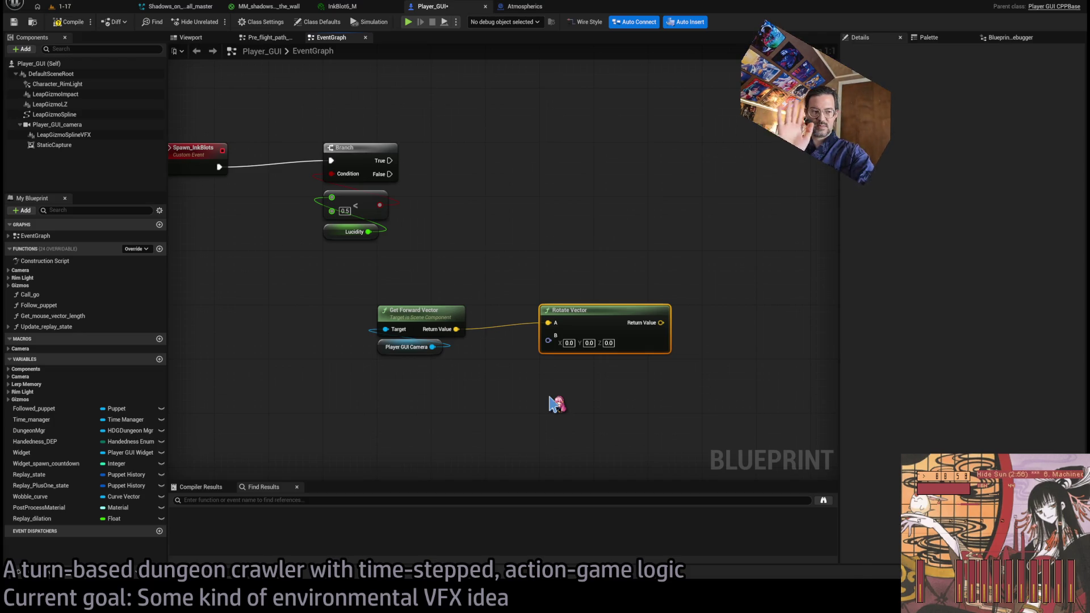
drag(548, 341, 508, 408)
Split Rotate Vector's rotation input into roll, pitch and yaw, removing the Make Rotator.
click(513, 530)
mouse_move(621, 382)
mouse_down()
mouse_move(429, 375)
mouse_move(609, 318)
mouse_move(601, 334)
mouse_move(412, 388)
mouse_up()
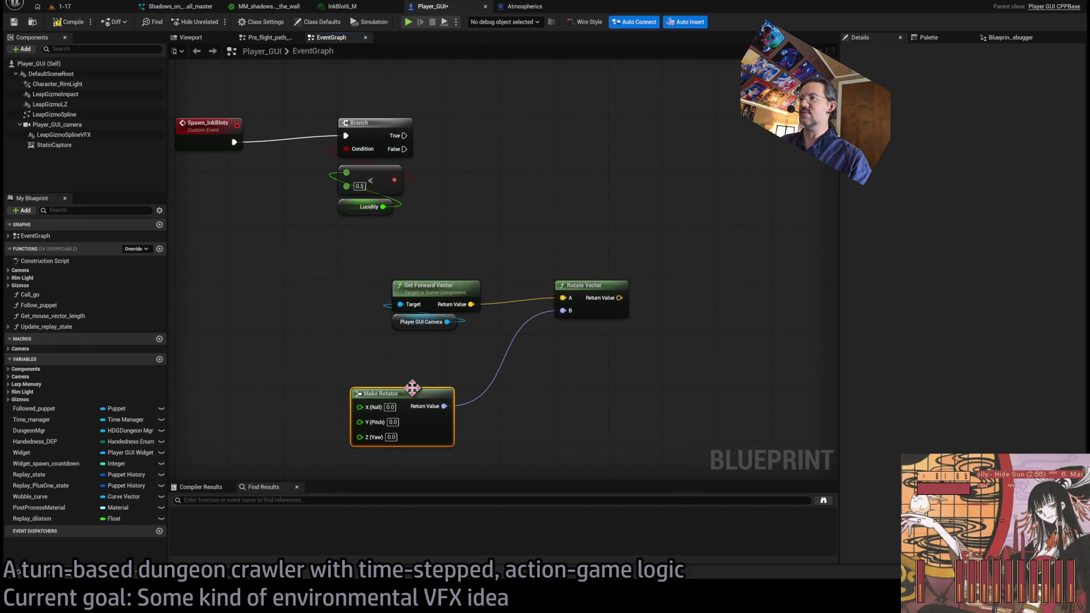
right_click(563, 311)
click(586, 337)
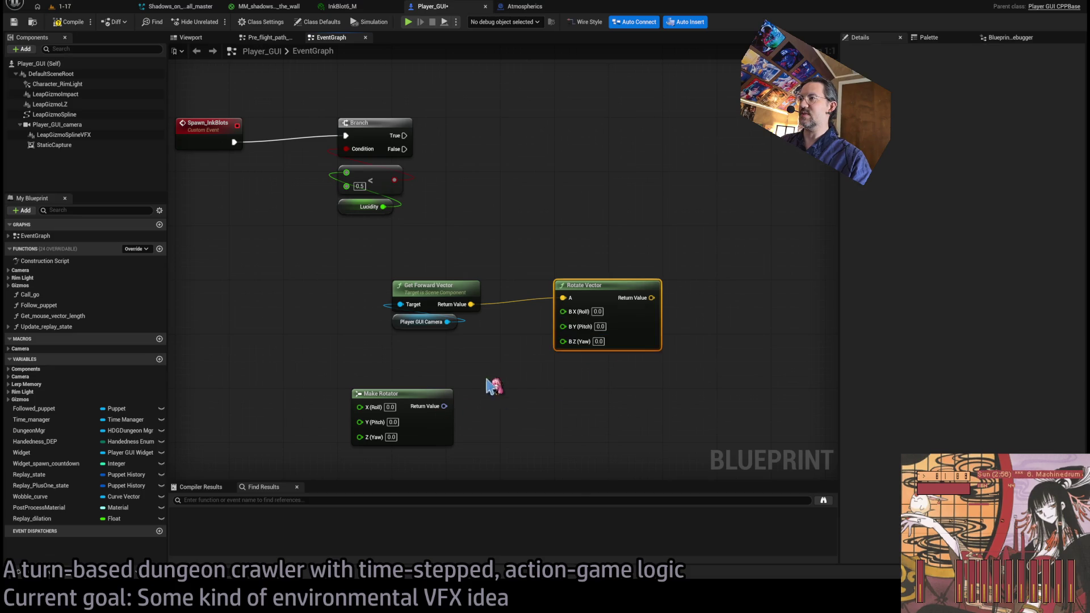
click(450, 392)
key(Delete)
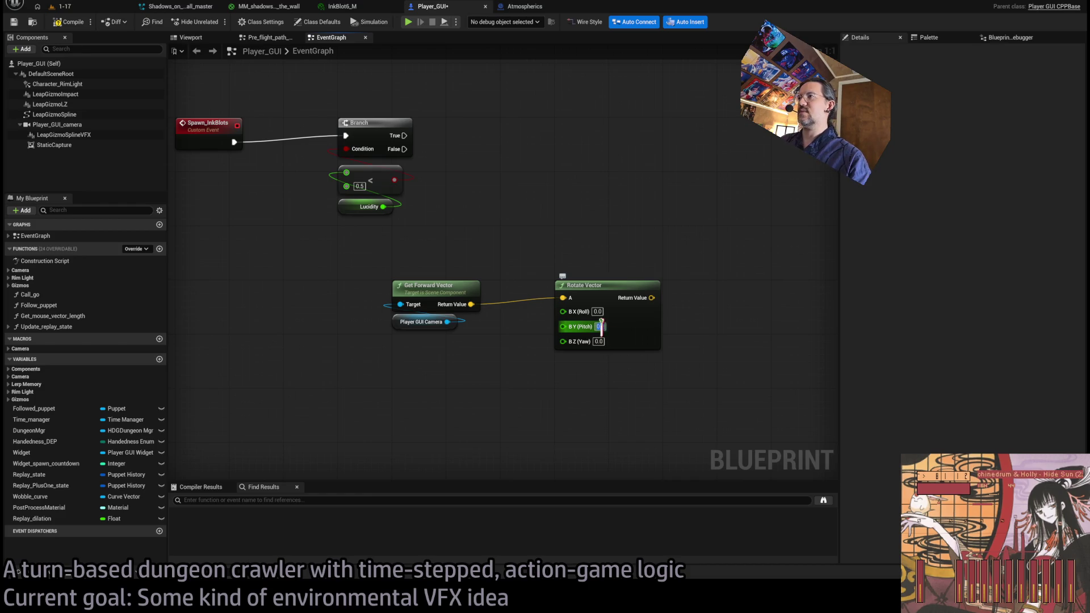
Drive both pitch and yaw from a Random Float in Range of -60 to 60.
drag(563, 326, 427, 377)
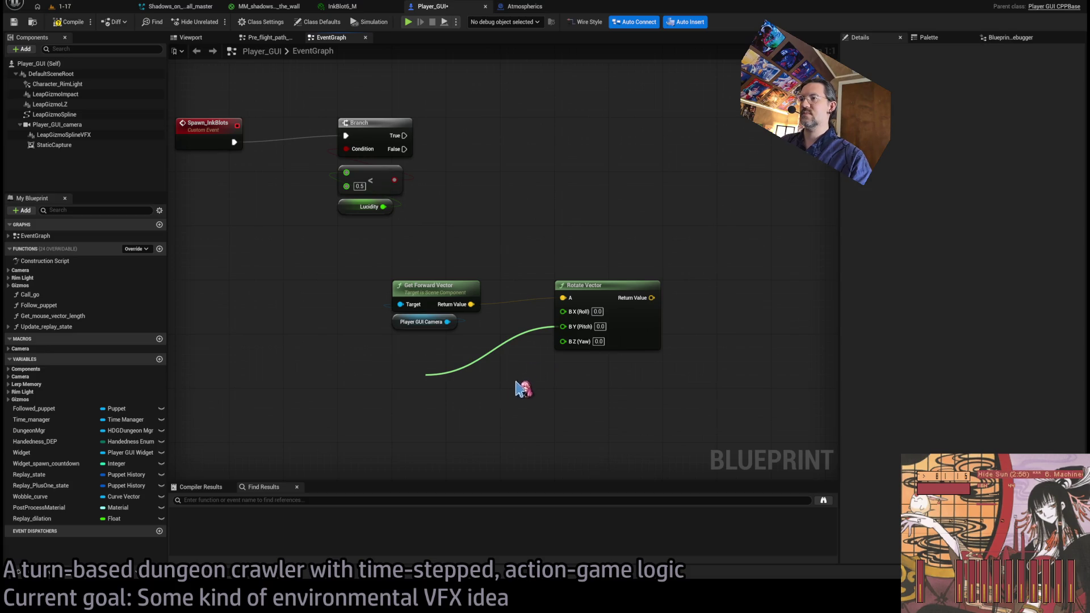
click(517, 462)
drag(432, 376, 434, 340)
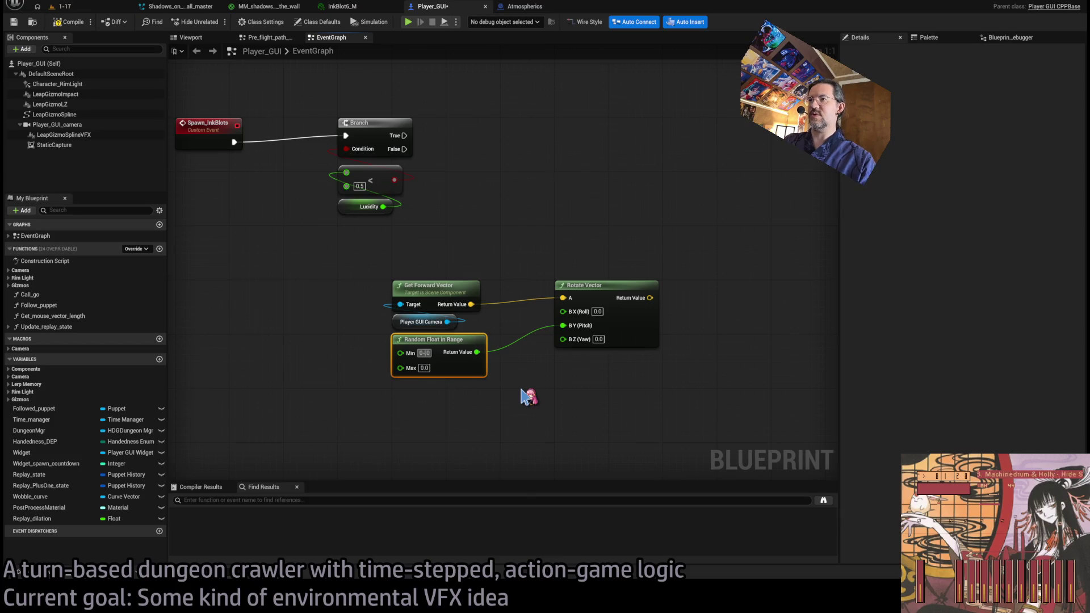
text(5)
key(Tab)
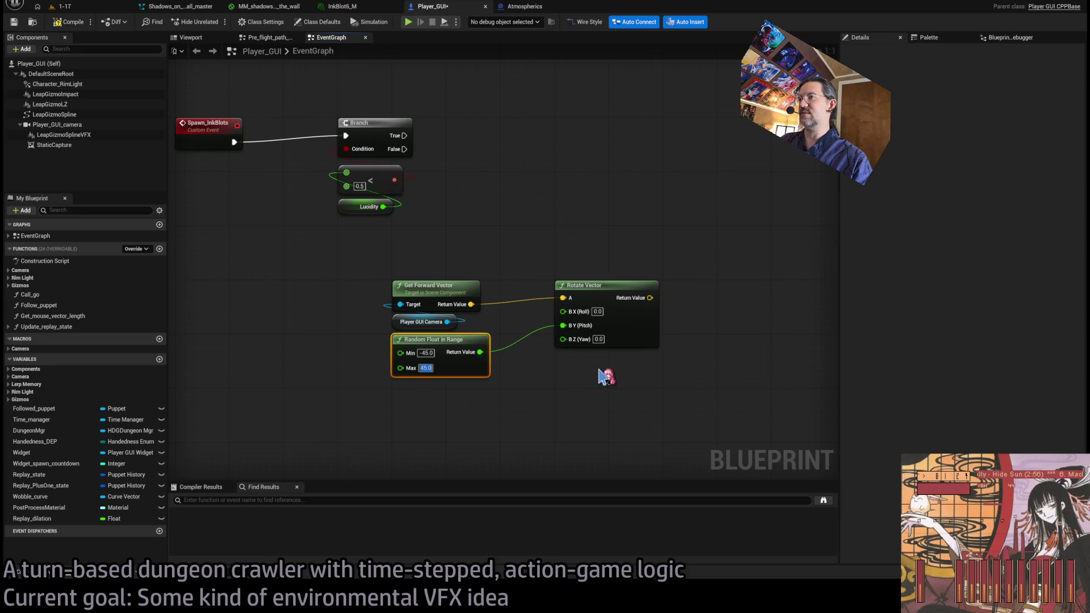
click(550, 391)
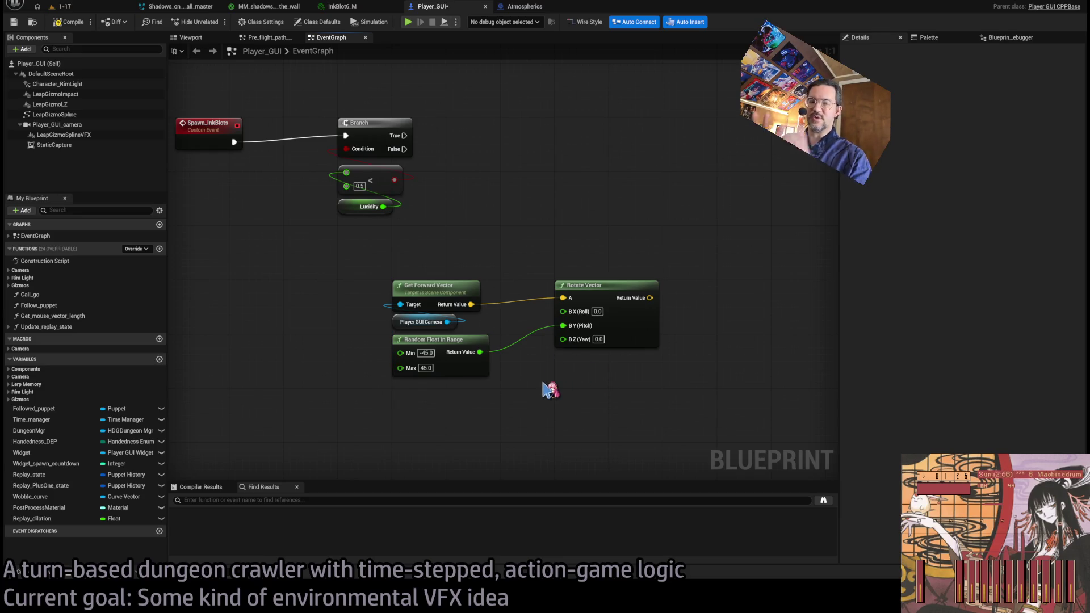
click(430, 352)
key(Tab)
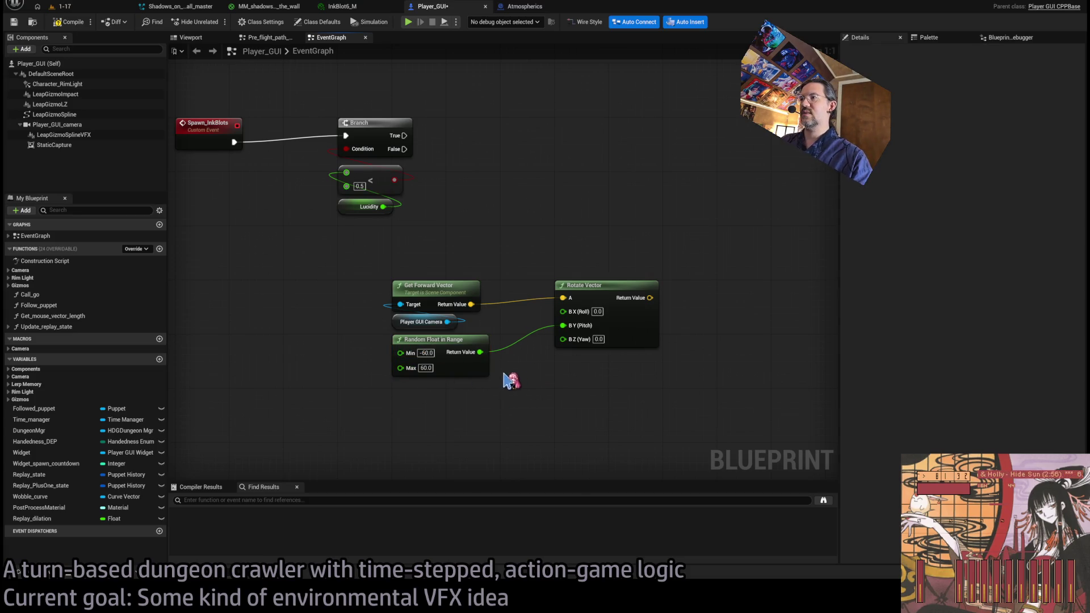
drag(481, 352, 571, 342)
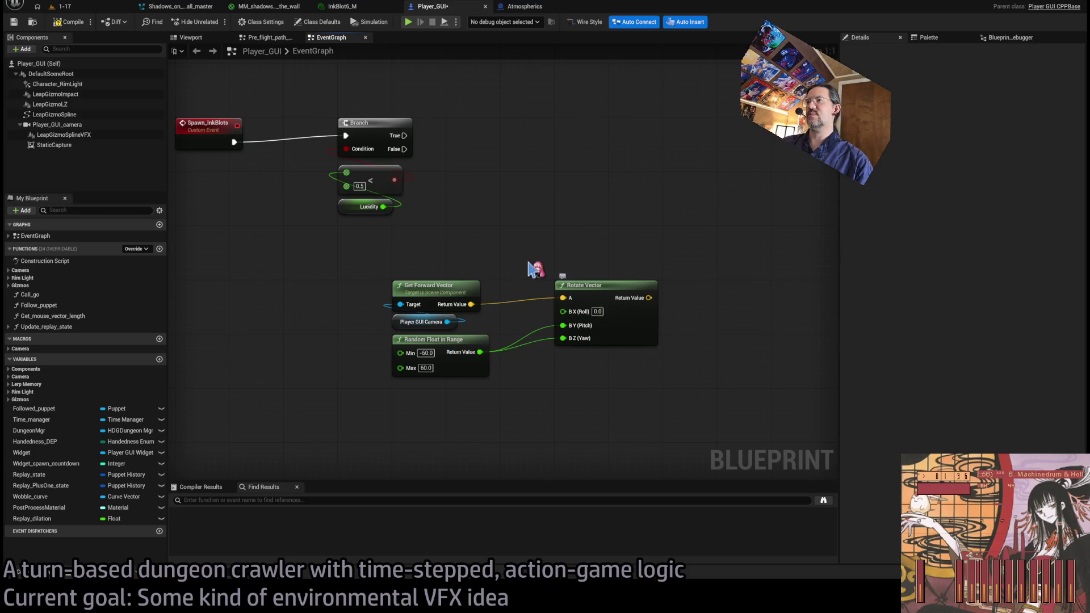
Move the four lower vector nodes to the left.
drag(559, 194, 475, 228)
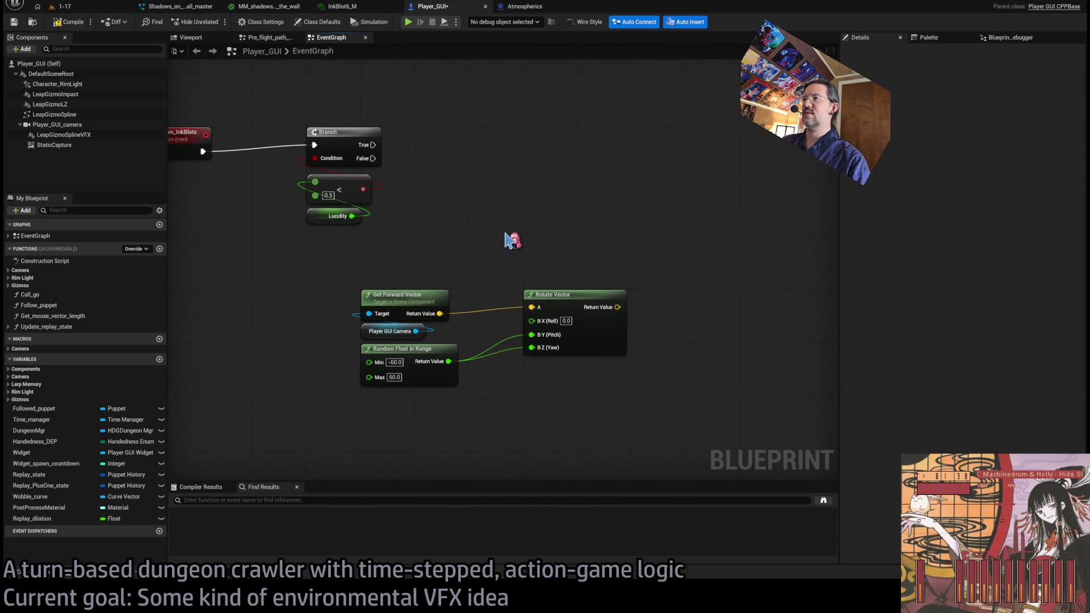
drag(568, 300, 576, 342)
drag(397, 321, 642, 414)
mouse_move(574, 348)
mouse_down()
mouse_move(518, 346)
mouse_move(525, 286)
mouse_up()
click(527, 316)
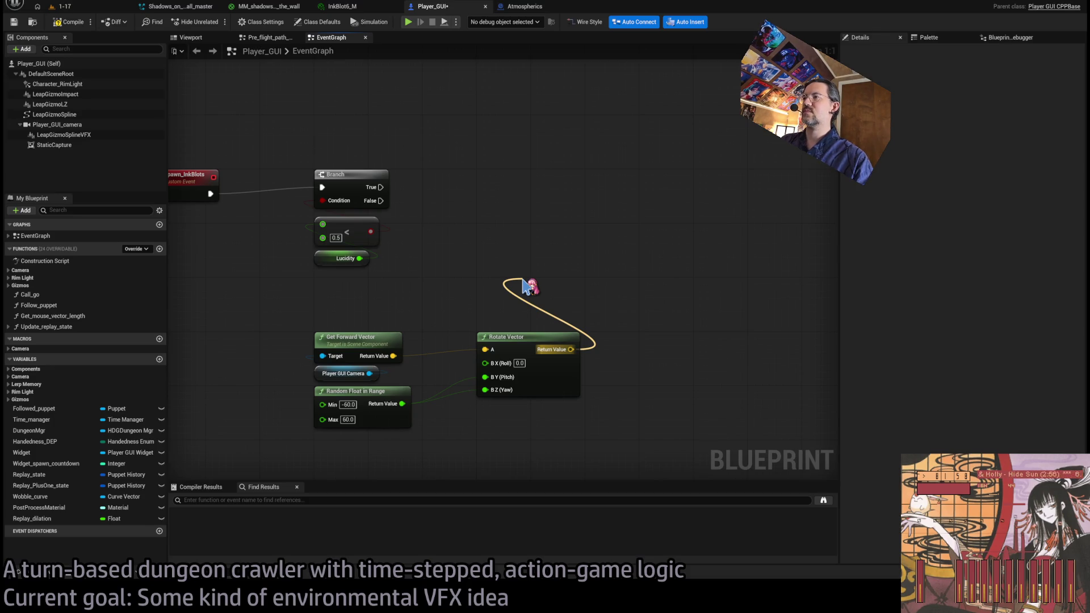
Add a Sphere Trace For Objects node from the rotated vector and reposition the vector nodes.
click(525, 285)
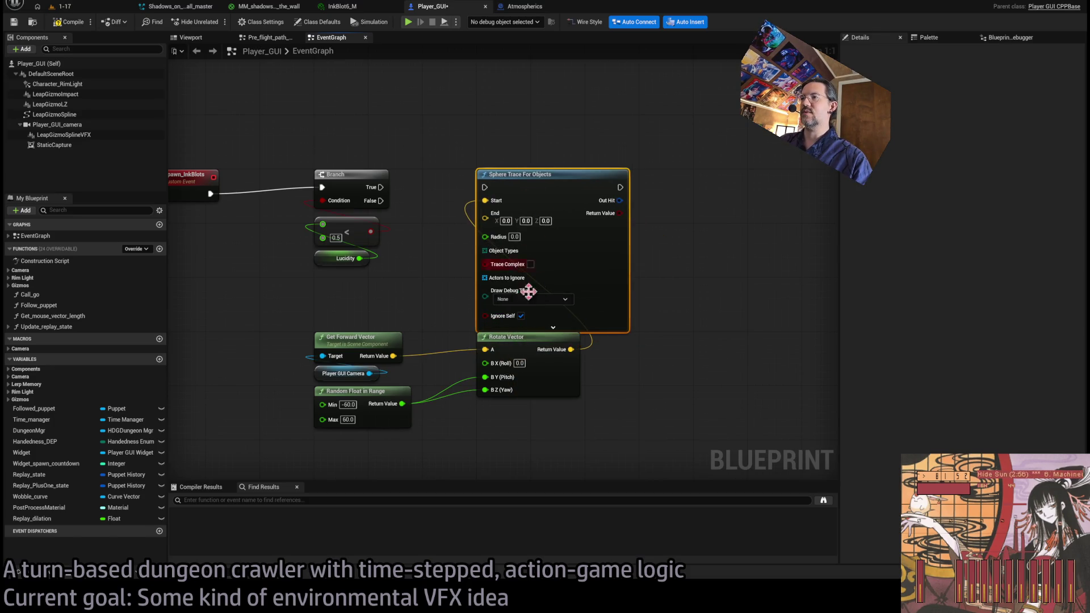
mouse_move(515, 451)
mouse_down()
mouse_move(433, 365)
mouse_move(358, 348)
mouse_move(352, 357)
mouse_up()
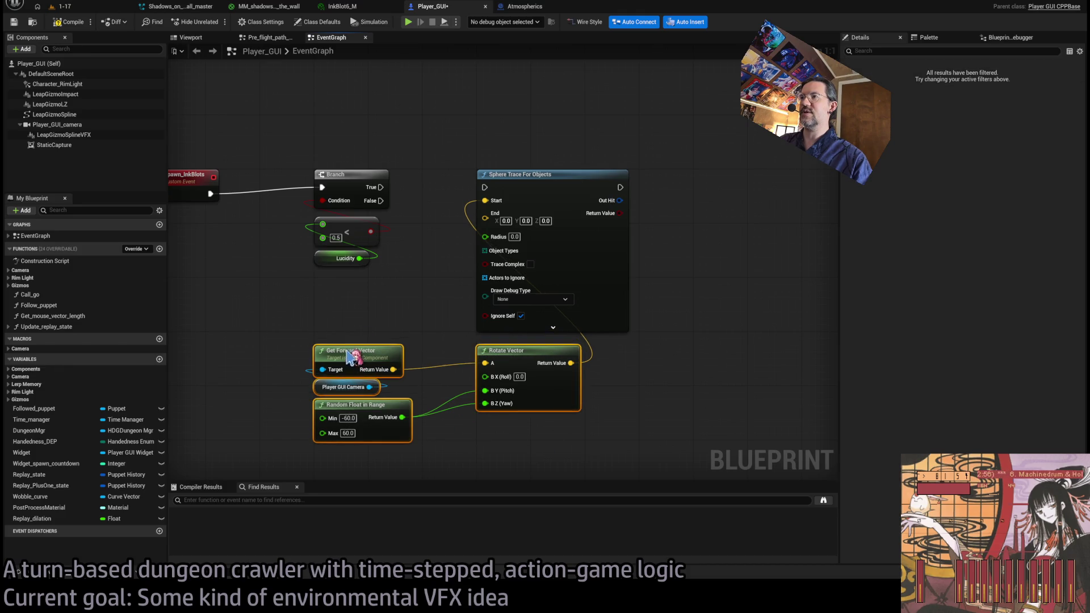
click(426, 318)
Feed the trace's Object Types from a Make Array set to WorldStatic.
drag(493, 254, 378, 293)
drag(559, 202, 721, 195)
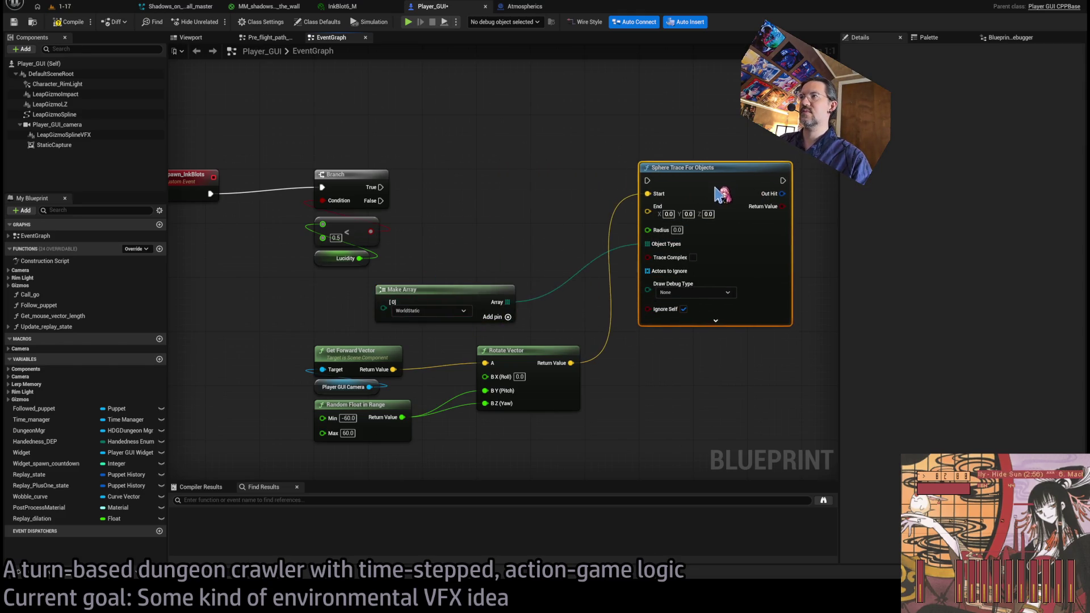
mouse_move(447, 297)
mouse_down()
mouse_move(533, 195)
mouse_move(514, 229)
mouse_move(659, 266)
mouse_up()
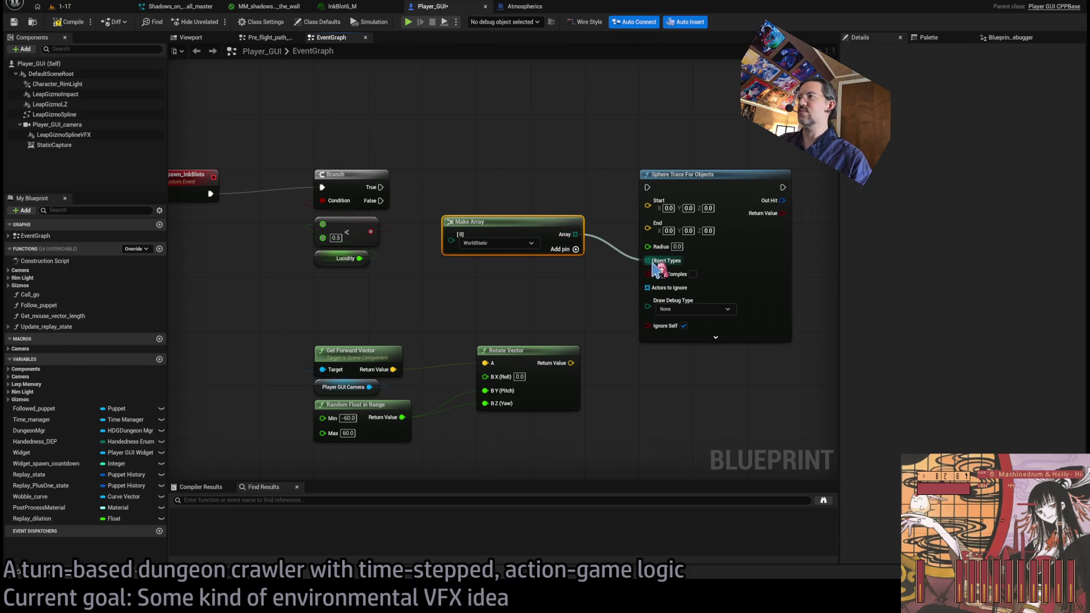
drag(522, 238, 555, 244)
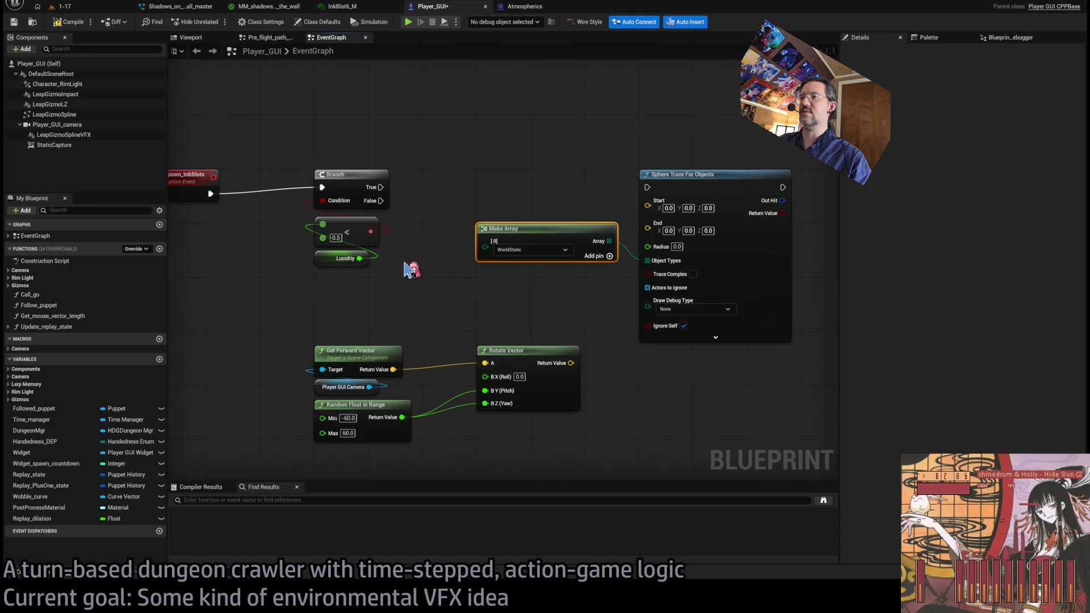
drag(407, 340, 427, 348)
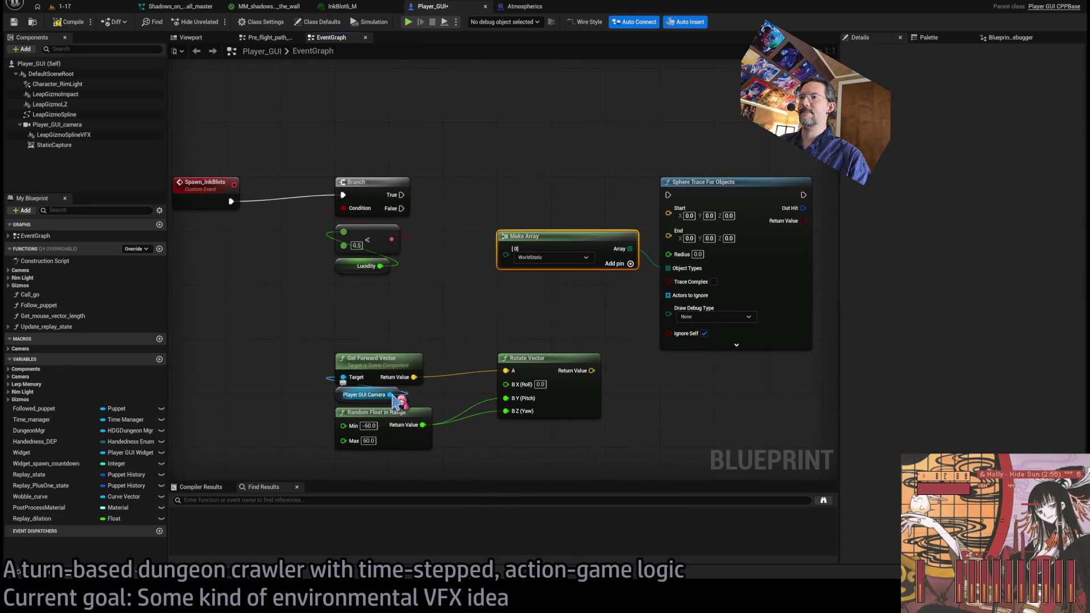
click(407, 328)
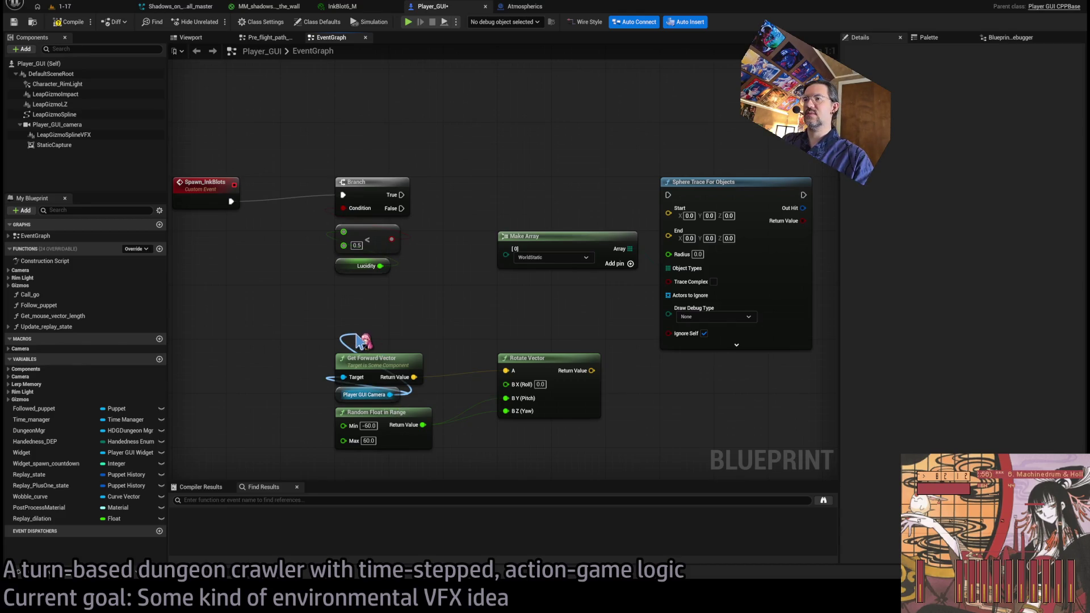
Add the camera's Get World Location and an Add normal offset to location node from it.
drag(358, 340, 359, 334)
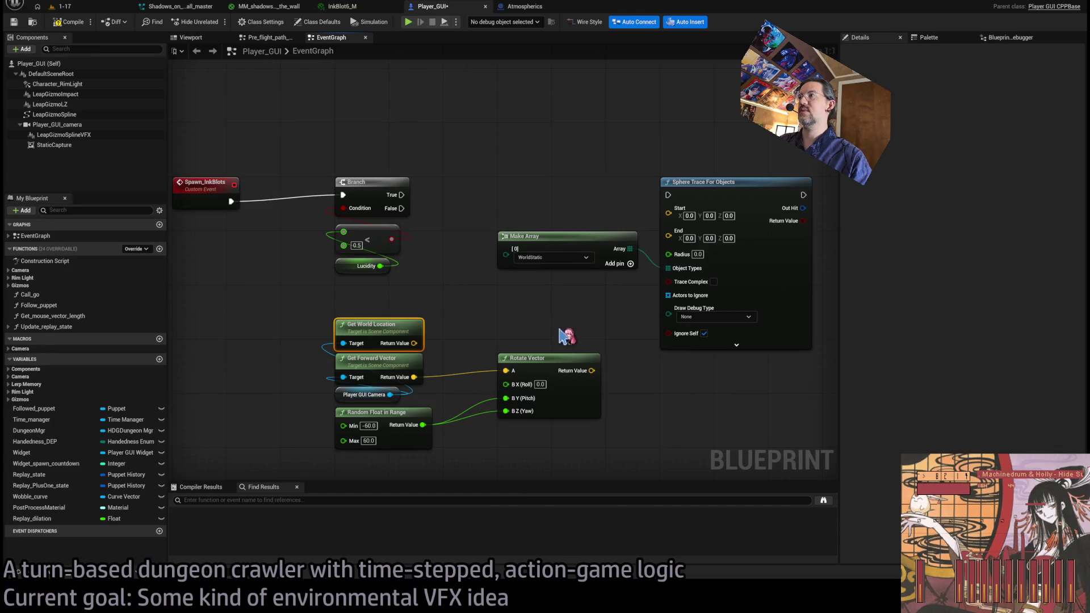
mouse_move(615, 214)
mouse_down()
mouse_move(718, 214)
mouse_move(671, 216)
mouse_up()
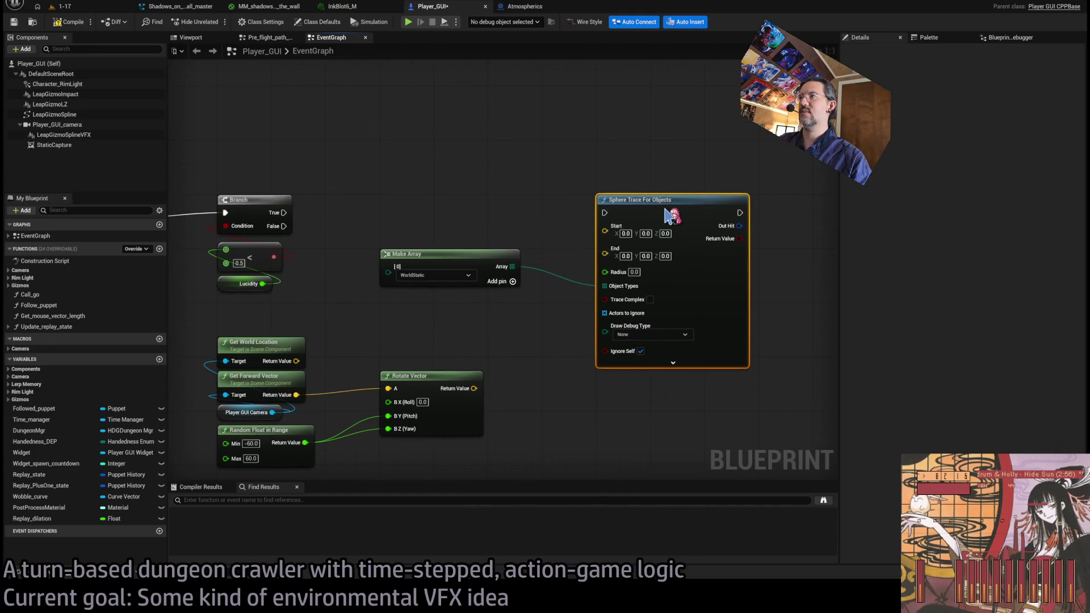
mouse_move(429, 254)
mouse_down()
mouse_move(463, 283)
mouse_move(550, 438)
mouse_move(585, 436)
mouse_up()
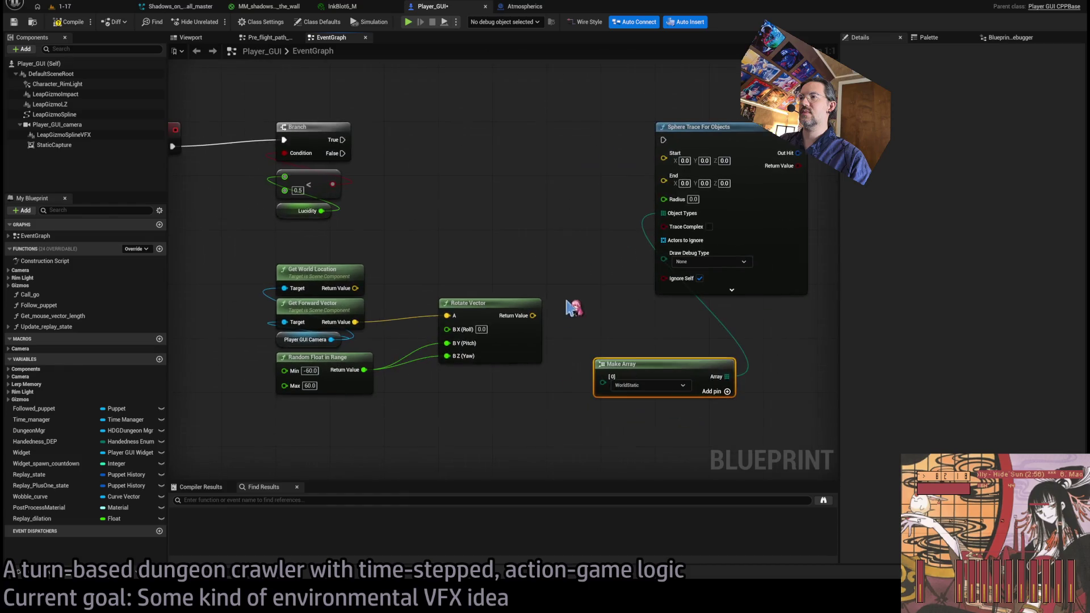
drag(487, 246, 503, 316)
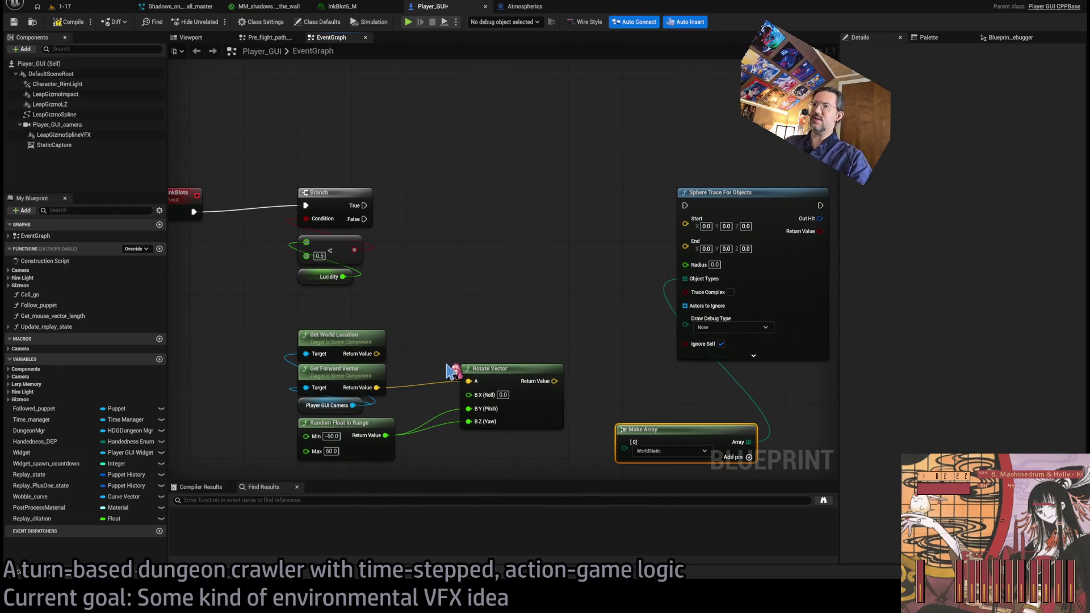
drag(376, 354, 462, 310)
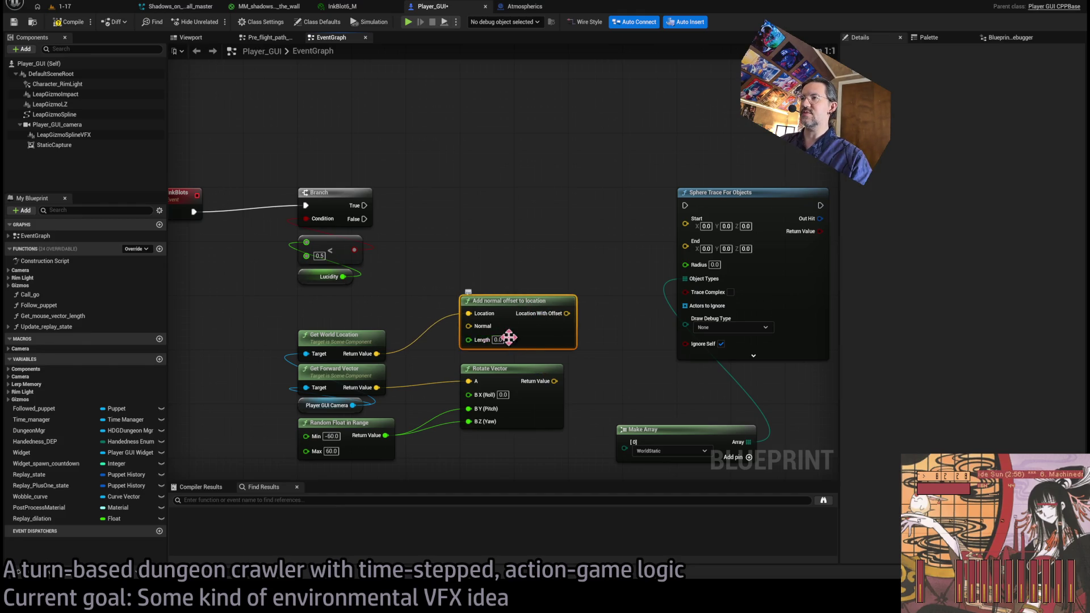
scroll(506, 333, up, 3)
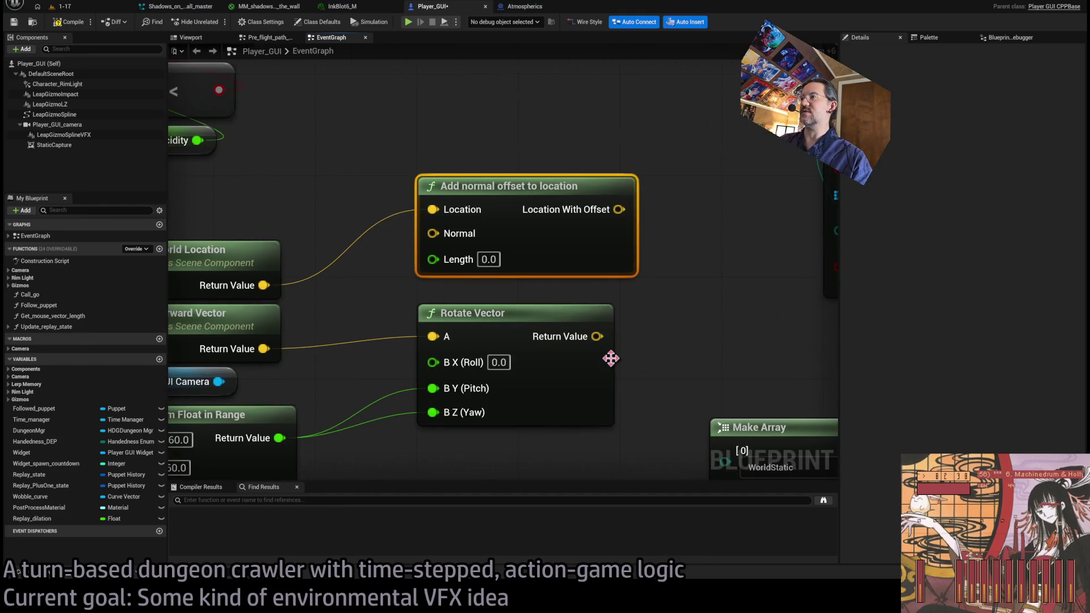
scroll(652, 373, down, 2)
drag(716, 359, 680, 365)
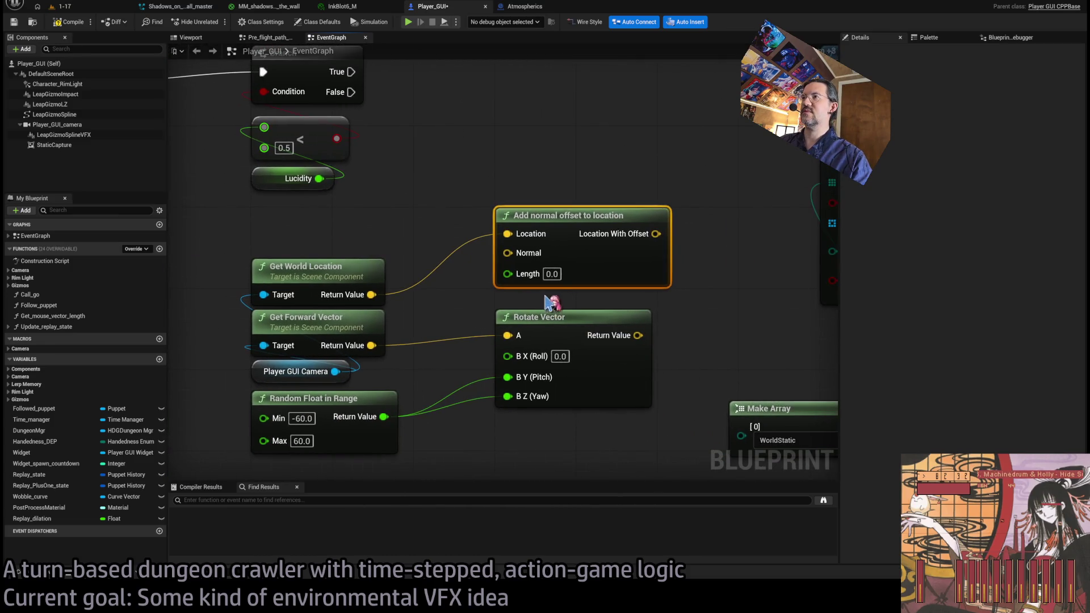
Feed the rotated vector into the offset Normal, set Length to 2000, and run the trace from Branch True.
mouse_move(638, 334)
mouse_down()
mouse_move(516, 246)
mouse_move(508, 253)
mouse_up()
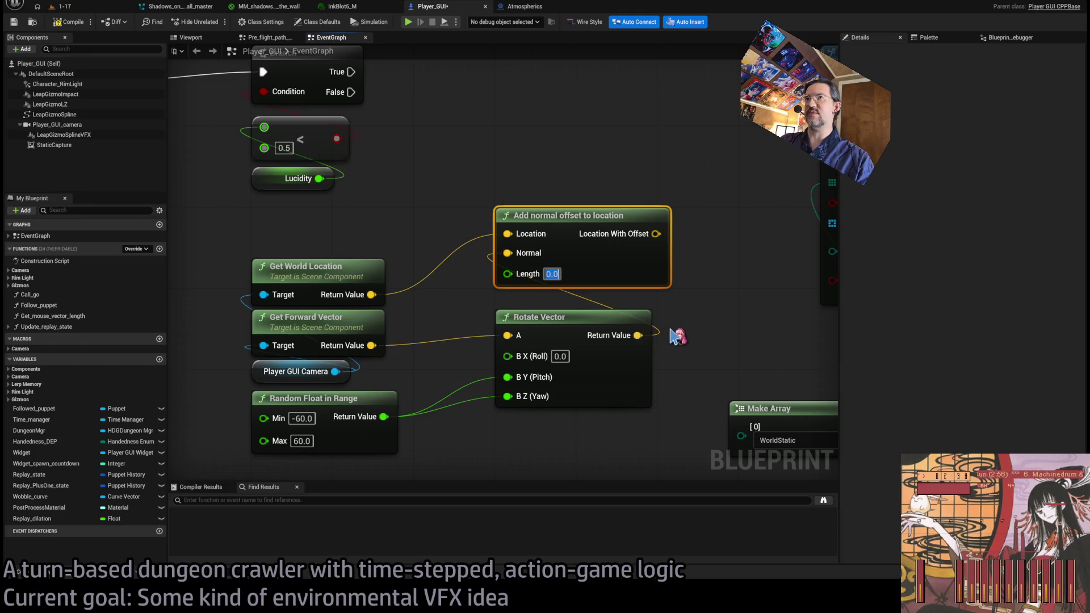
key(BackSpace)
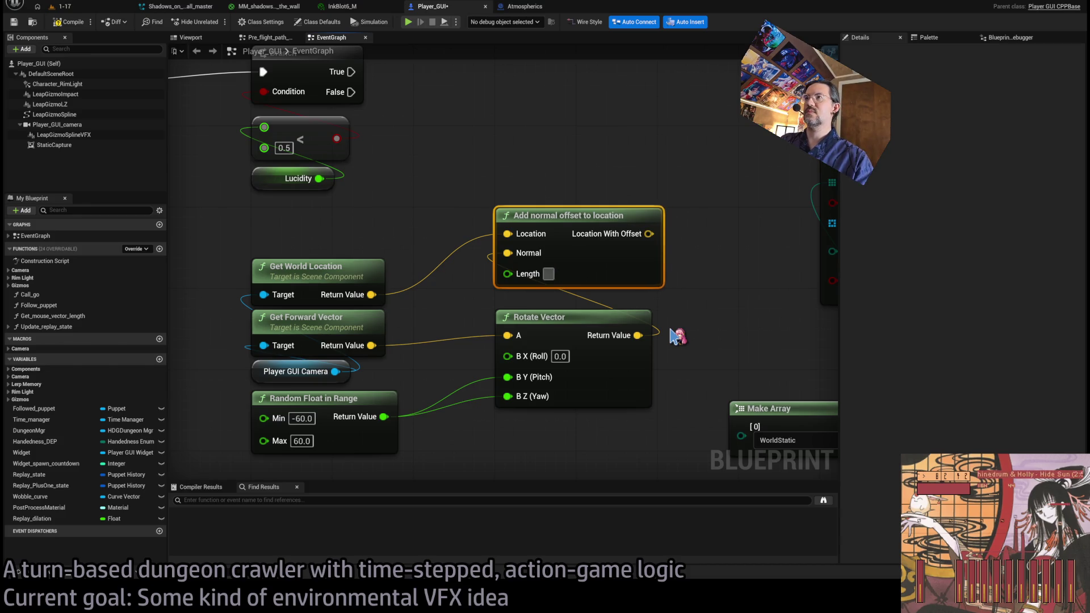
text(2000)
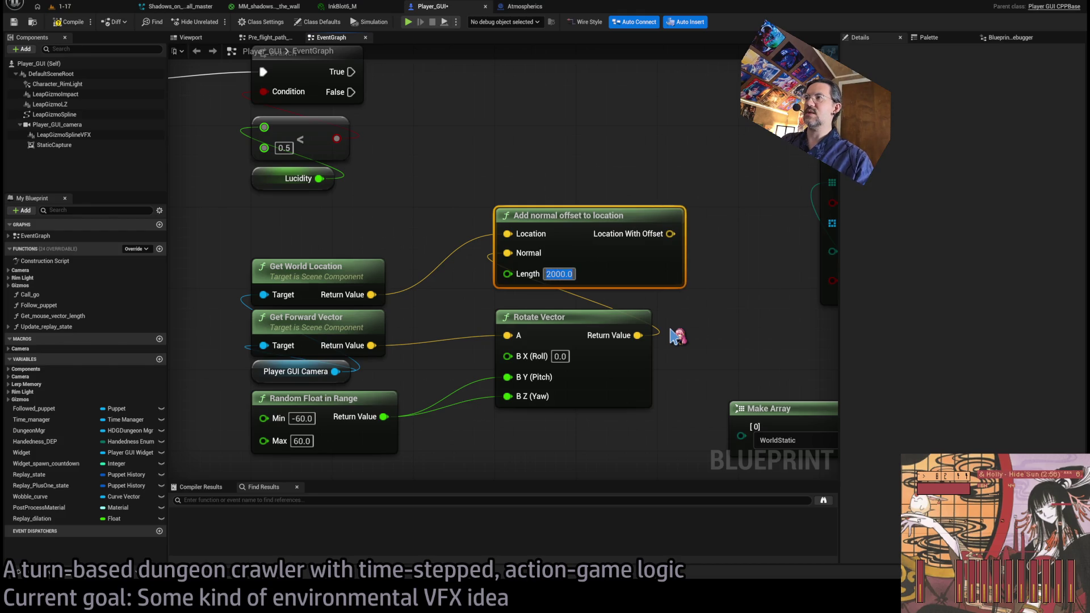
key(Return)
scroll(676, 336, down, 2)
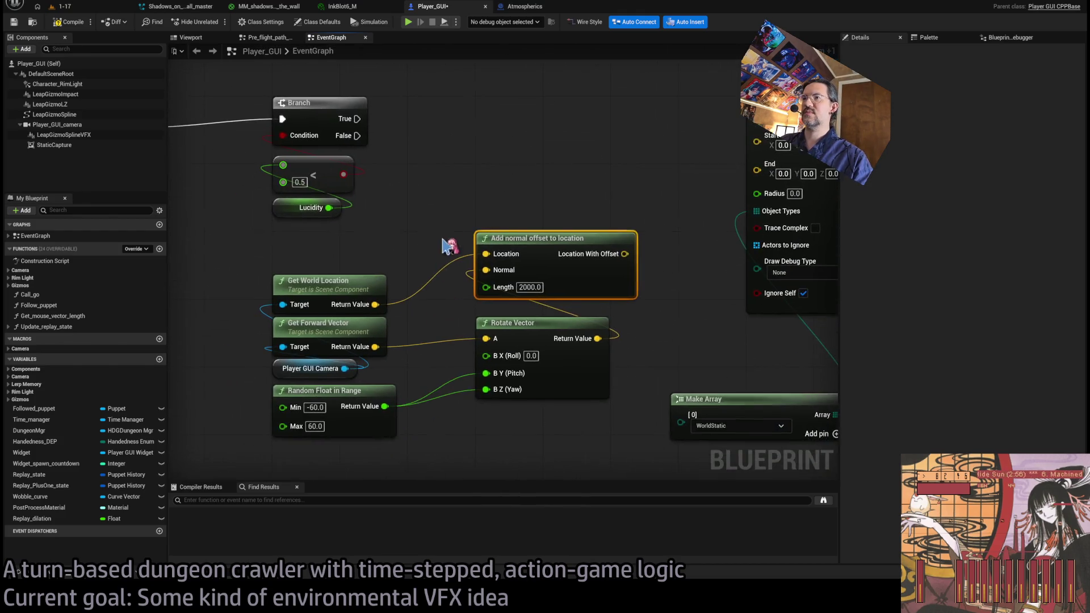
drag(346, 165, 744, 164)
scroll(568, 210, down, 2)
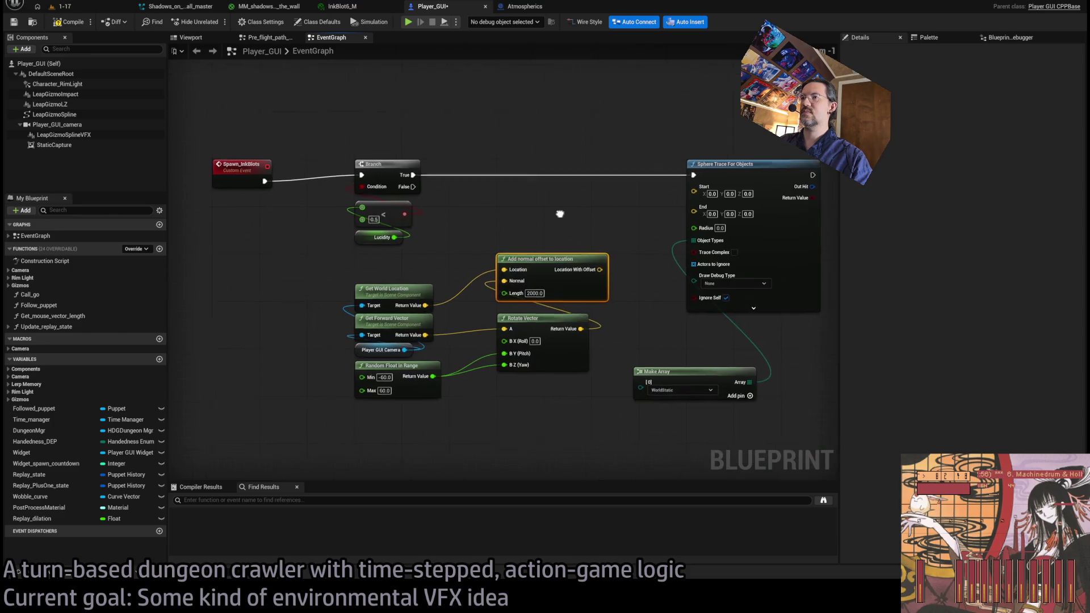
scroll(647, 304, up, 2)
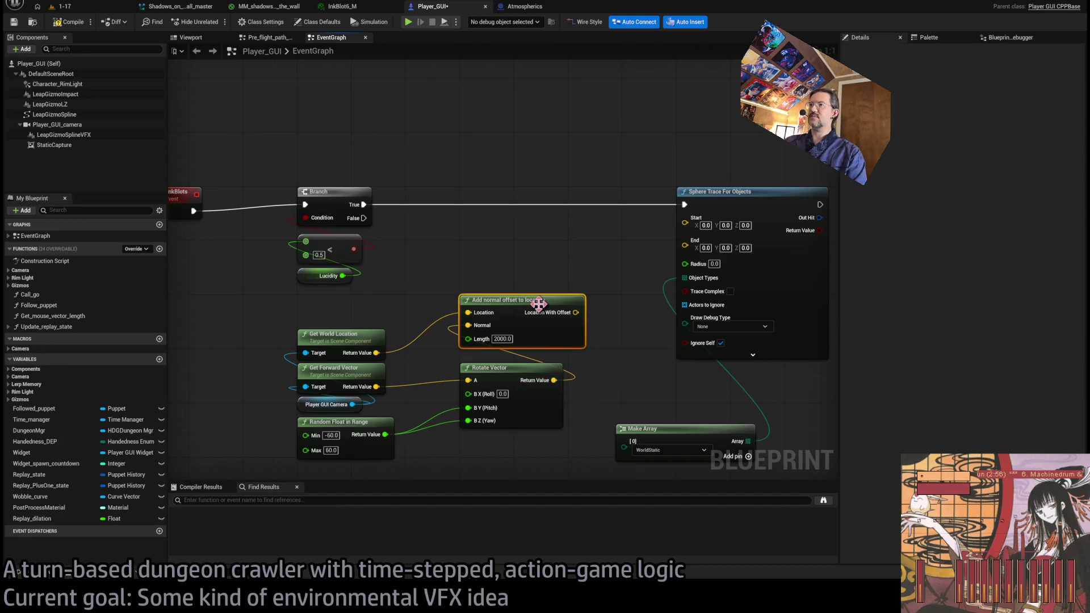
Wire Location With Offset to the trace's End and the camera's world location to Start.
click(557, 374)
click(609, 365)
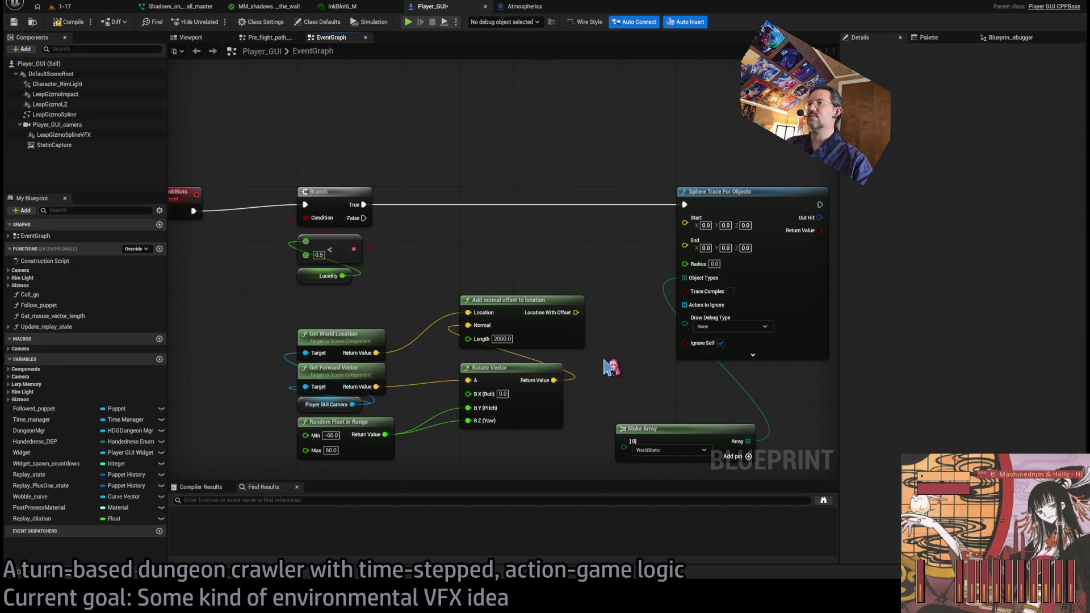
click(559, 385)
click(616, 348)
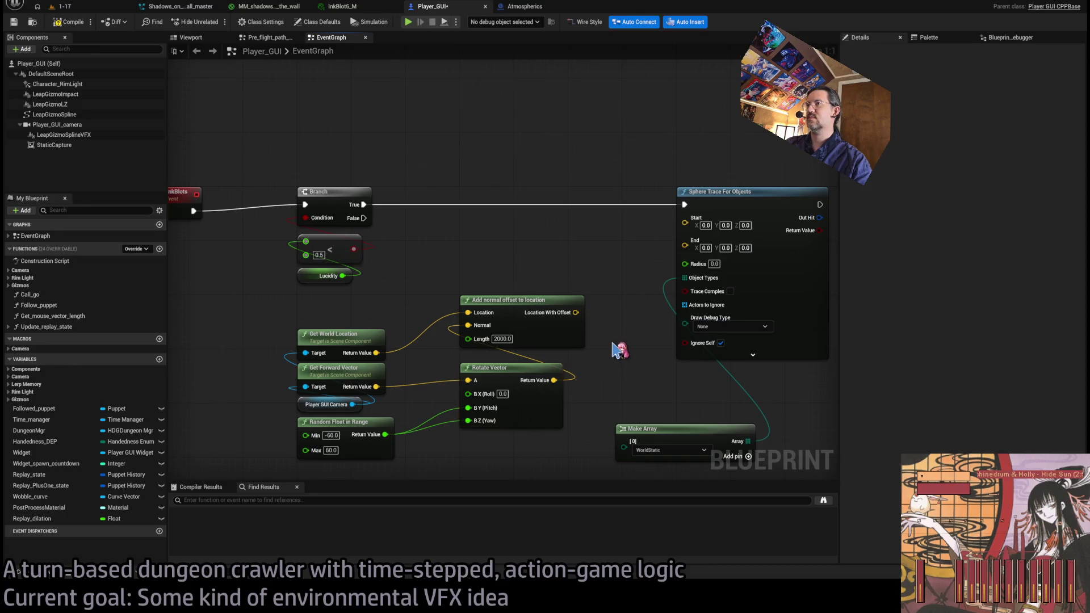
scroll(587, 350, down, 1)
scroll(587, 351, down, 1)
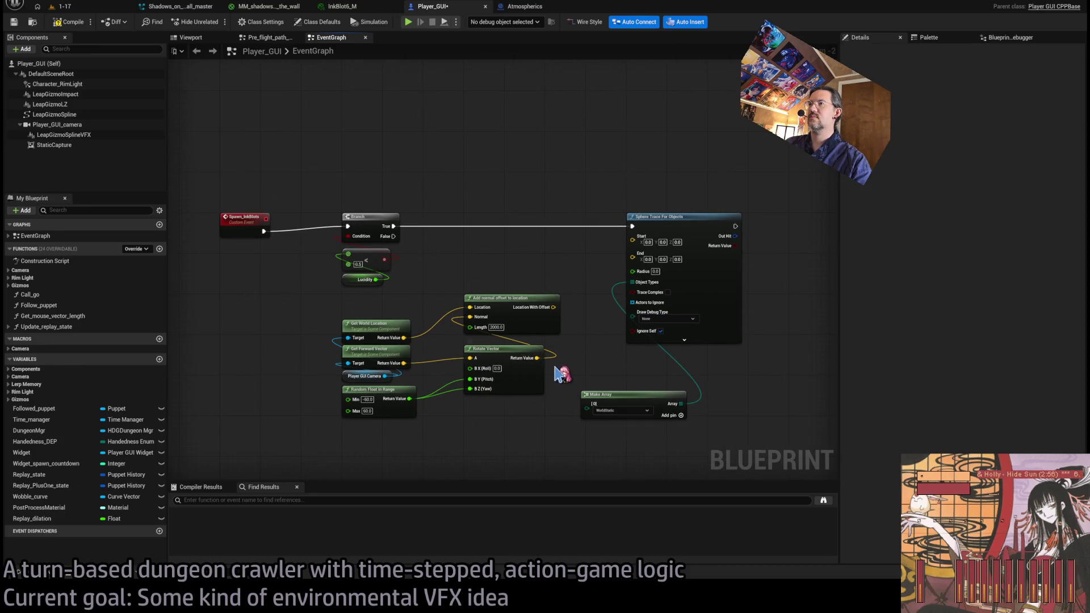
scroll(585, 340, up, 2)
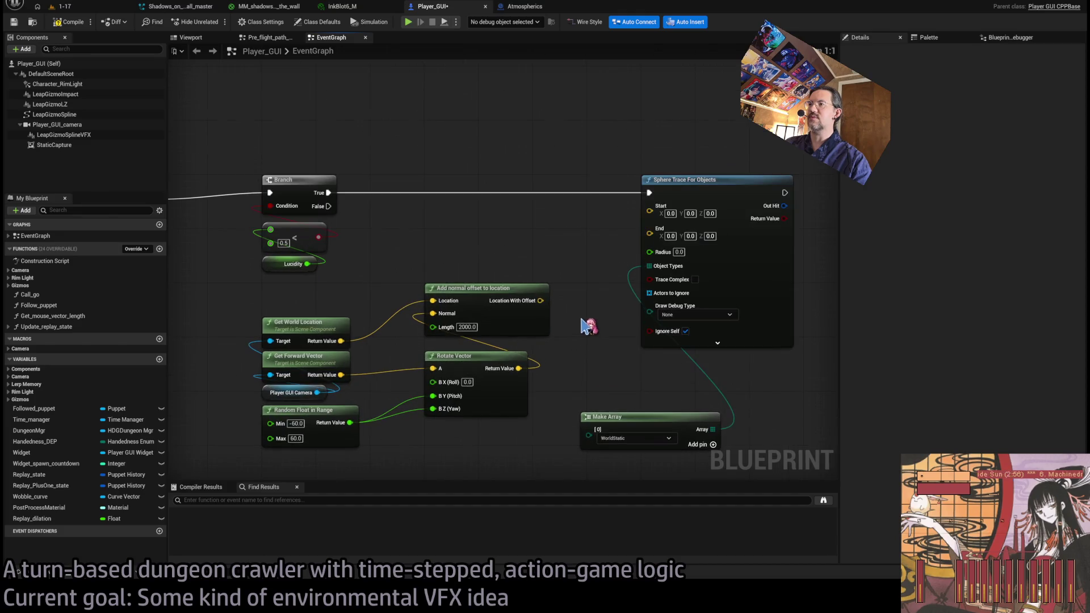
drag(540, 300, 649, 228)
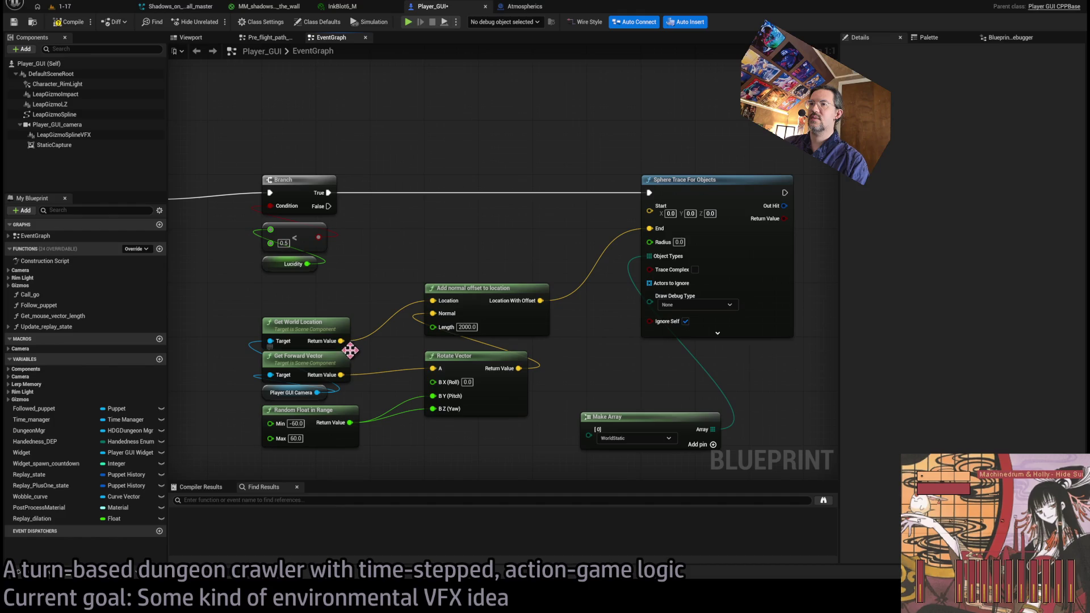
drag(341, 341, 649, 209)
Move the Make Array node beside the sphere trace and recentre the graph on the trace nodes.
drag(643, 425, 702, 378)
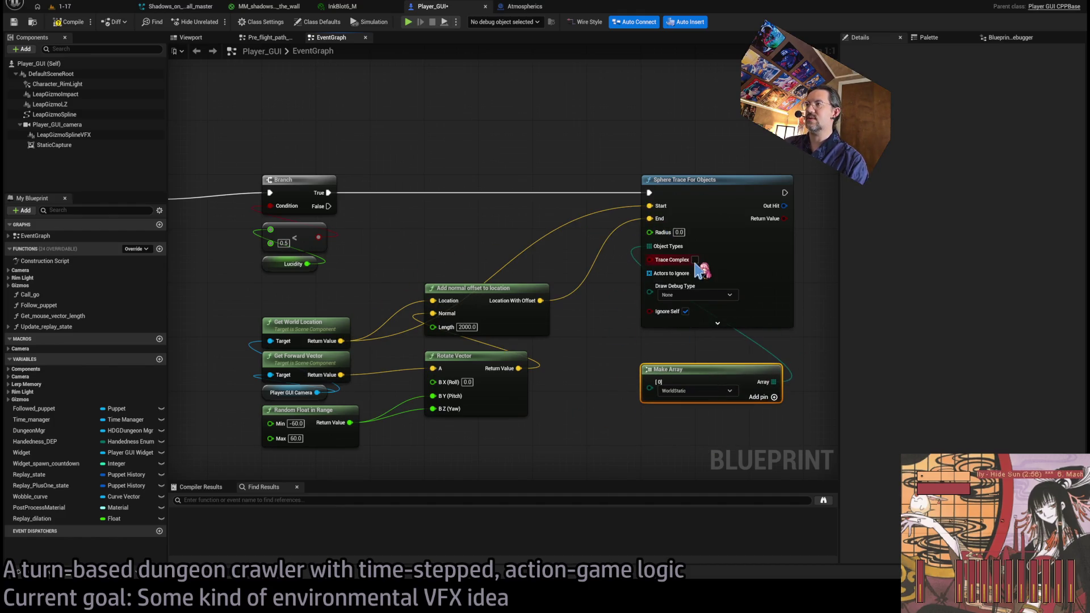
drag(646, 351, 639, 352)
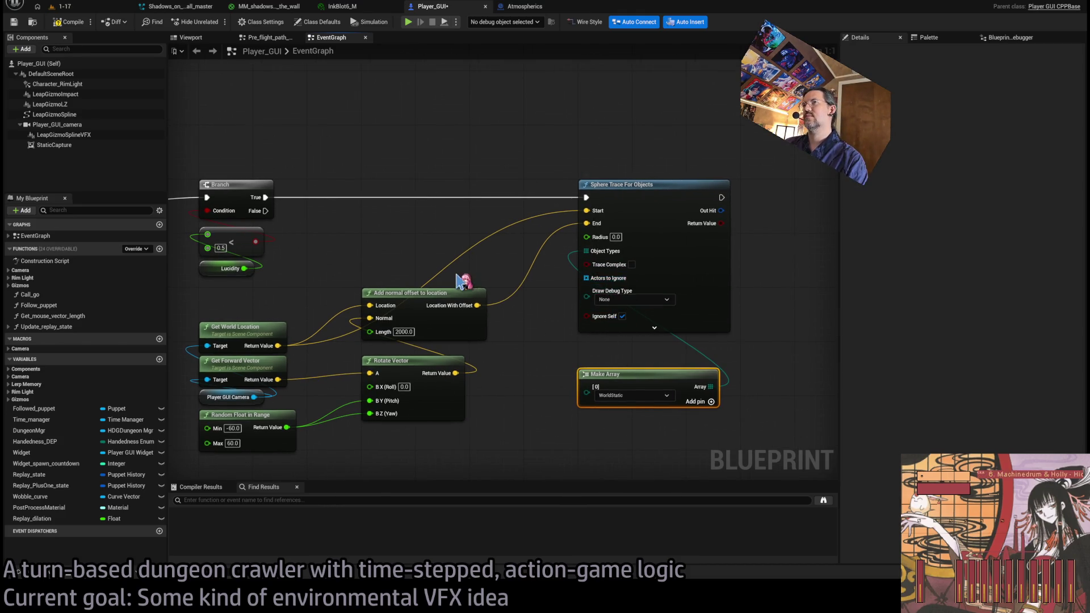
scroll(425, 253, down, 1)
mouse_move(425, 254)
mouse_down()
mouse_move(470, 248)
mouse_move(546, 265)
mouse_up()
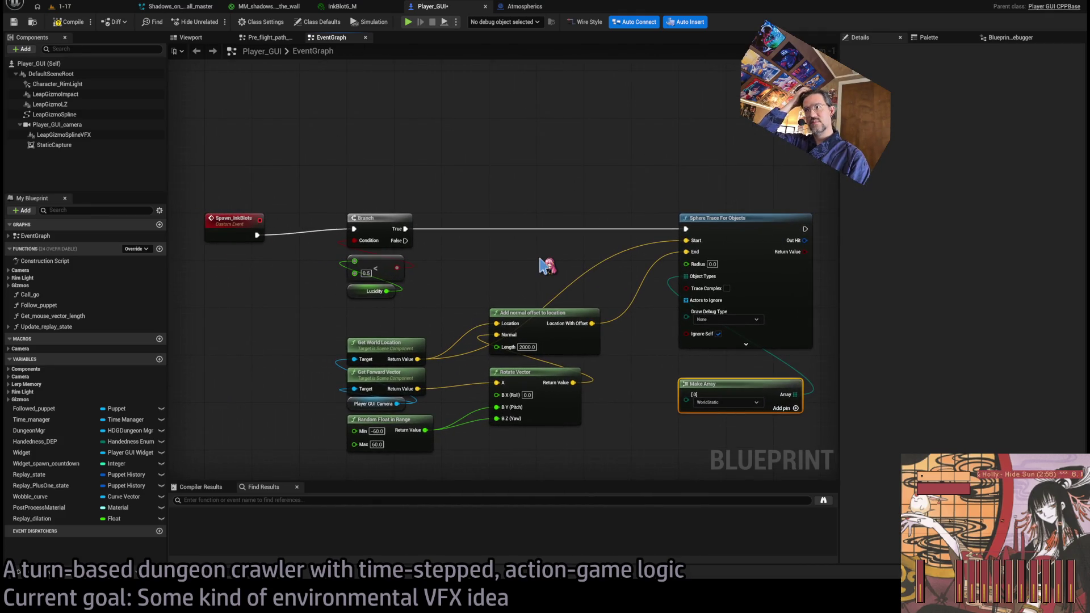
mouse_move(547, 266)
mouse_down()
mouse_move(747, 258)
mouse_move(656, 266)
mouse_up()
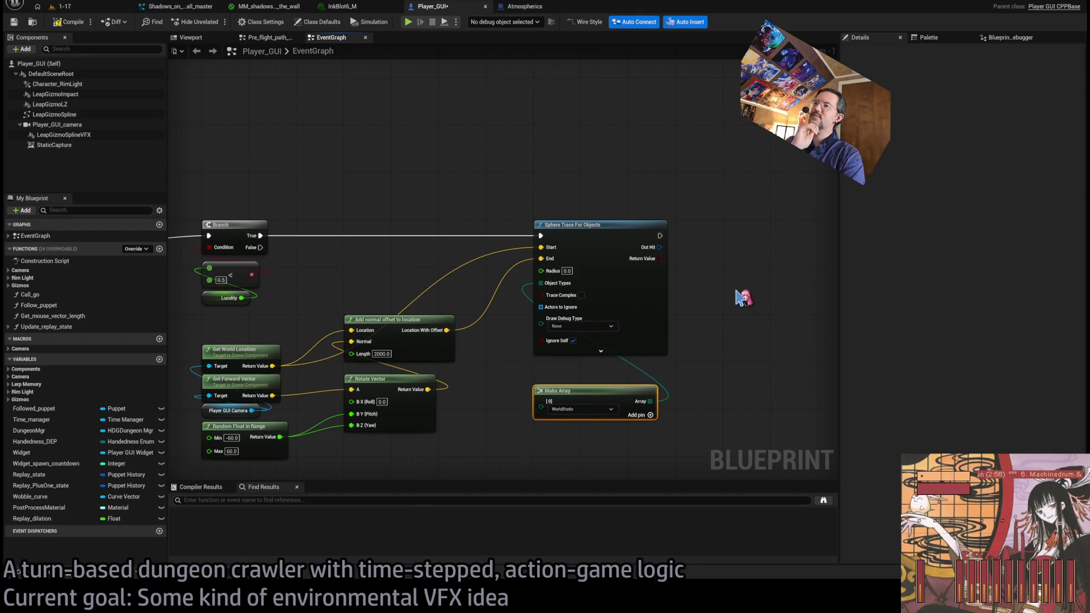
Set the sphere trace's Draw Debug Type to For Duration in its advanced options.
click(601, 351)
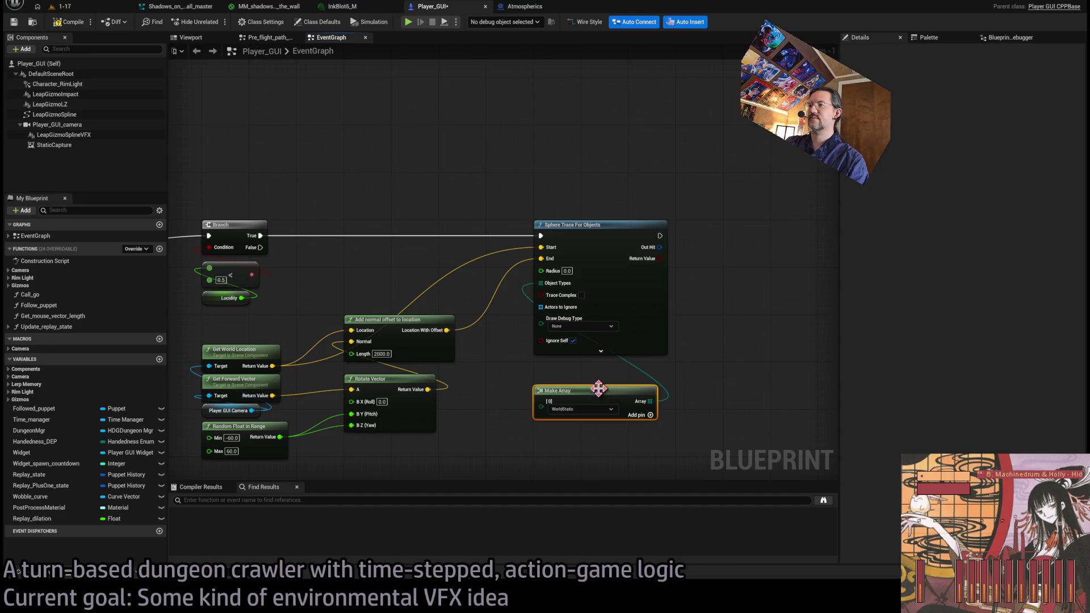
drag(598, 392, 600, 421)
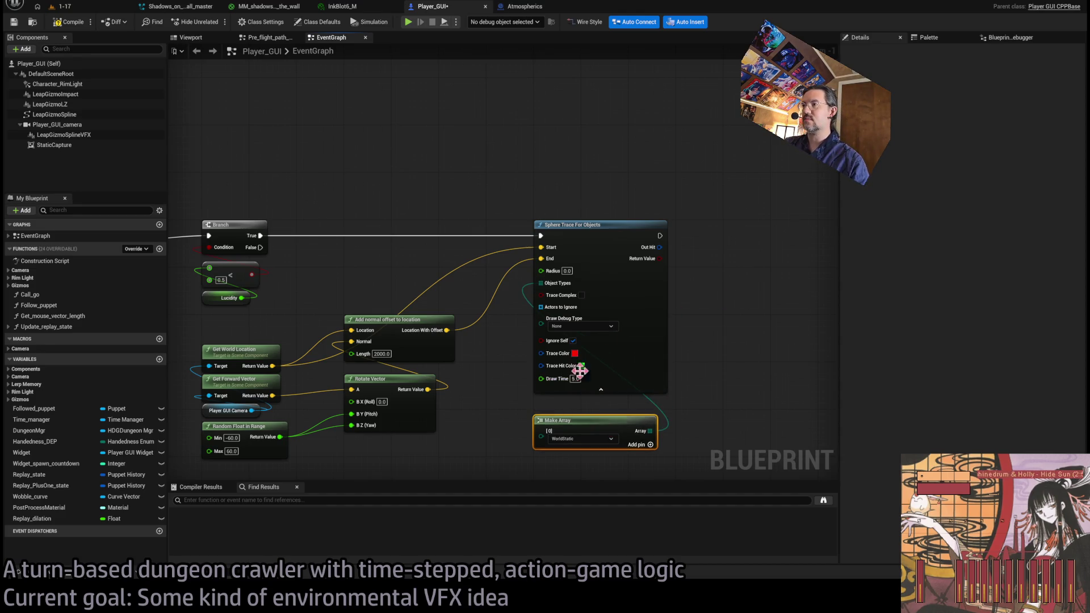
click(585, 327)
click(590, 344)
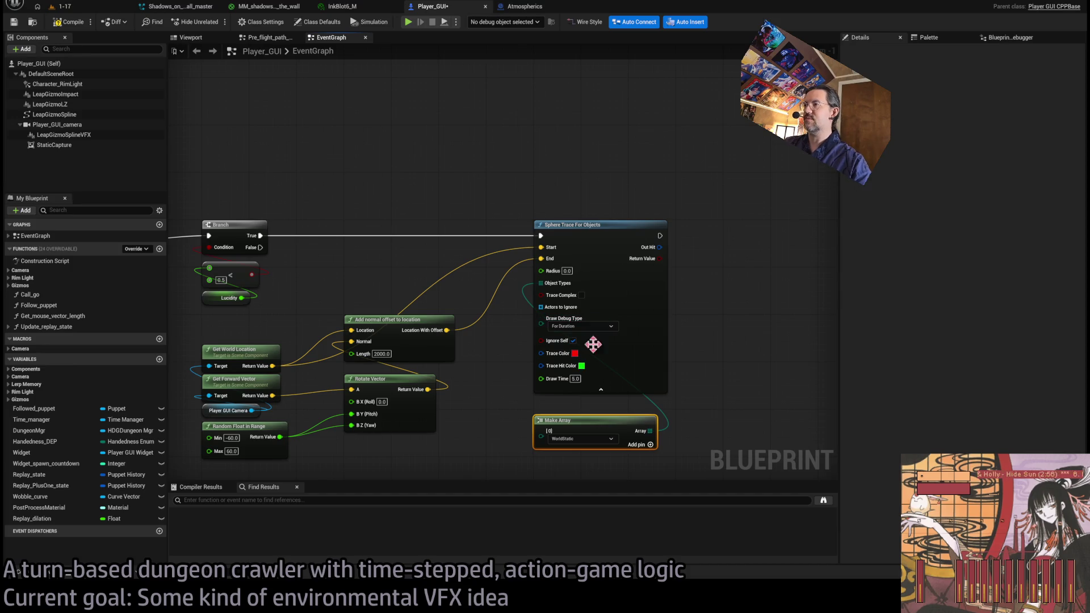
click(718, 312)
Add a Break Hit Result node from the trace's Out Hit.
drag(659, 248, 721, 257)
drag(722, 213, 660, 262)
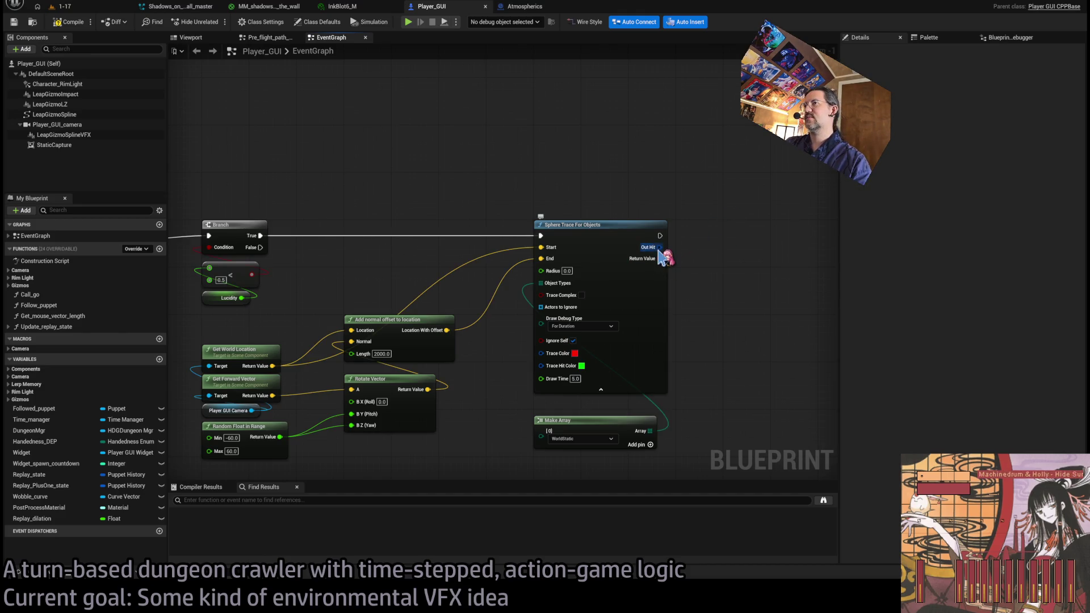
mouse_move(659, 247)
mouse_down()
mouse_move(693, 255)
mouse_move(632, 293)
mouse_up()
click(620, 307)
drag(731, 358, 676, 298)
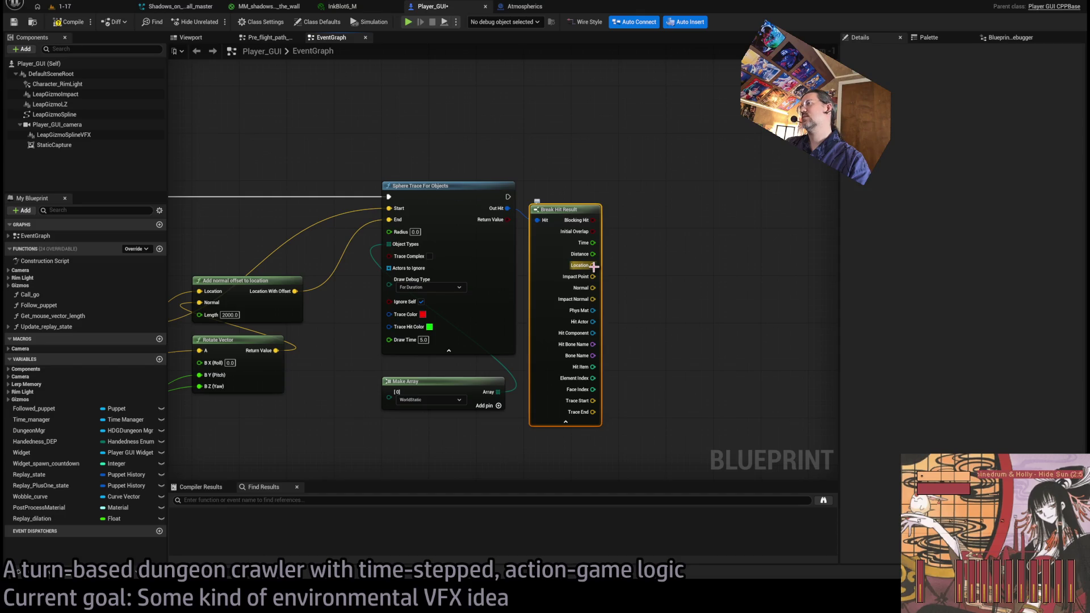
Add a Draw Debug Sphere after the trace, centred on the Break Hit Result Location.
drag(592, 265, 693, 262)
drag(508, 197, 690, 204)
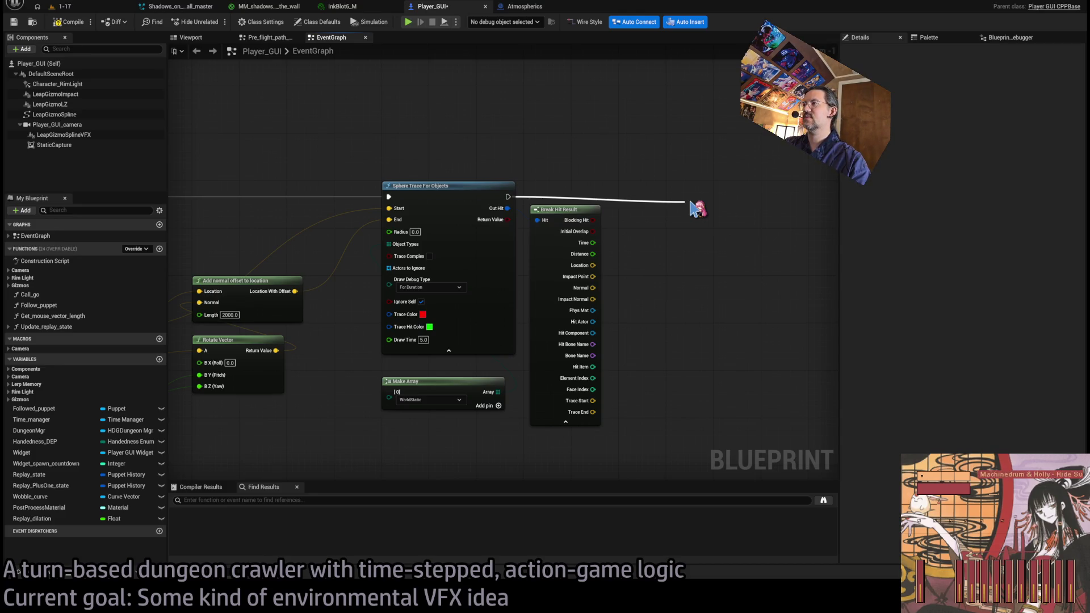
drag(691, 208, 691, 208)
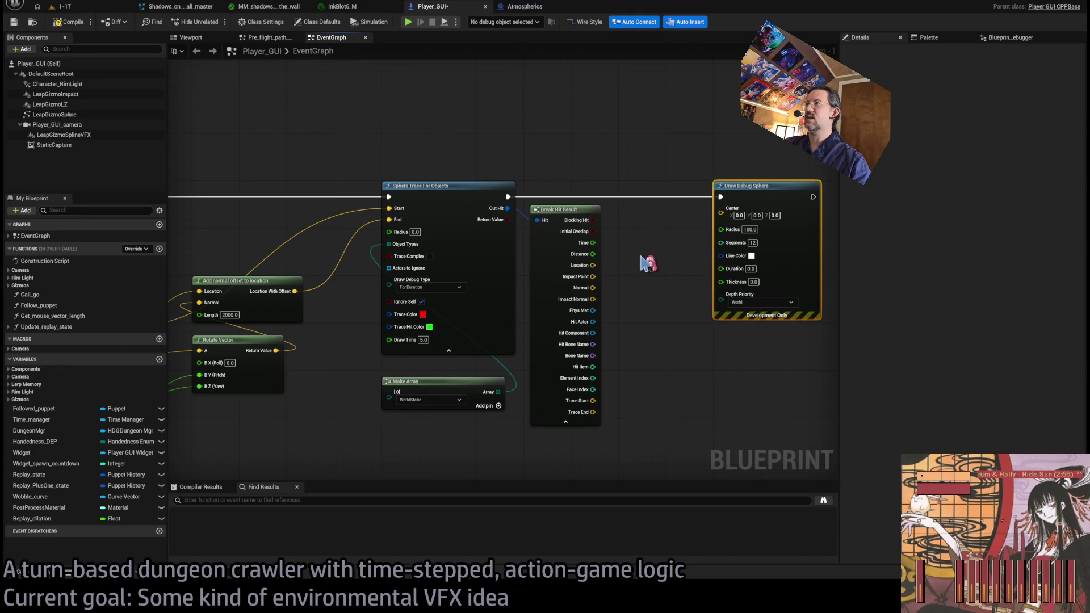
mouse_move(640, 290)
mouse_down()
mouse_move(569, 315)
mouse_move(673, 243)
mouse_up()
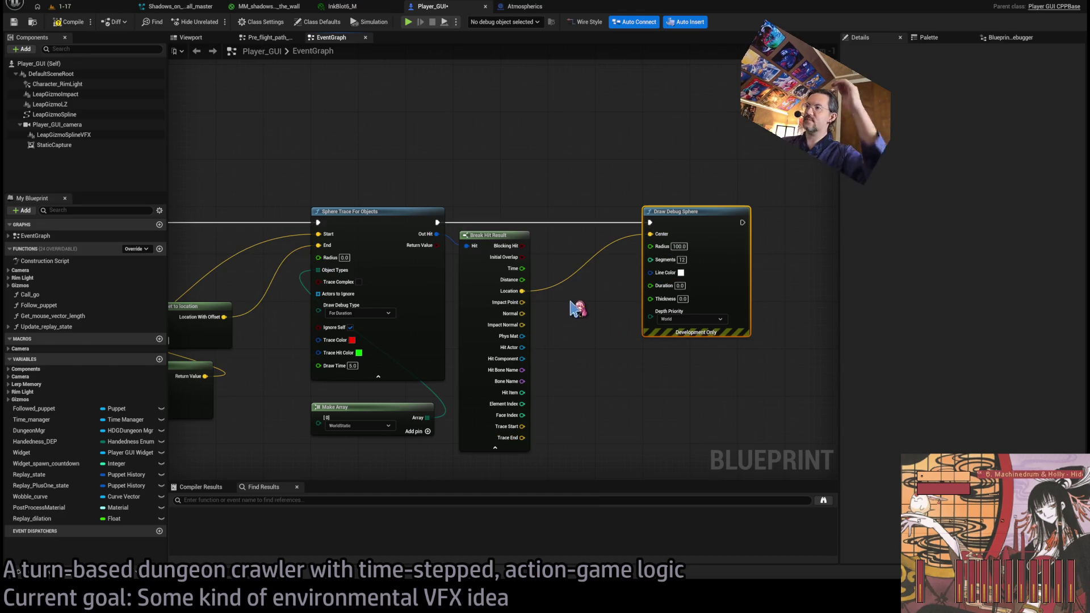
Set the sphere trace's radius to 20.
click(344, 258)
text(1)
click(603, 363)
click(345, 258)
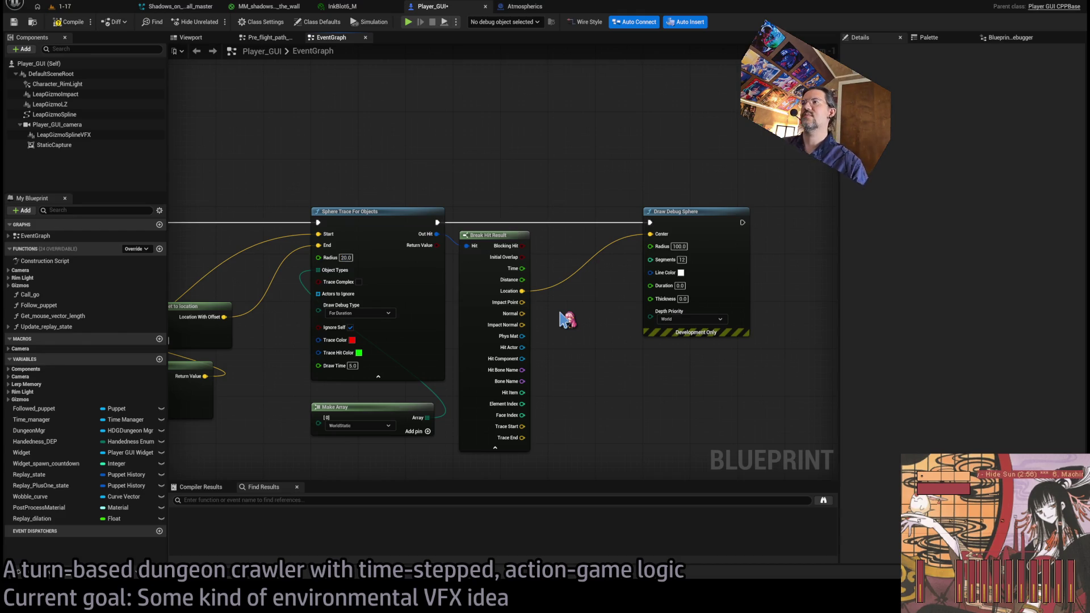
mouse_move(566, 328)
mouse_down()
mouse_move(593, 287)
mouse_move(538, 302)
mouse_up()
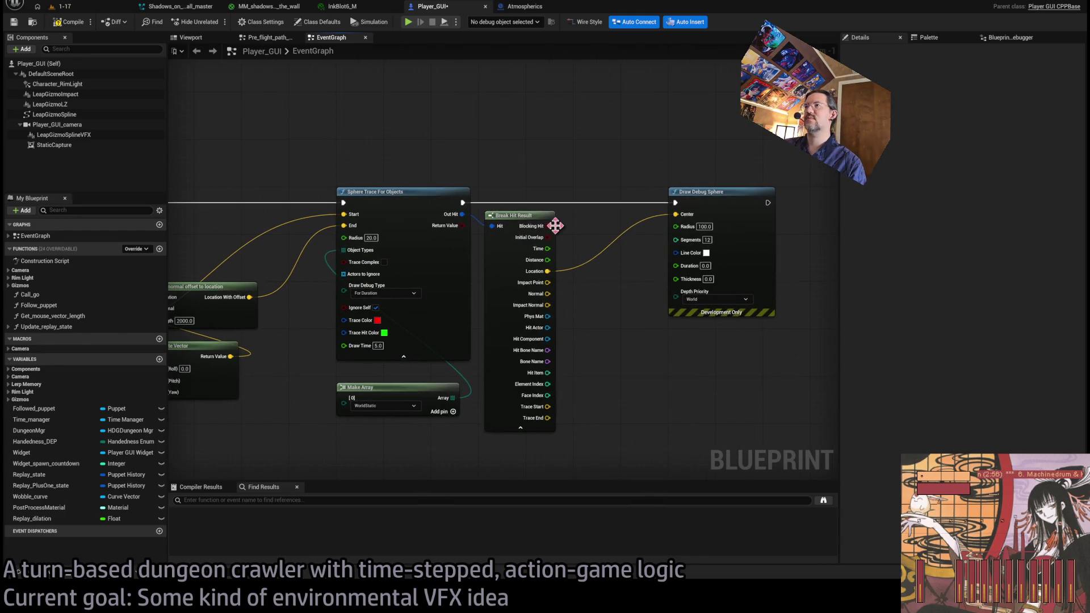
drag(631, 286, 599, 294)
drag(402, 413, 402, 408)
Give the debug sphere radius 50 and duration 5.0, then compile the blueprint.
click(678, 234)
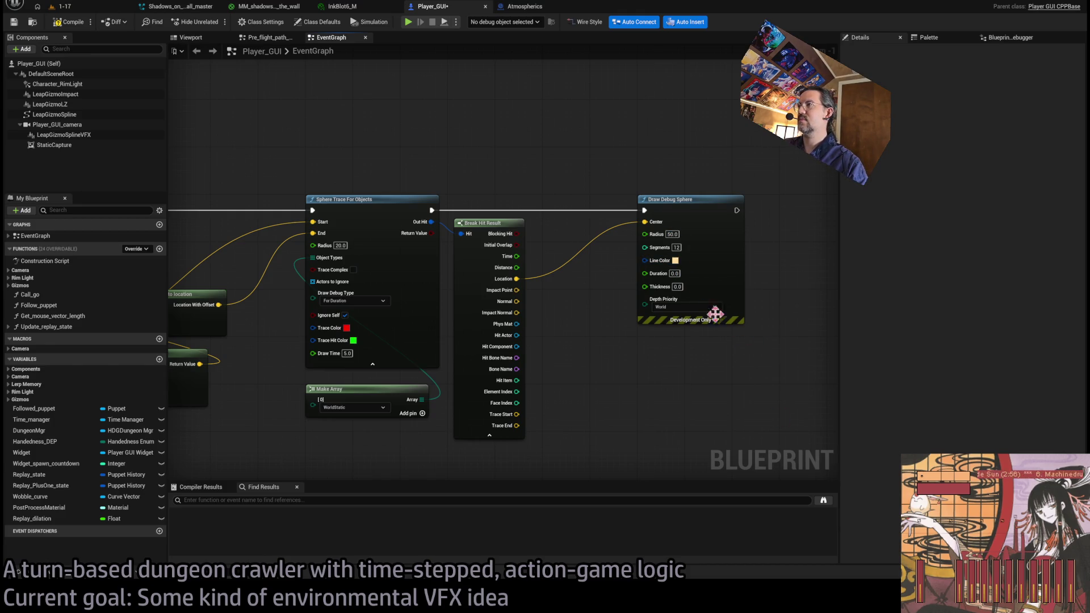
click(675, 273)
text(5)
key(Return)
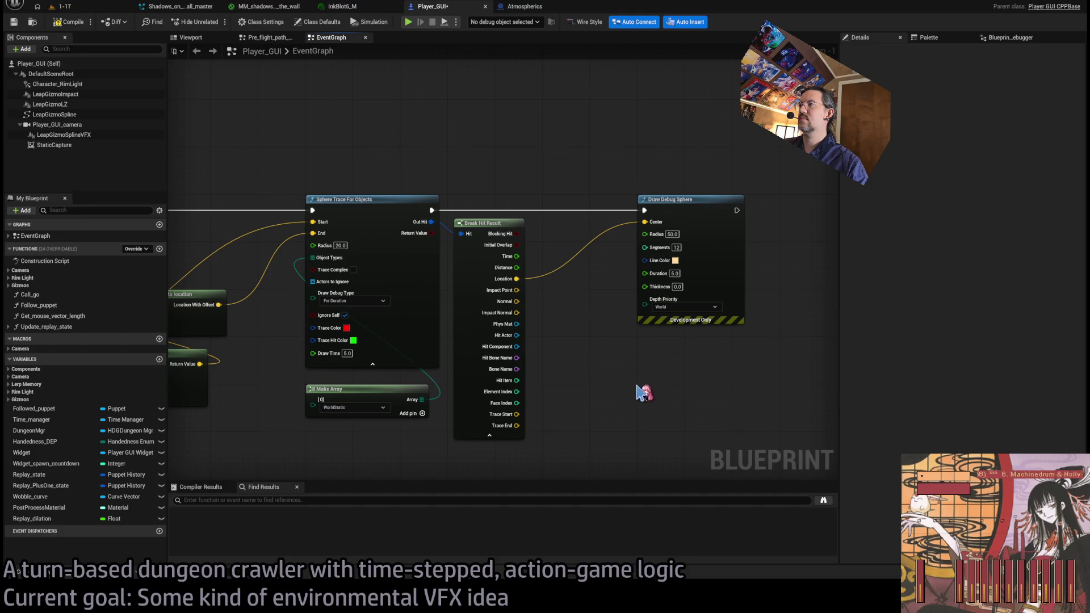
click(68, 21)
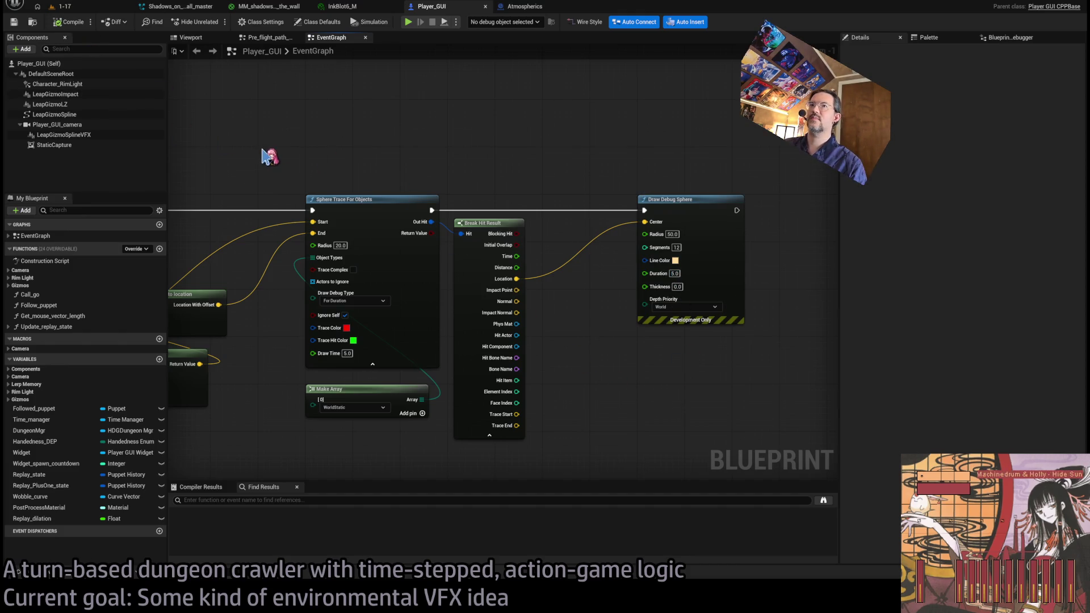
scroll(295, 159, down, 2)
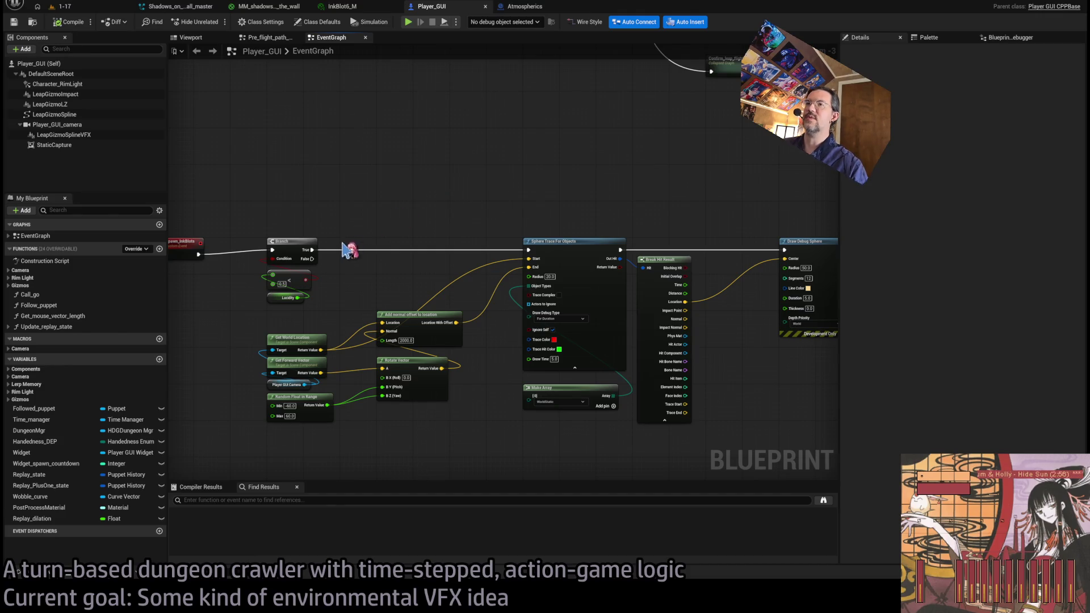
scroll(369, 244, down, 2)
scroll(463, 230, up, 4)
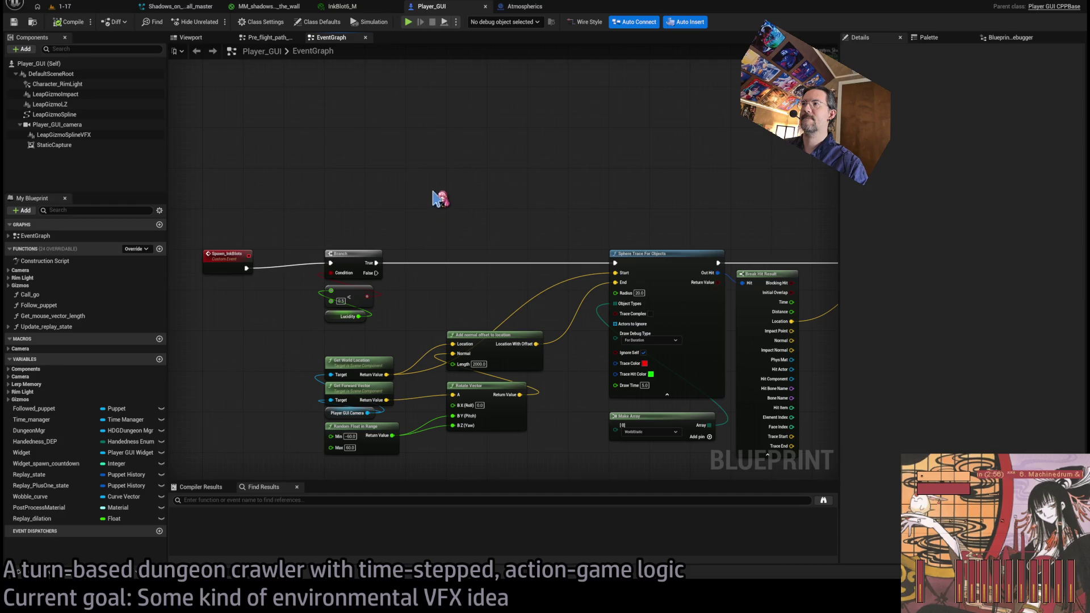
mouse_move(442, 277)
mouse_down()
mouse_move(487, 237)
mouse_move(696, 270)
mouse_move(793, 252)
mouse_up()
scroll(706, 261, down, 1)
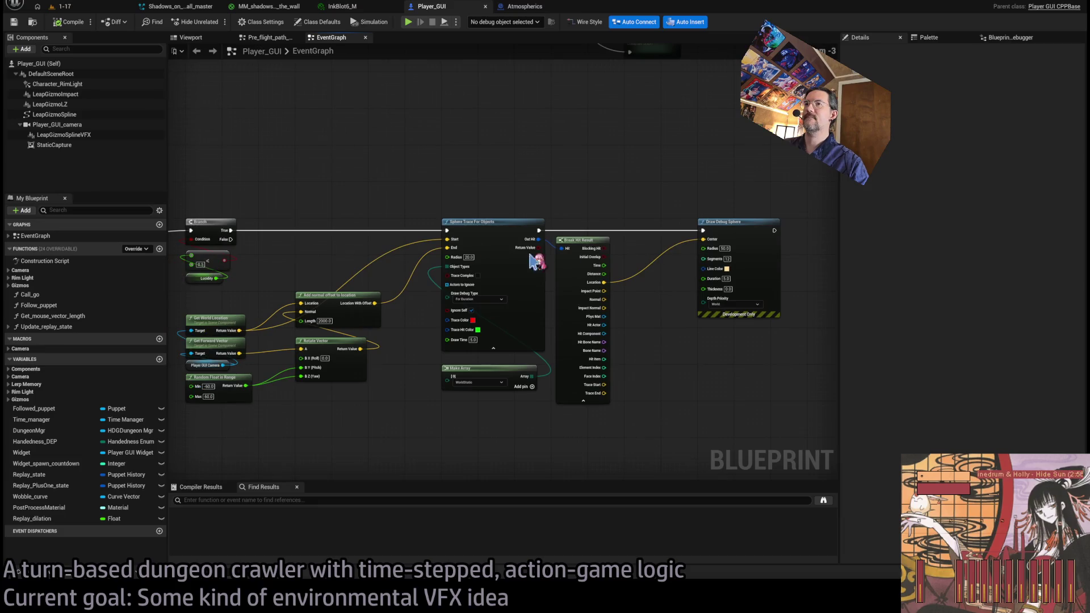
Place a Set Timer by Event after Draw Debug Sphere, removing a stray Sequence from Branch True.
click(270, 239)
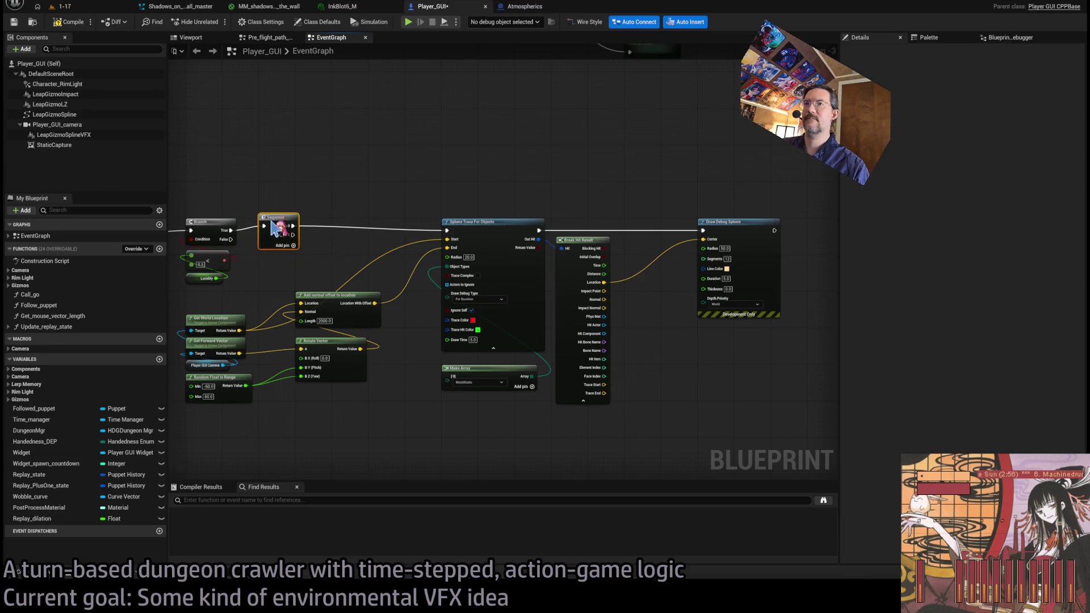
scroll(536, 366, up, 2)
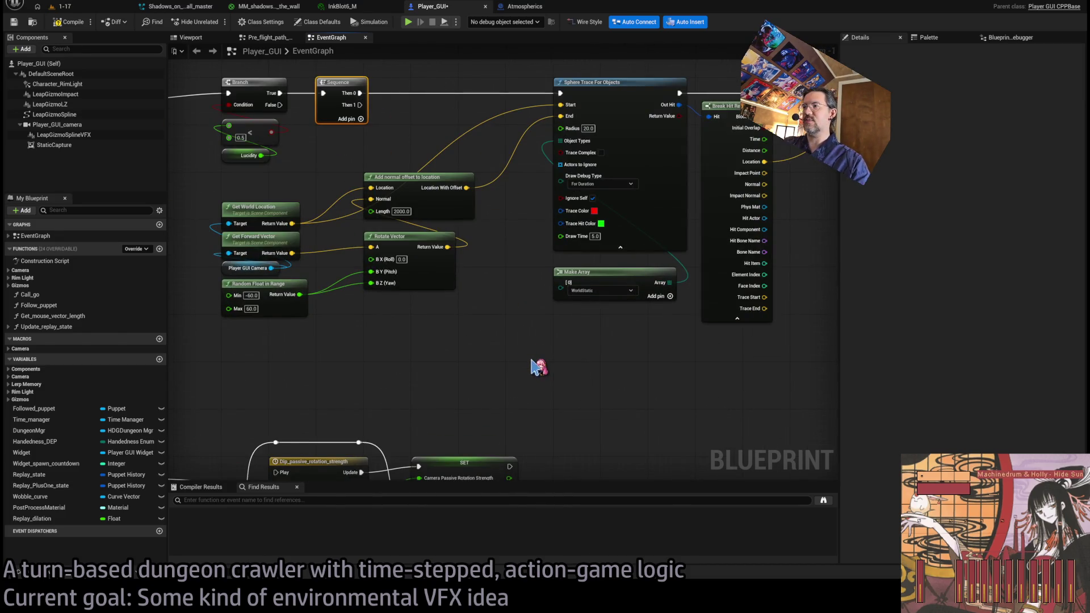
key(ctrl+v)
drag(568, 366, 595, 338)
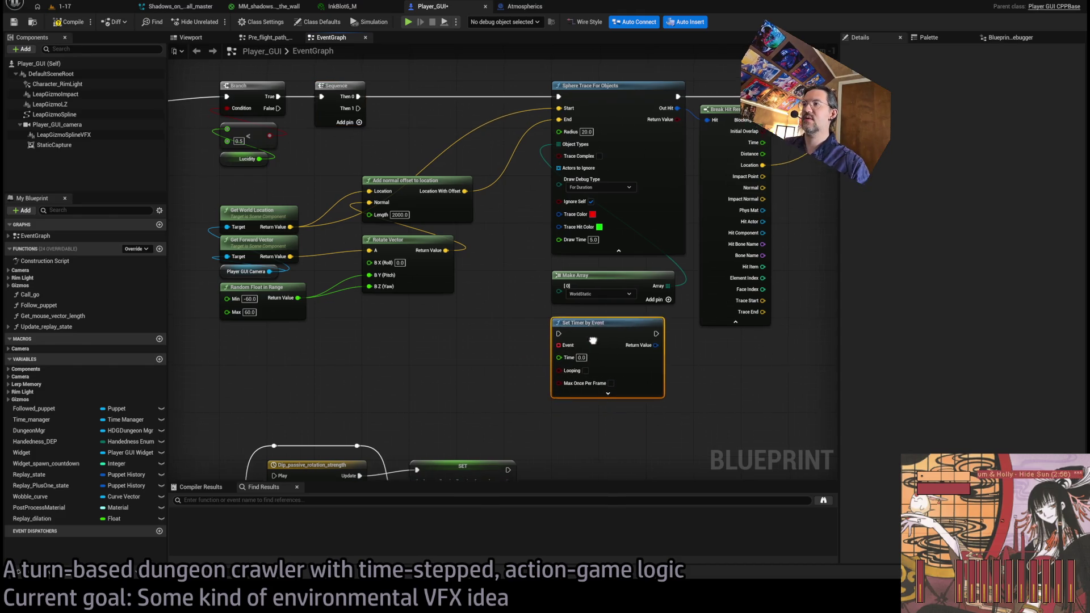
scroll(593, 341, down, 2)
click(344, 204)
key(Delete)
drag(302, 211, 524, 211)
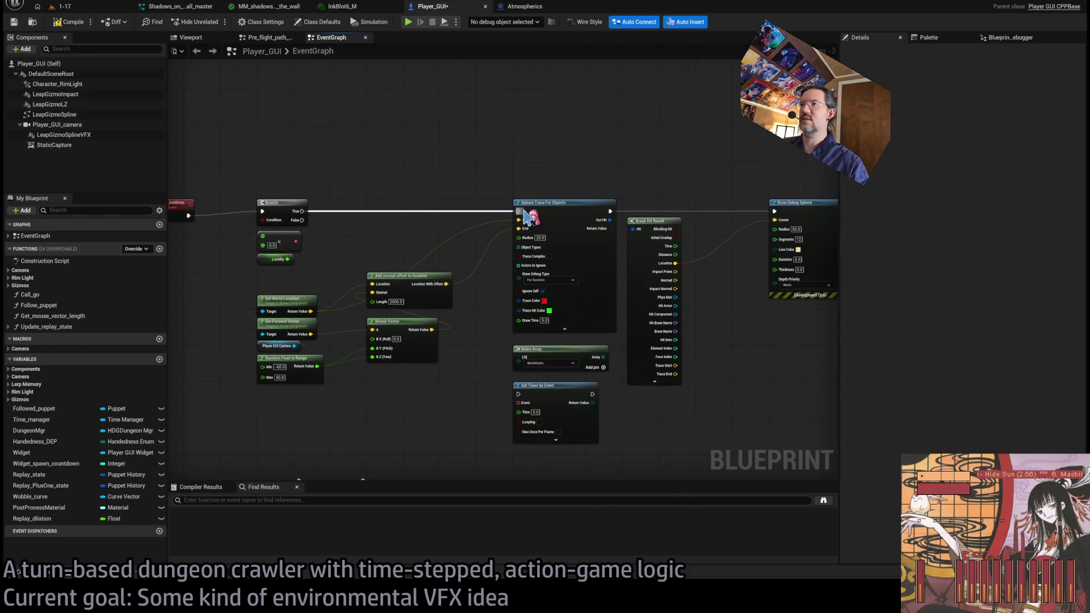
mouse_move(453, 410)
mouse_down()
mouse_move(744, 287)
mouse_move(625, 238)
mouse_up()
mouse_move(511, 229)
mouse_down()
mouse_move(708, 224)
mouse_move(649, 209)
mouse_move(717, 273)
mouse_up()
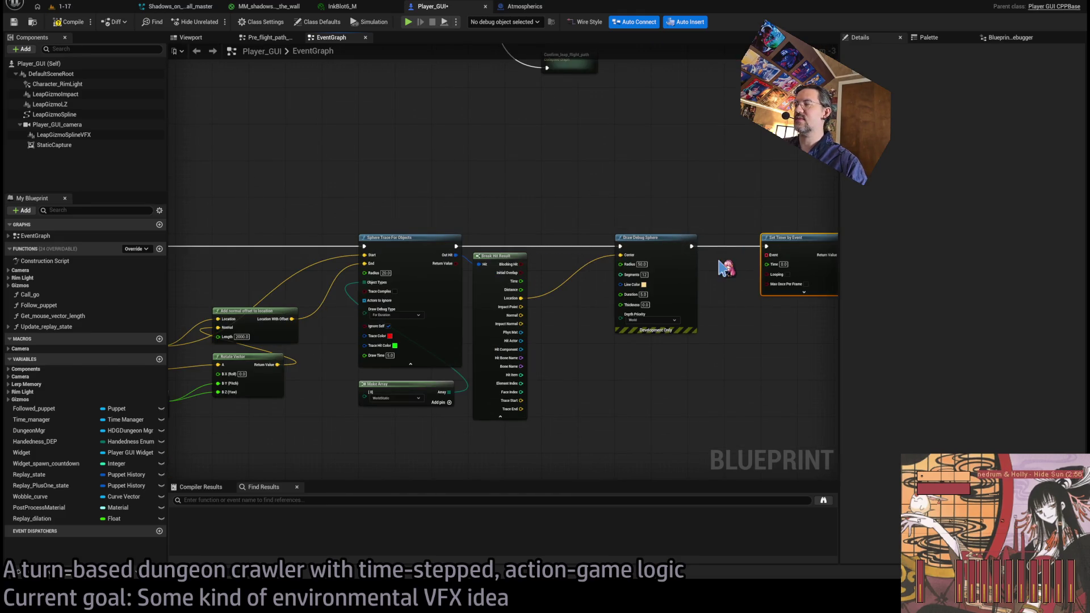
Bind the Spawn_InkBlots event to the timer's Event through a reroute and set Time to 2.0.
scroll(722, 262, down, 1)
drag(797, 261, 256, 249)
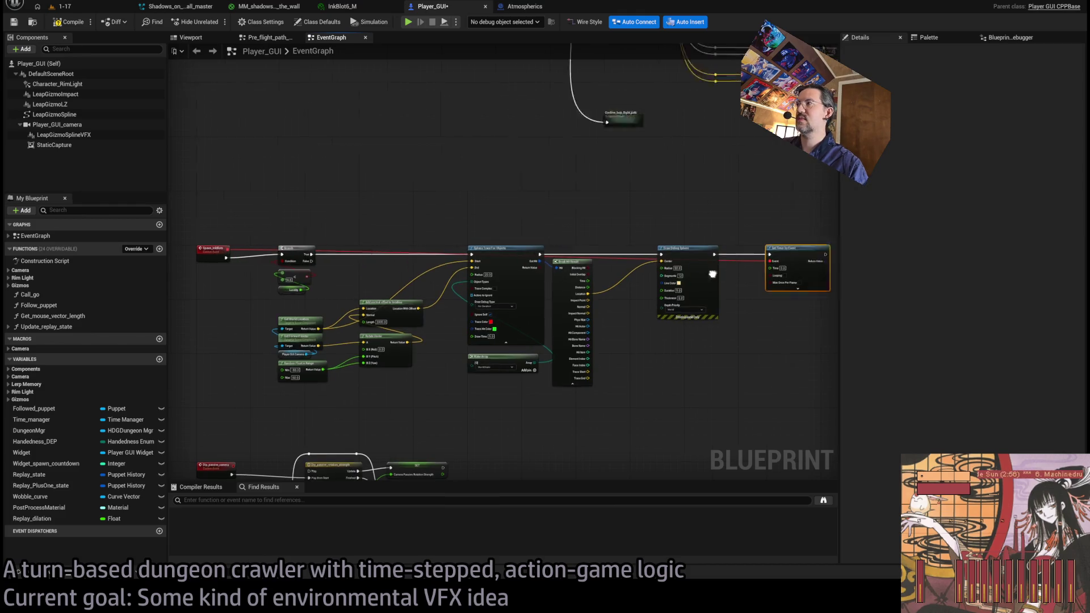
scroll(713, 275, up, 4)
double_click(587, 246)
mouse_move(588, 247)
mouse_down()
mouse_move(525, 250)
mouse_move(511, 188)
mouse_move(534, 231)
mouse_move(377, 244)
mouse_move(270, 214)
mouse_move(273, 224)
mouse_up()
click(539, 236)
text(2.0)
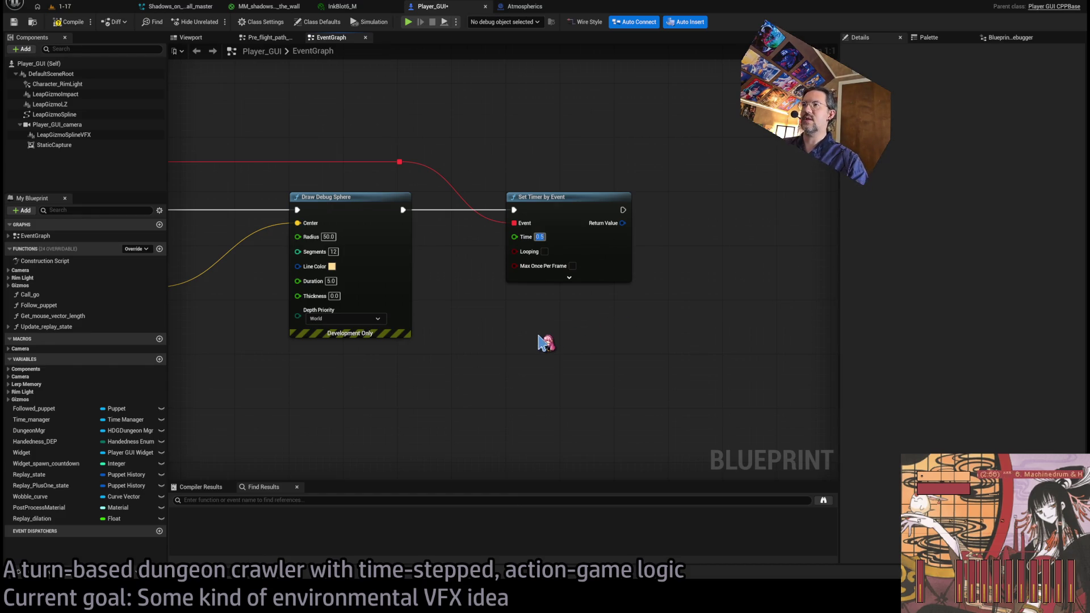
scroll(552, 338, down, 4)
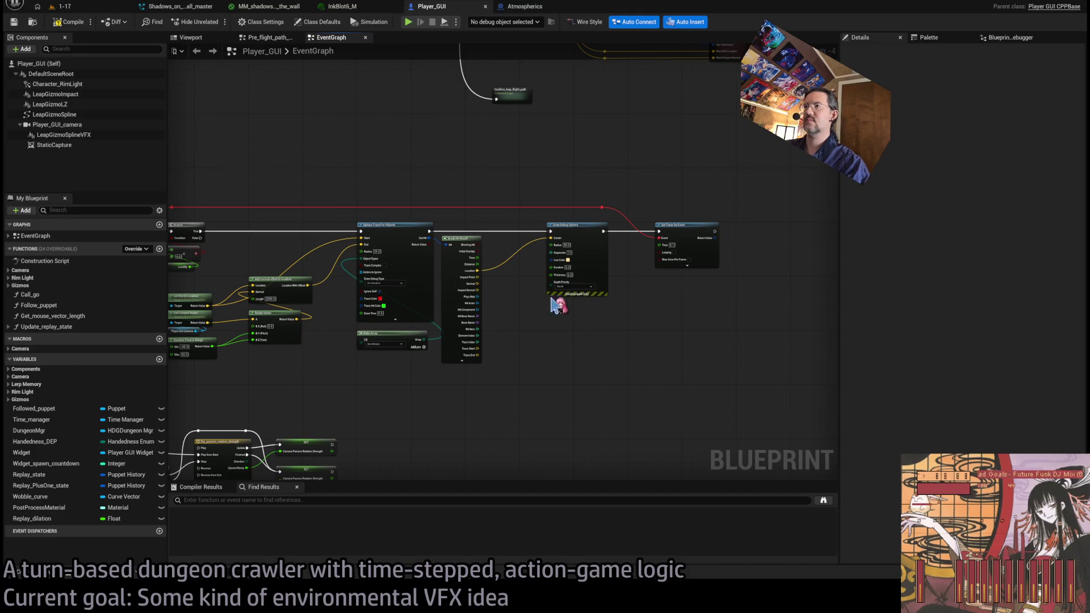
drag(373, 185, 738, 196)
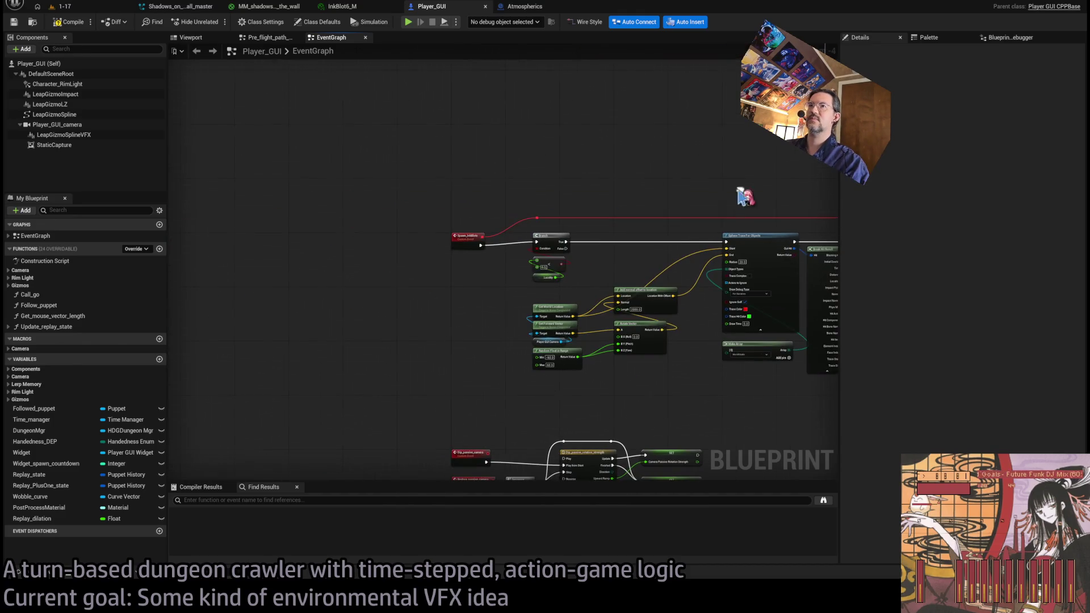
Run a quick play-test of the level and stop it.
click(62, 6)
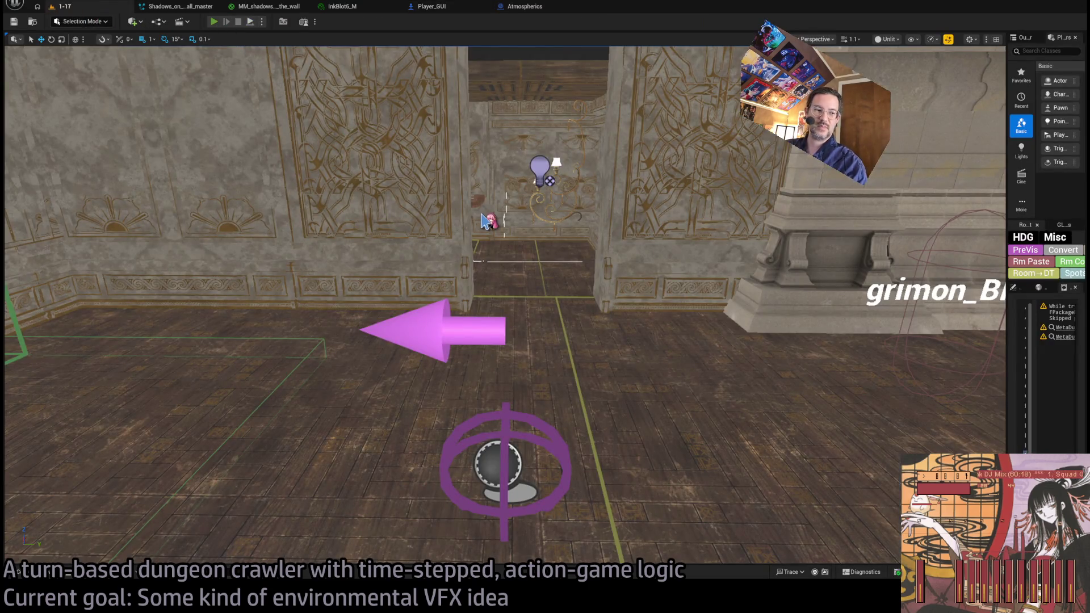
key(alt+p)
click(238, 22)
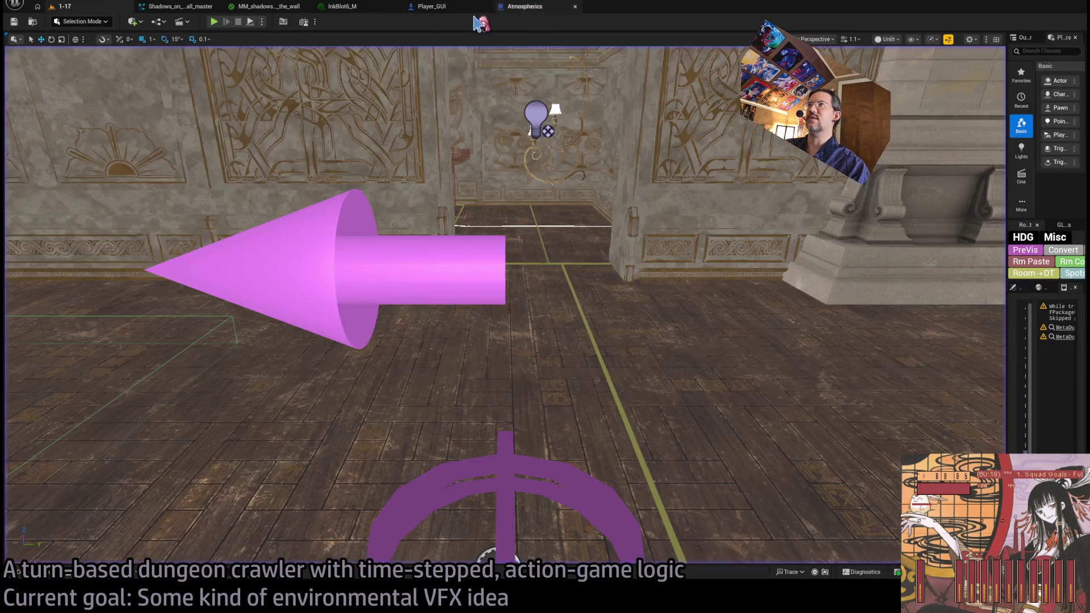
Connect the stencil-depth setup chain to the Spawn Ink Blots call and play-test again.
click(432, 7)
scroll(562, 236, down, 3)
scroll(542, 237, up, 4)
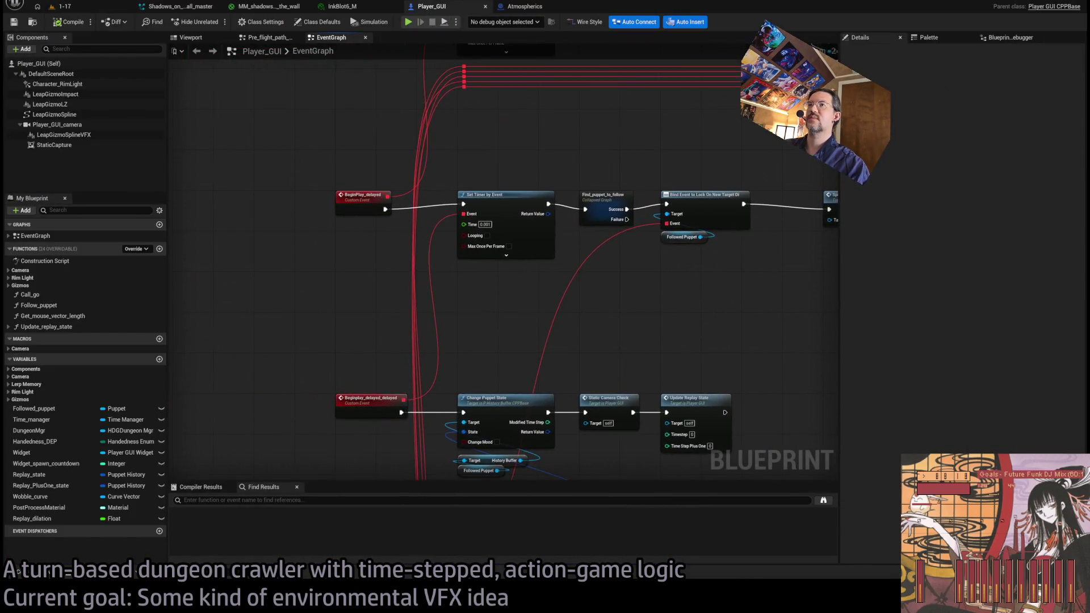
mouse_move(468, 180)
mouse_down()
mouse_move(479, 190)
mouse_move(605, 193)
mouse_up()
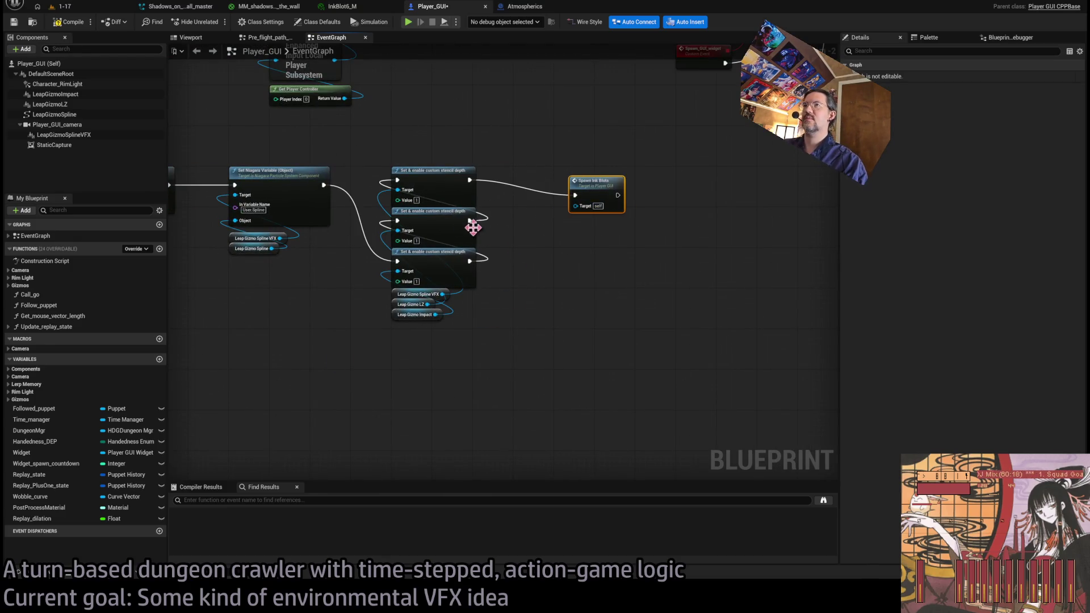
click(66, 6)
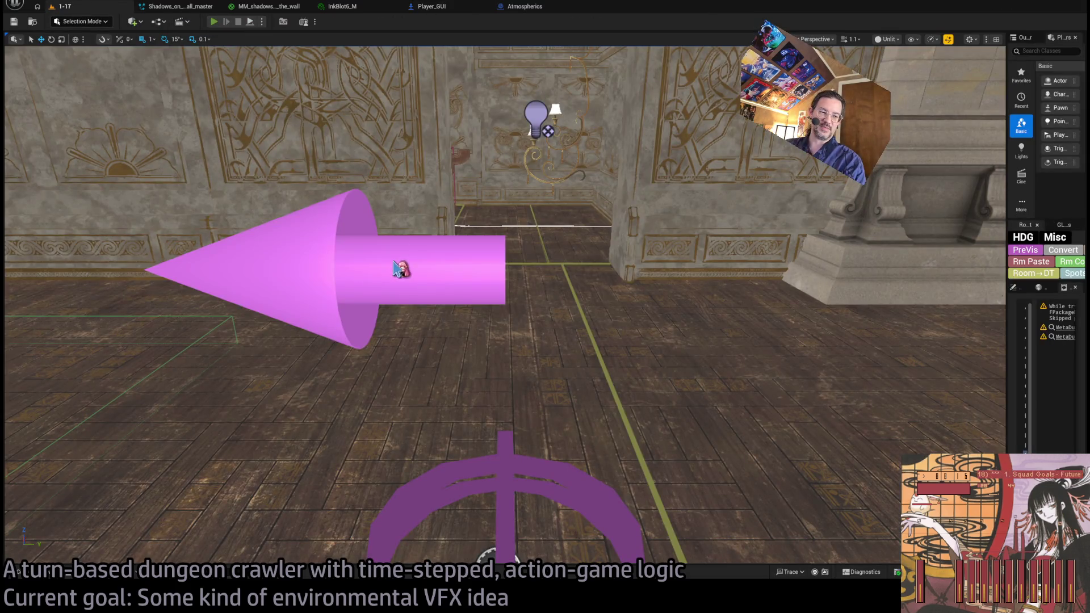
key(alt+p)
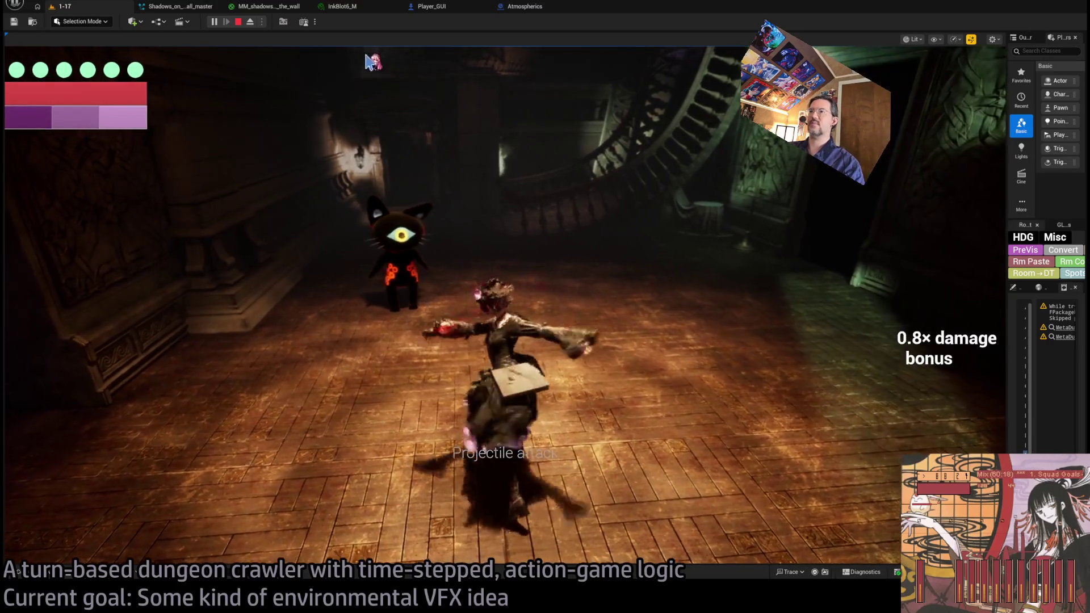
Stop the play-test and wire the Branch's False output to the Sphere Trace For Objects.
click(239, 21)
click(525, 6)
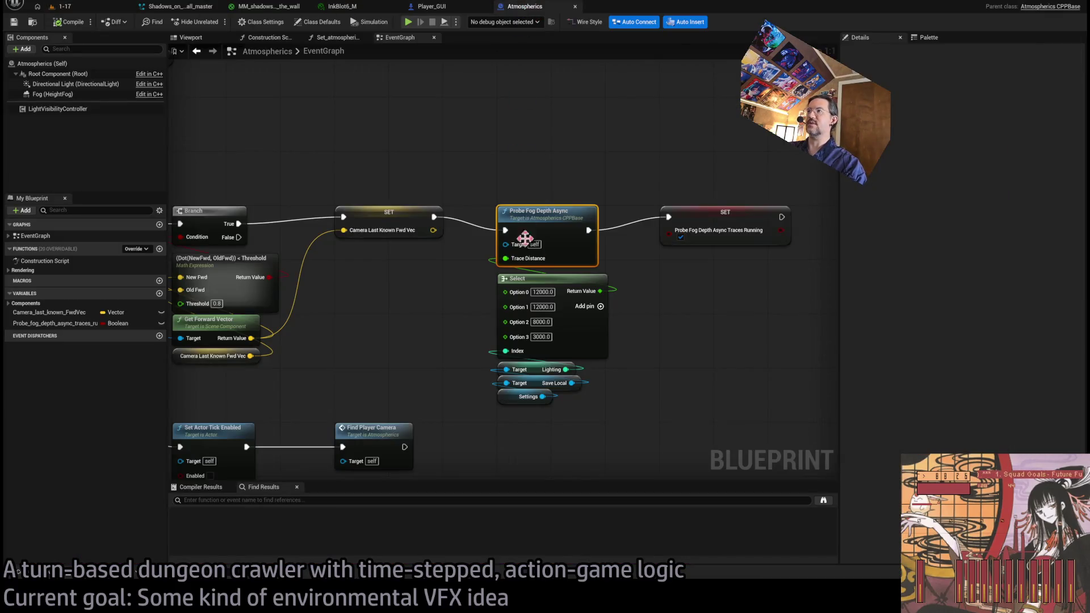
scroll(524, 237, down, 6)
click(431, 7)
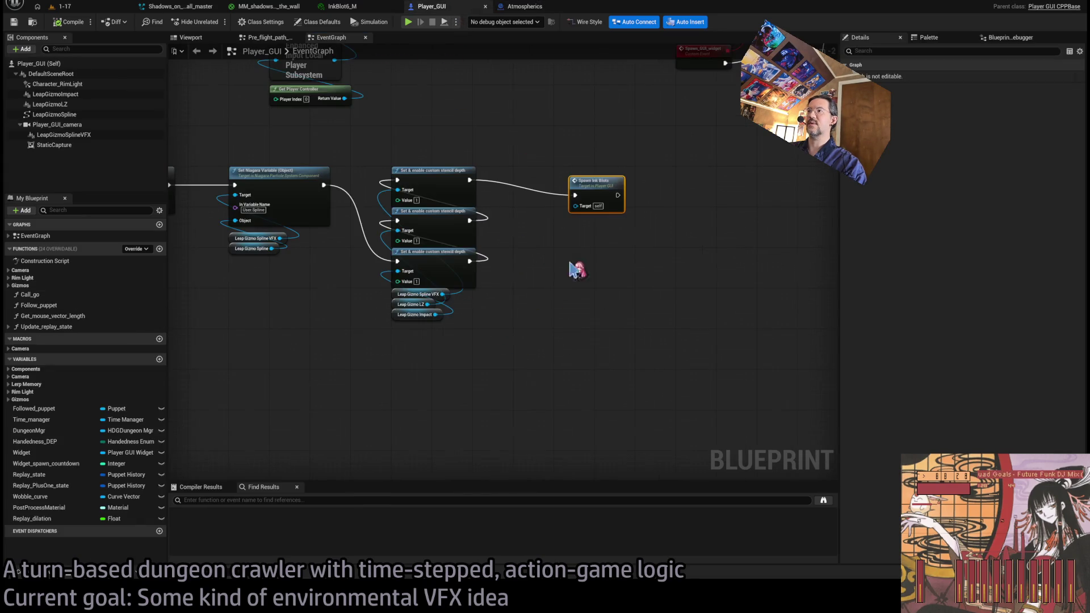
scroll(420, 336, down, 4)
scroll(742, 341, down, 2)
scroll(658, 227, up, 1)
scroll(658, 227, up, 2)
scroll(560, 263, down, 2)
scroll(567, 267, up, 5)
drag(564, 356, 608, 378)
mouse_move(389, 282)
mouse_down()
mouse_move(676, 244)
mouse_move(674, 220)
mouse_move(918, 227)
mouse_move(567, 224)
mouse_move(672, 277)
mouse_up()
Shift the reroute point right, play-test the level, and return to the Player_GUI graph.
mouse_move(449, 216)
mouse_down()
mouse_move(579, 214)
mouse_move(540, 214)
mouse_move(550, 214)
mouse_move(537, 185)
mouse_up()
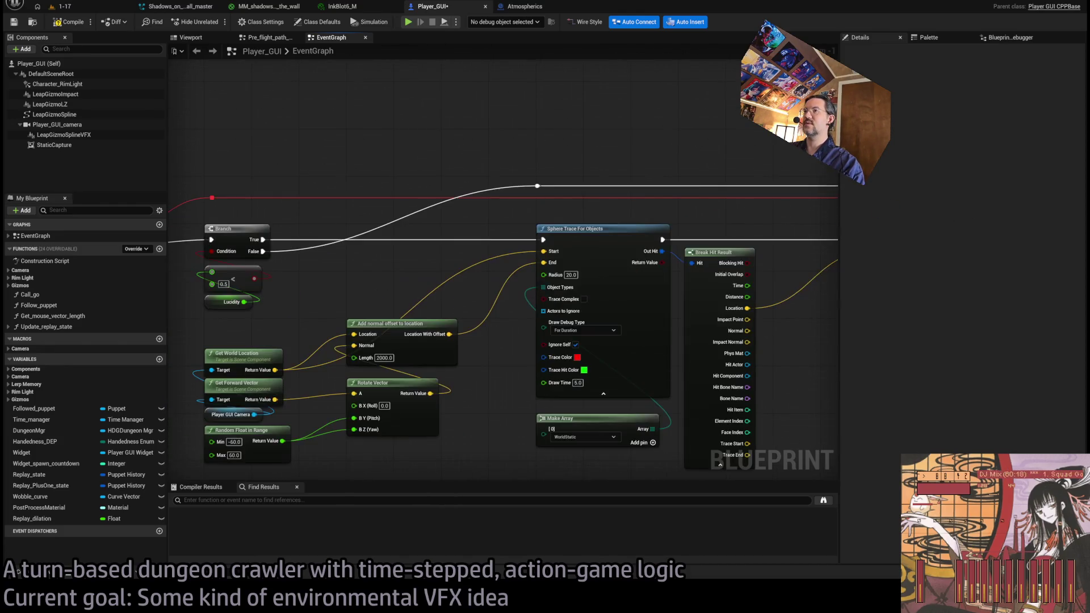
click(70, 8)
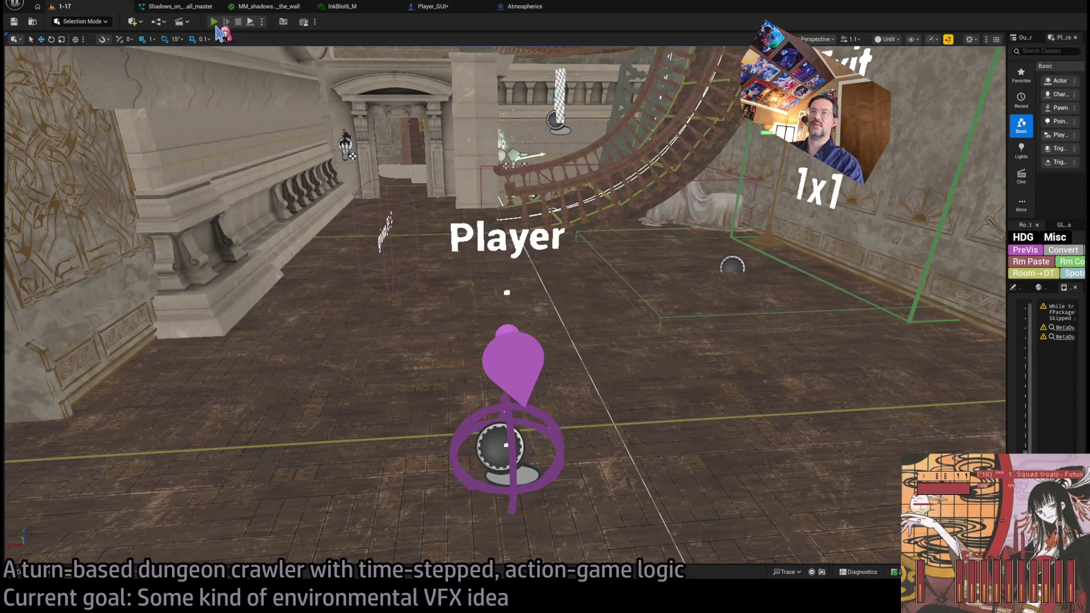
key(alt+p)
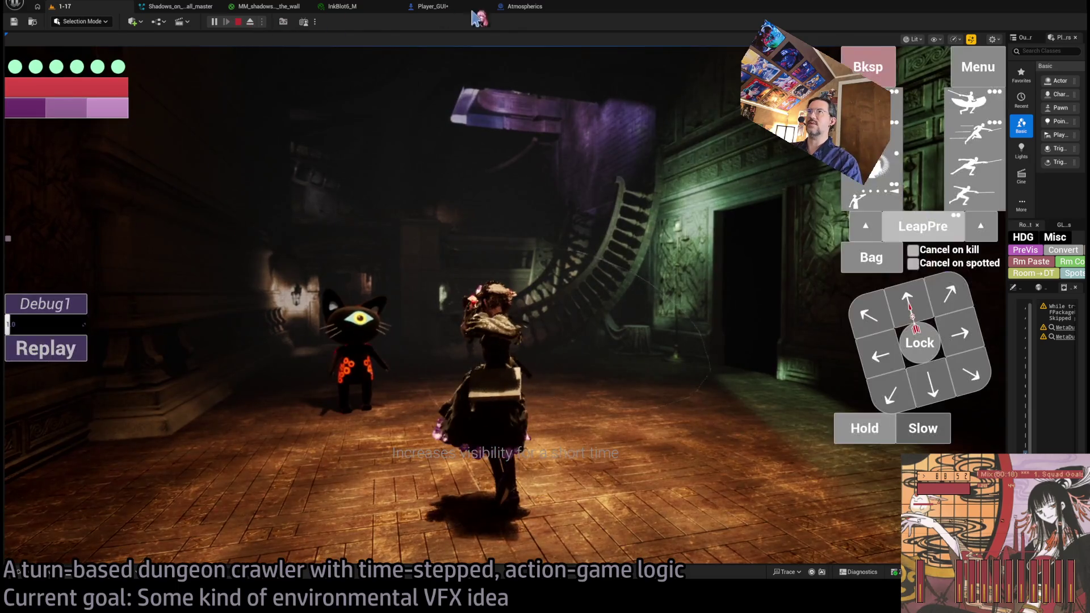
click(519, 7)
click(456, 8)
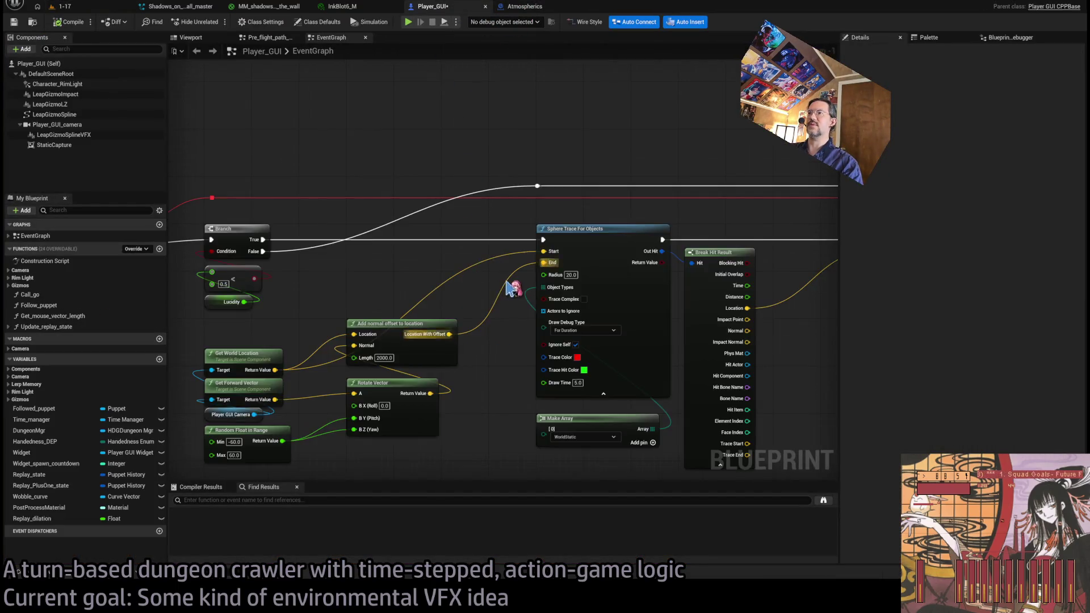
Jump to the Spawn_InkBlots event and wire a Print String 'Hello' ahead of its Branch.
scroll(582, 353, down, 5)
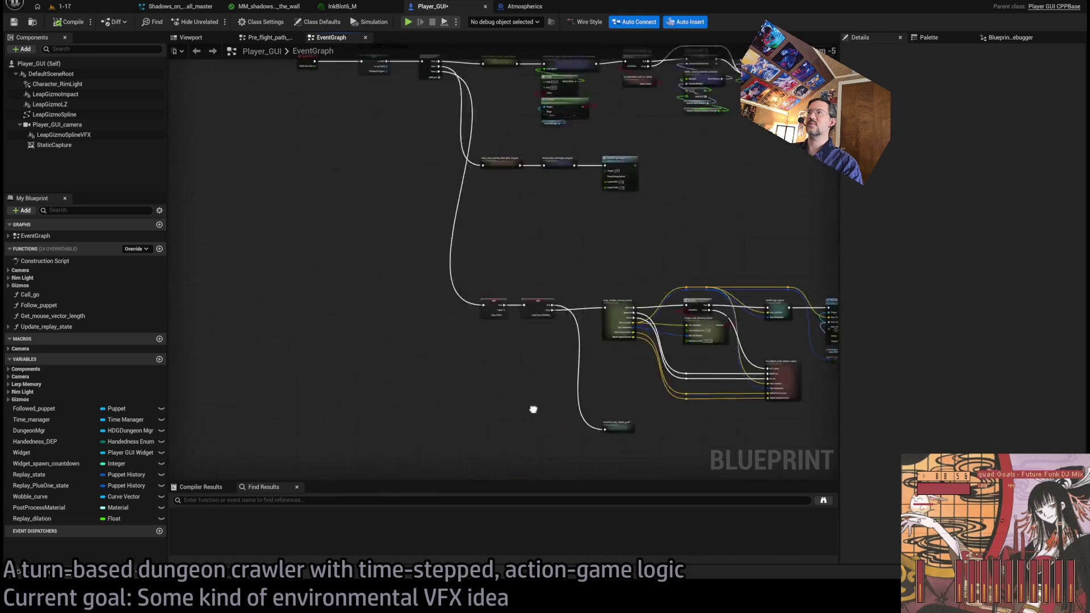
scroll(661, 358, up, 4)
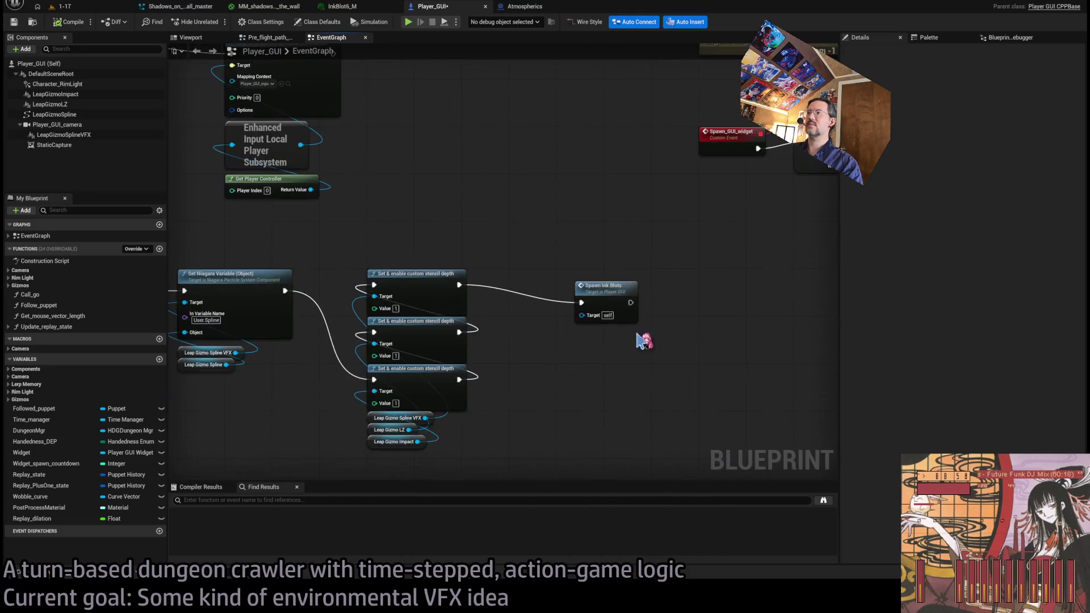
scroll(534, 368, down, 2)
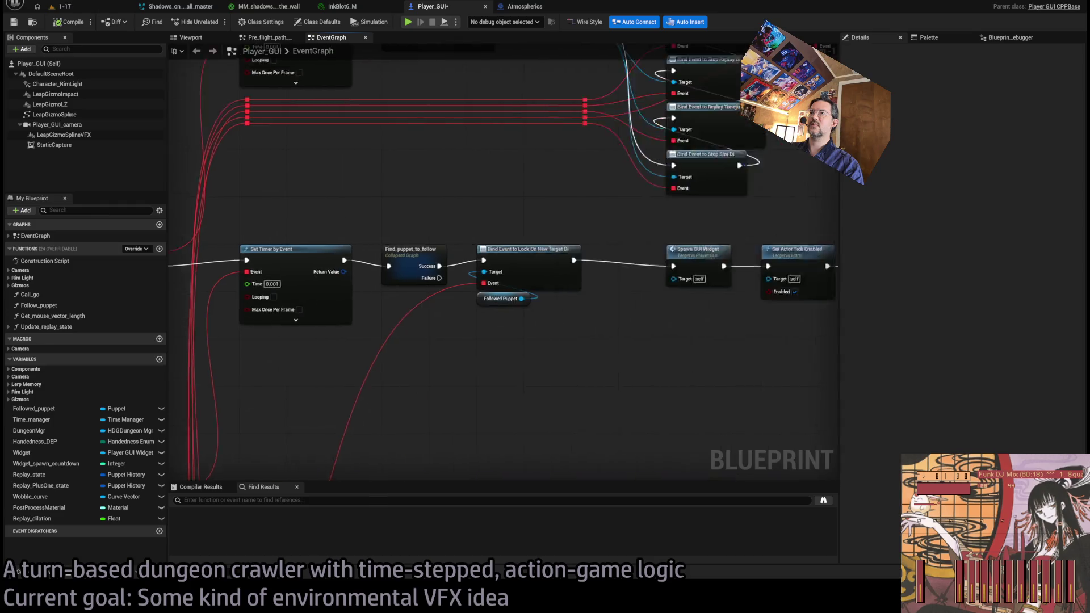
scroll(533, 367, up, 2)
click(577, 293)
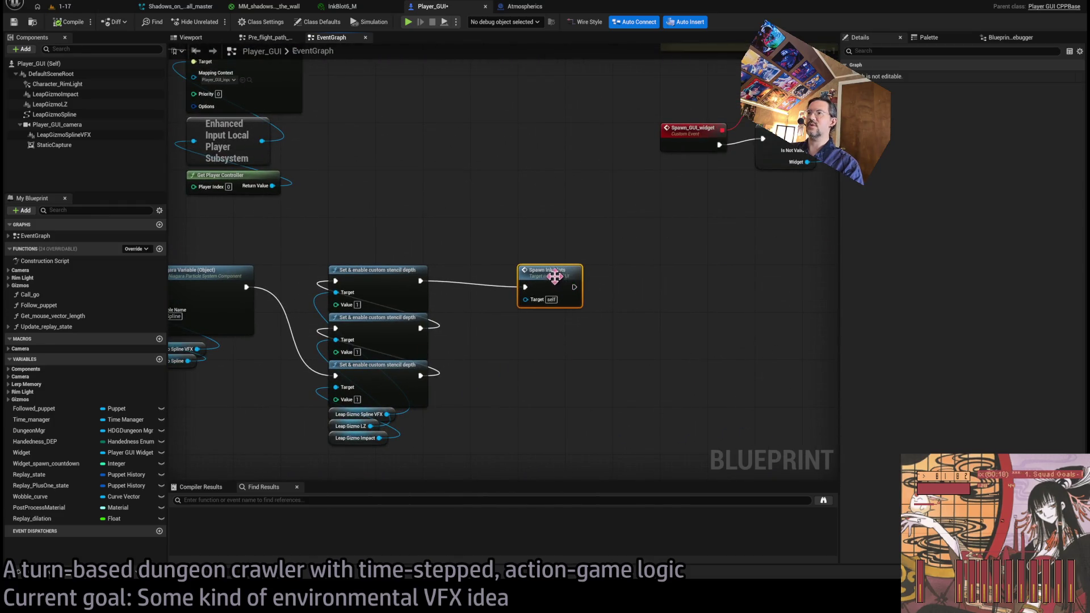
double_click(577, 293)
mouse_move(453, 362)
mouse_down()
mouse_move(461, 301)
mouse_move(388, 279)
mouse_move(276, 285)
mouse_up()
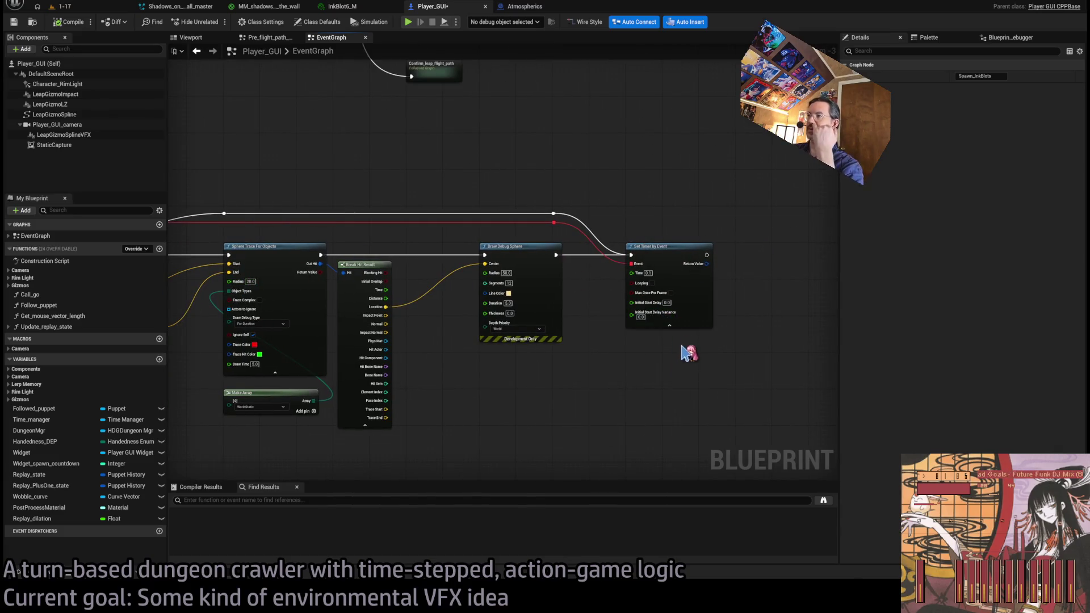
drag(679, 333, 843, 343)
mouse_move(163, 271)
mouse_down()
mouse_move(291, 287)
mouse_move(347, 169)
mouse_move(59, 7)
mouse_up()
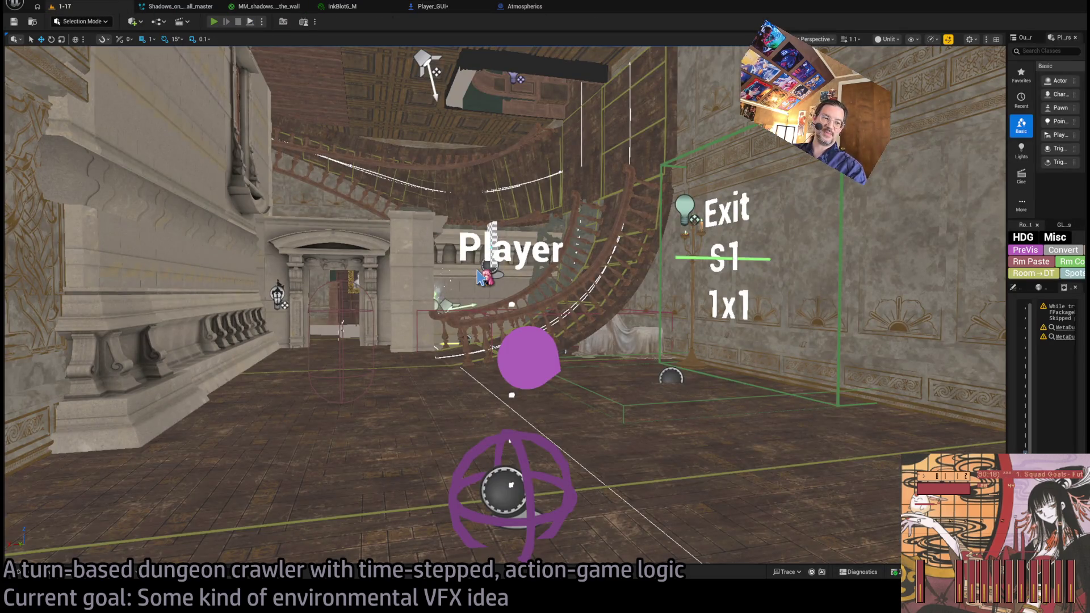
Play-test the level, end it, and return to the Player_GUI graph.
key(alt+p)
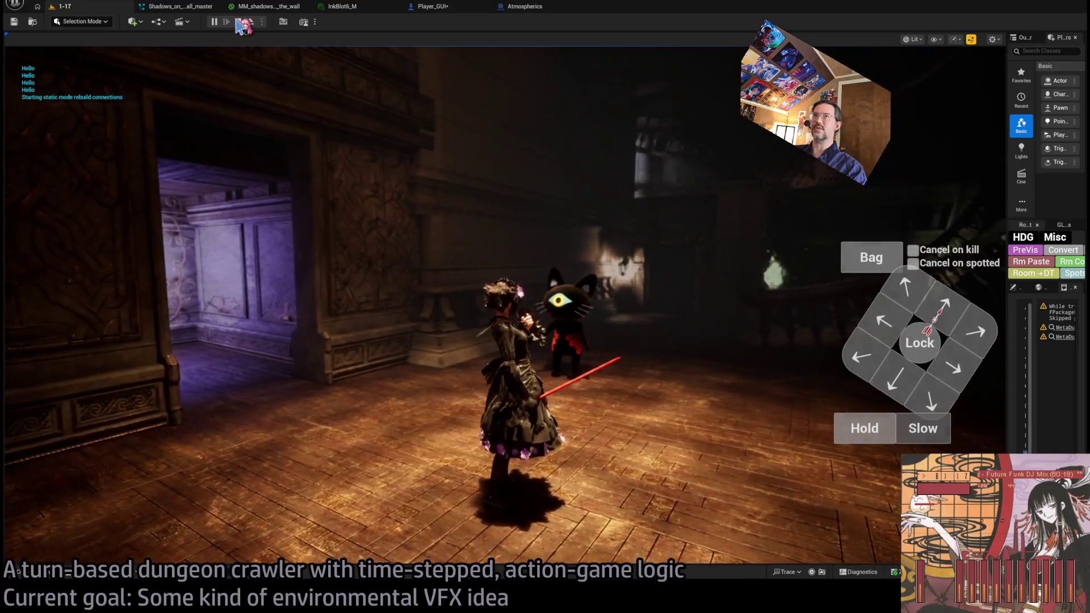
key(Escape)
click(524, 7)
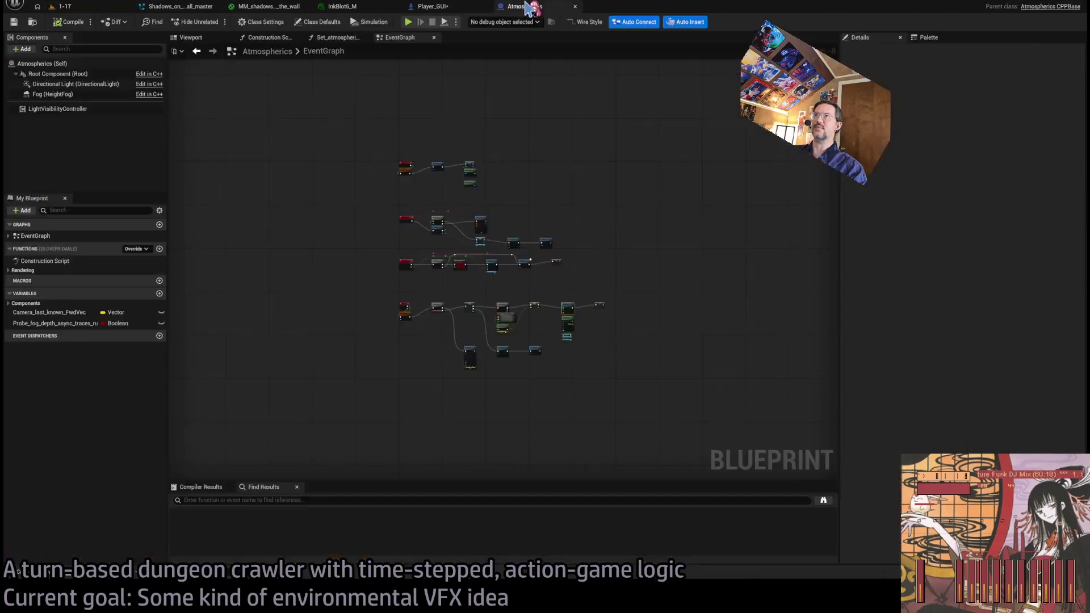
click(433, 7)
scroll(467, 271, up, 3)
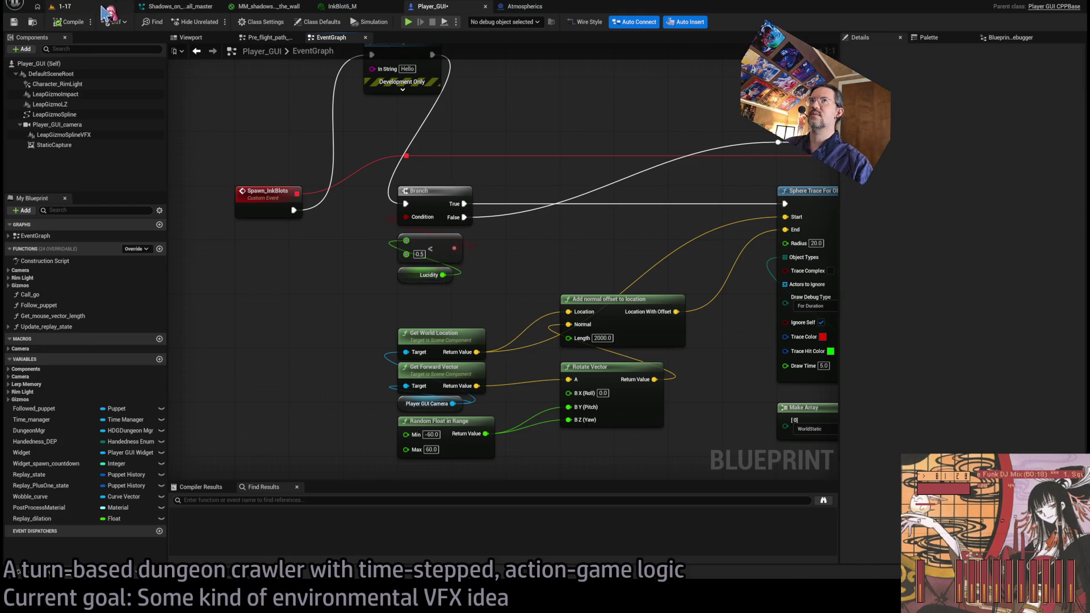
Play-test the level, run the character forward into the next hall, then return to Player_GUI.
click(62, 7)
key(alt+p)
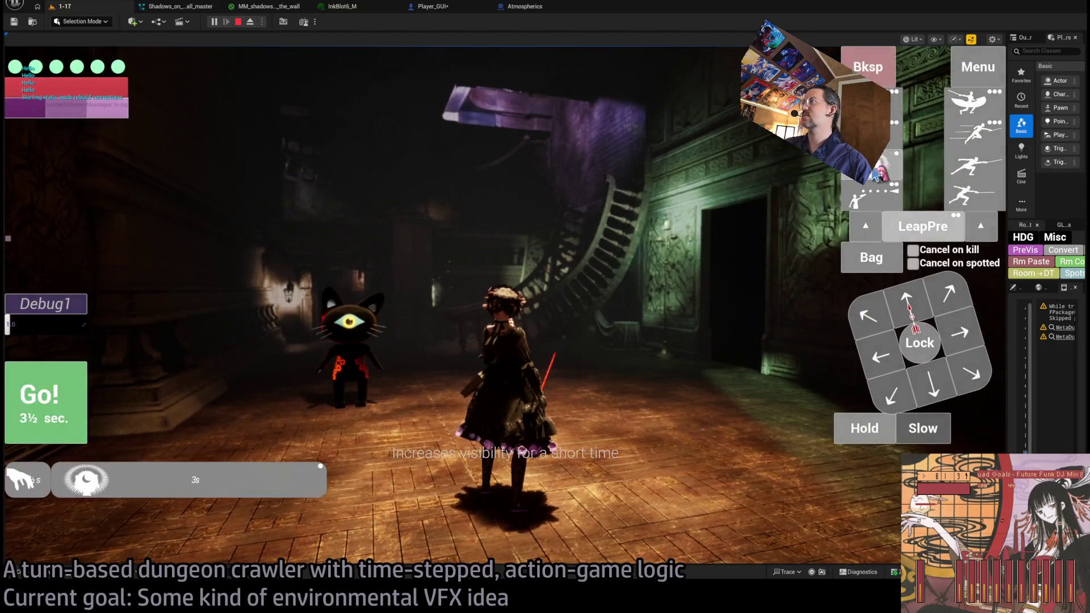
key(w)
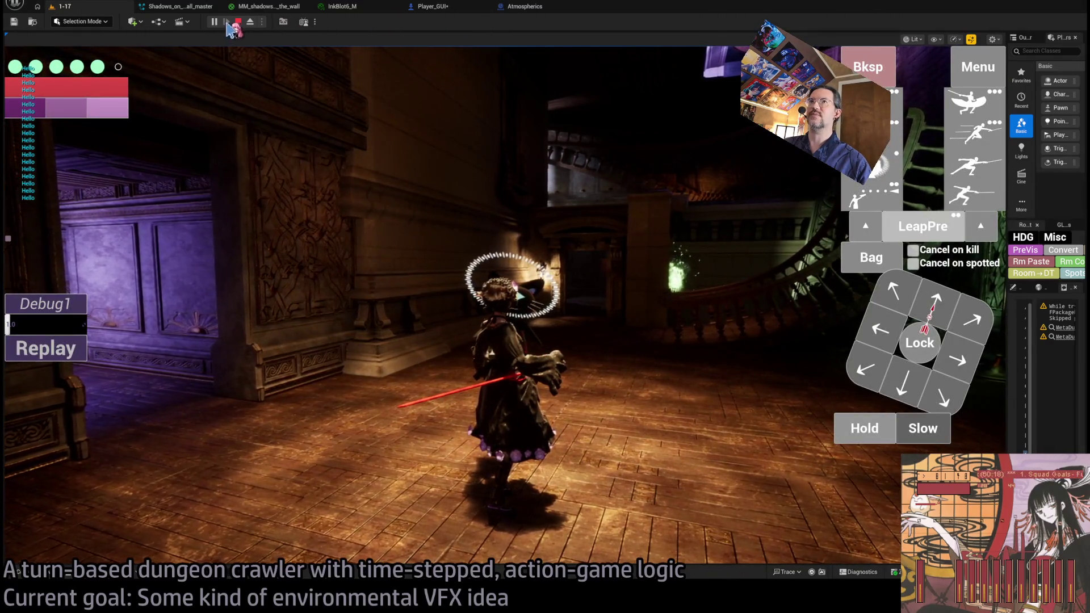
click(514, 8)
click(441, 8)
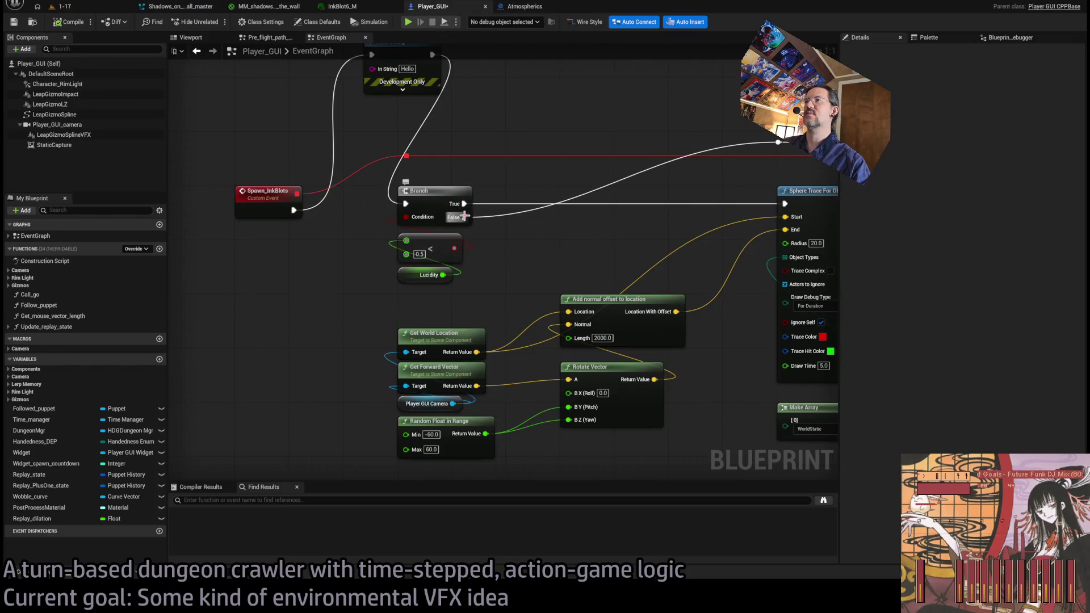
Play-test again and eject from the player to inspect the scattered debug spheres, then stop.
click(62, 7)
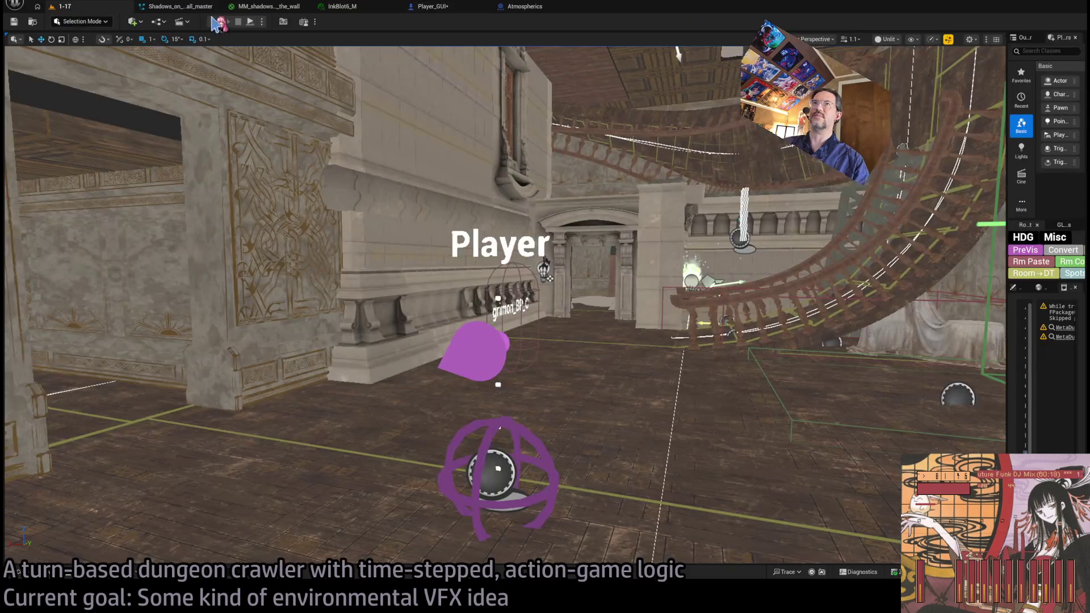
key(alt+p)
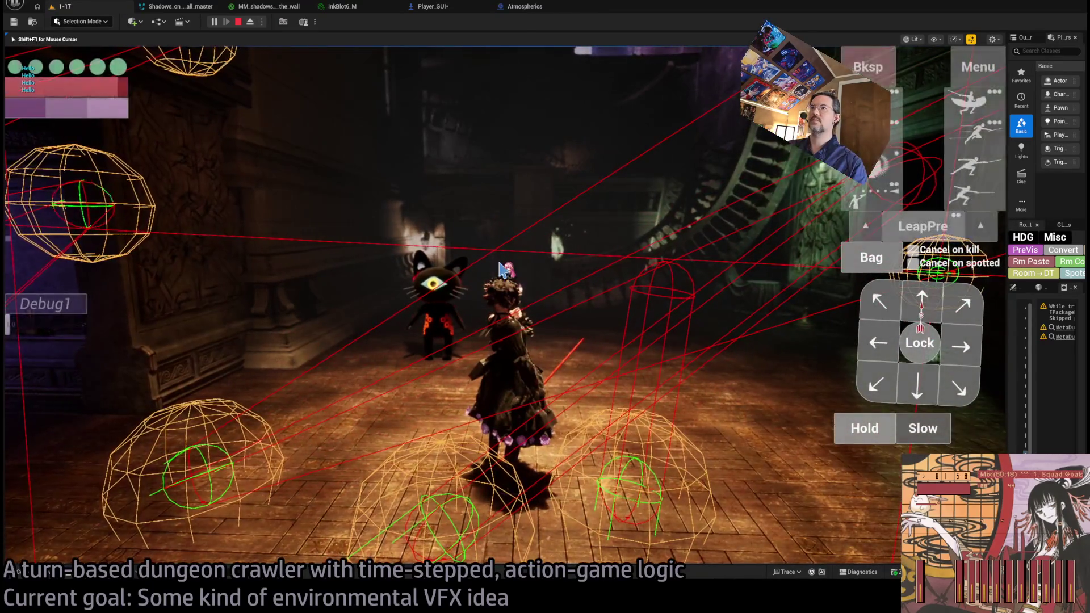
key(shift+F1)
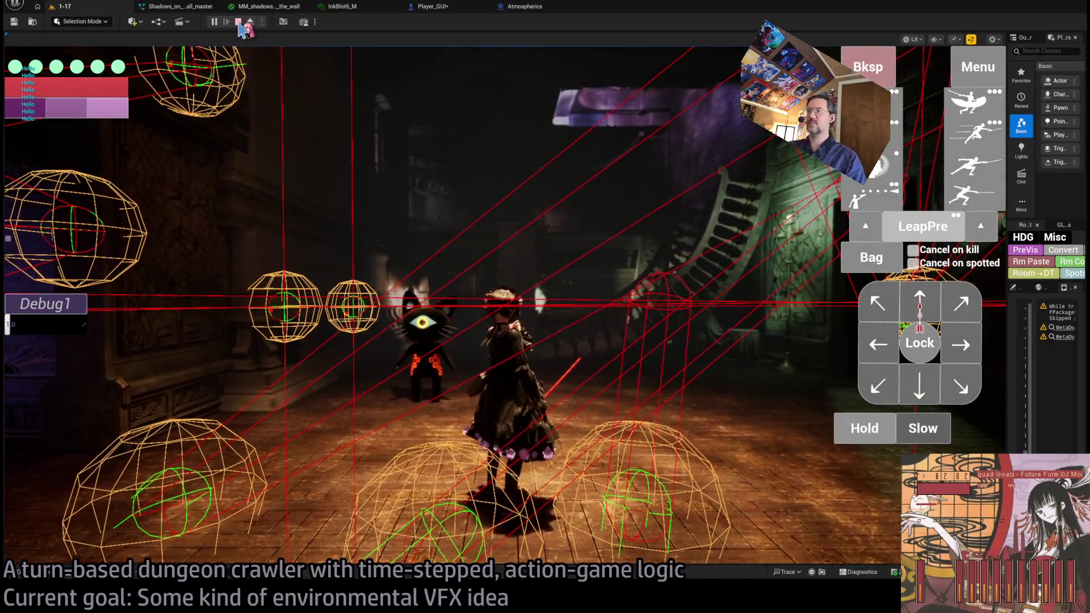
click(250, 22)
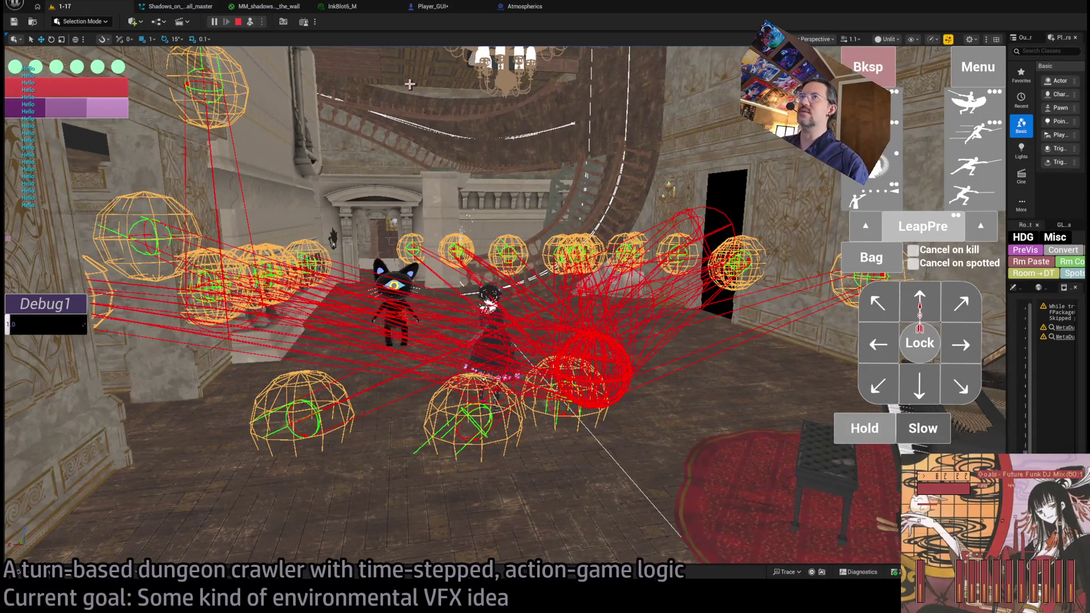
key(Escape)
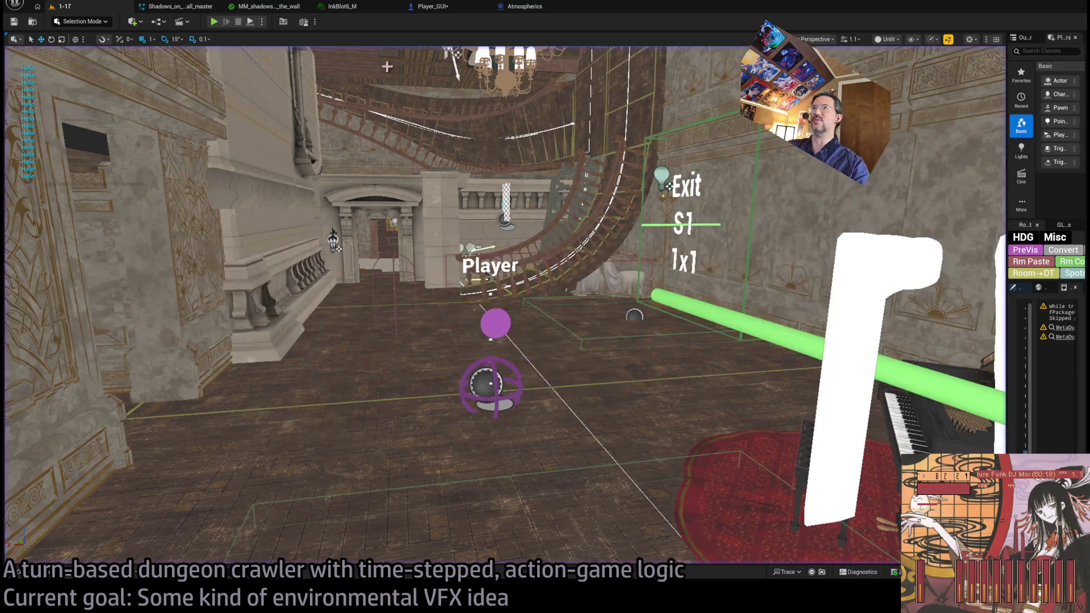
click(454, 7)
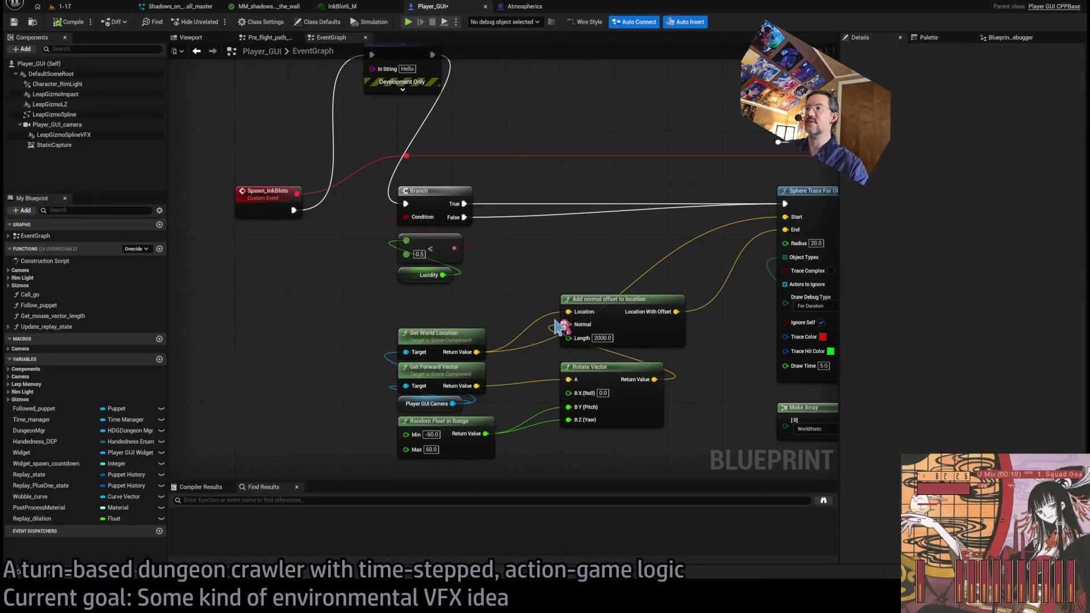
Duplicate the Random Float in Range node, wire both copies into Rotate Vector's yaw, and save.
drag(559, 326, 531, 348)
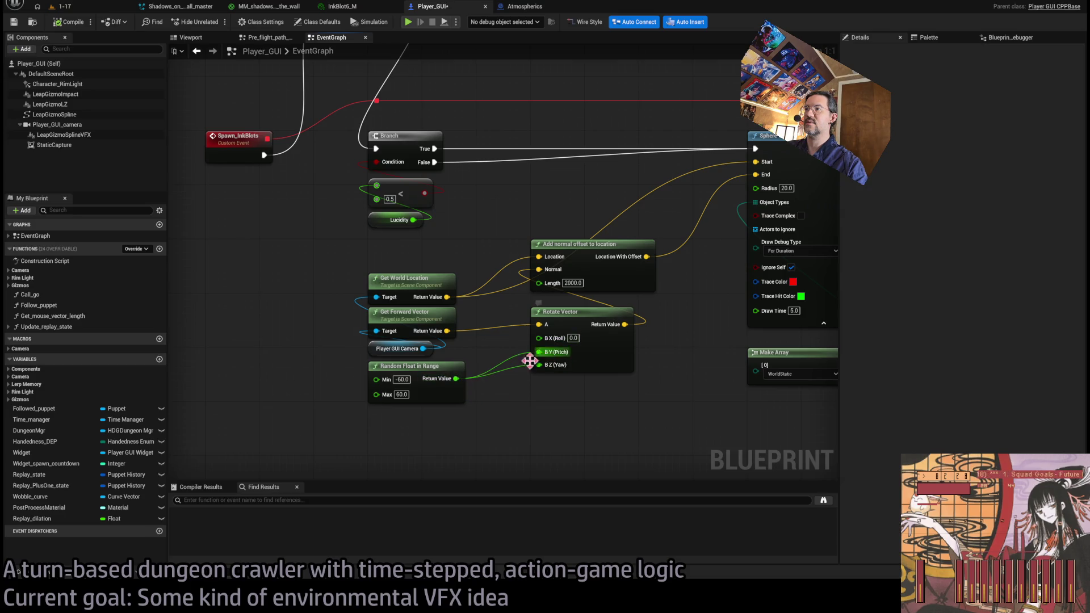
click(438, 374)
key(ctrl+c)
key(ctrl+v)
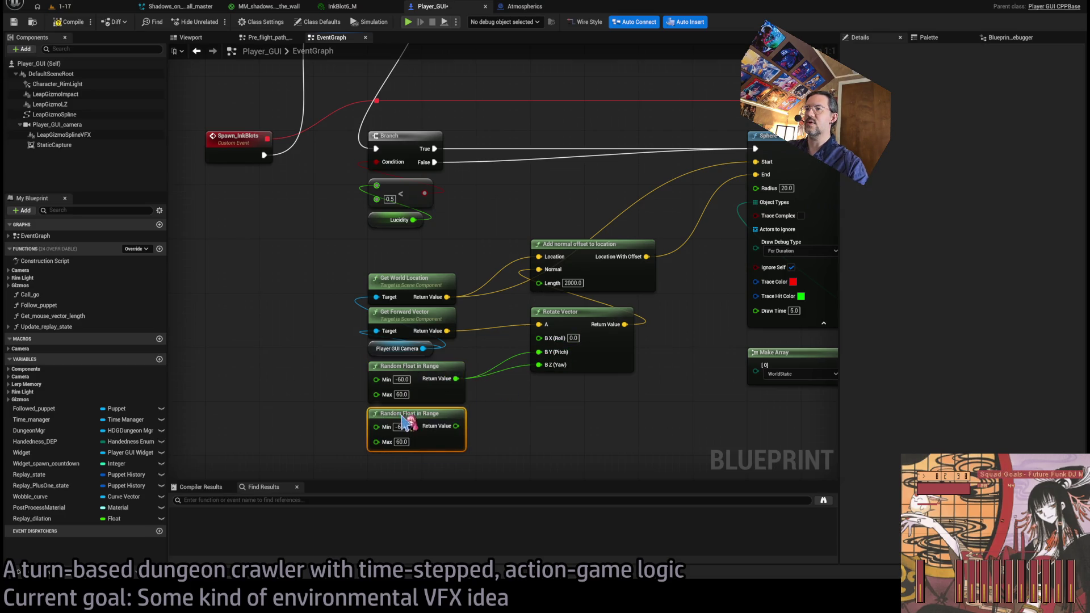
mouse_move(454, 430)
mouse_down()
mouse_move(523, 365)
mouse_move(539, 365)
mouse_up()
click(518, 434)
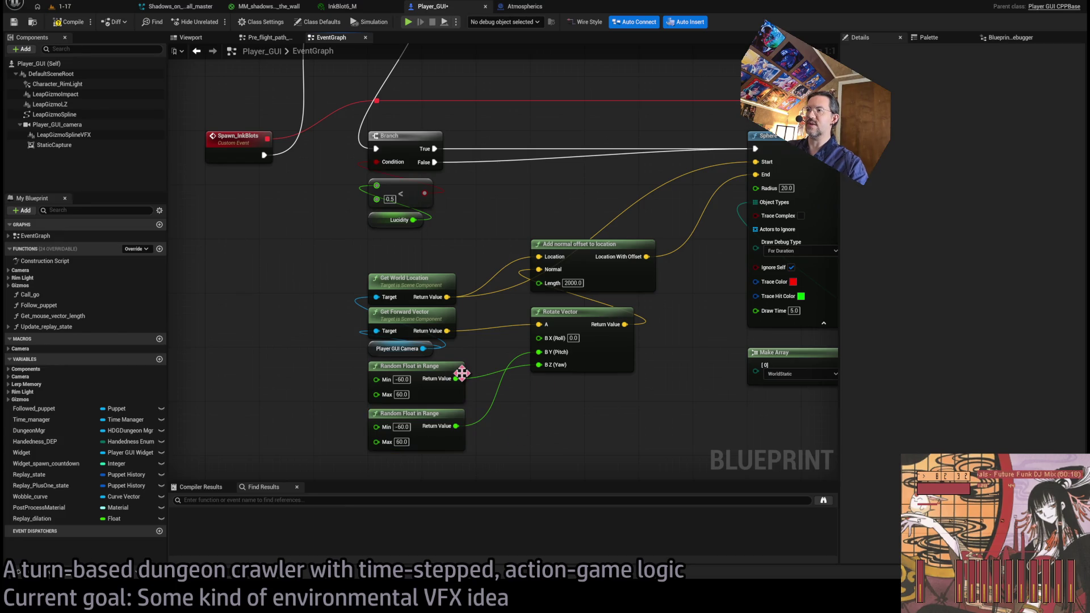
drag(457, 379, 538, 364)
drag(456, 426, 539, 364)
key(ctrl+s)
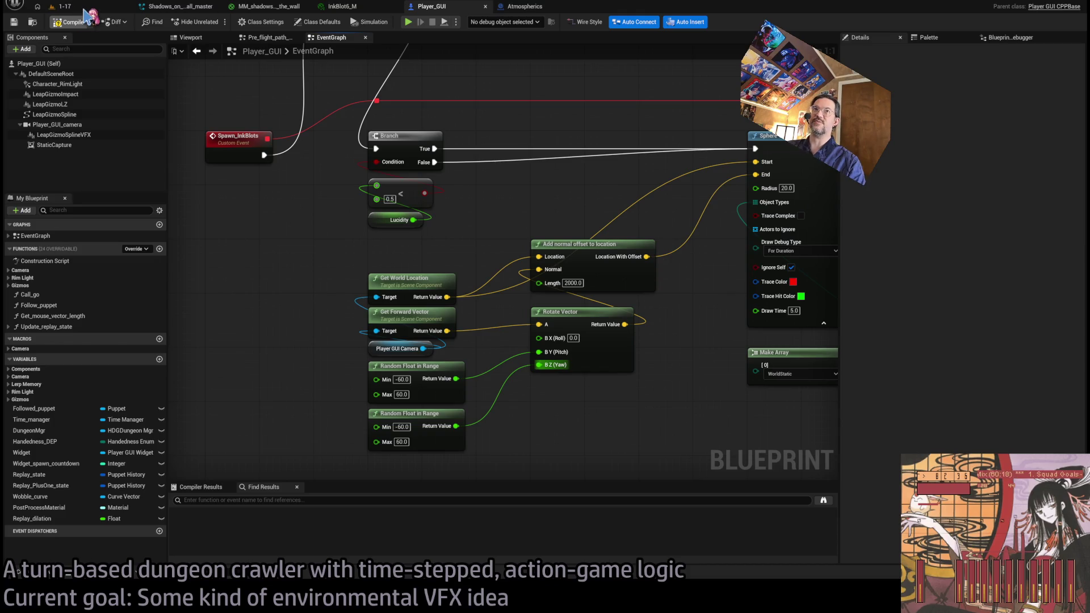
Play-test in level 1-17, firing traces and inspecting the debug spheres from a free camera.
click(86, 10)
key(alt+p)
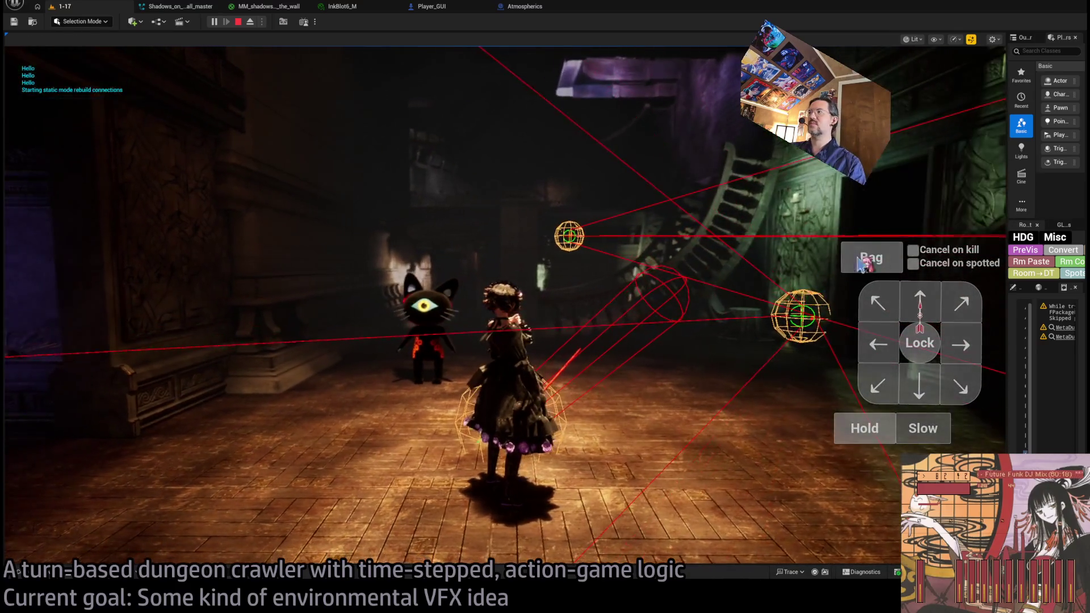
click(860, 433)
click(69, 392)
click(250, 22)
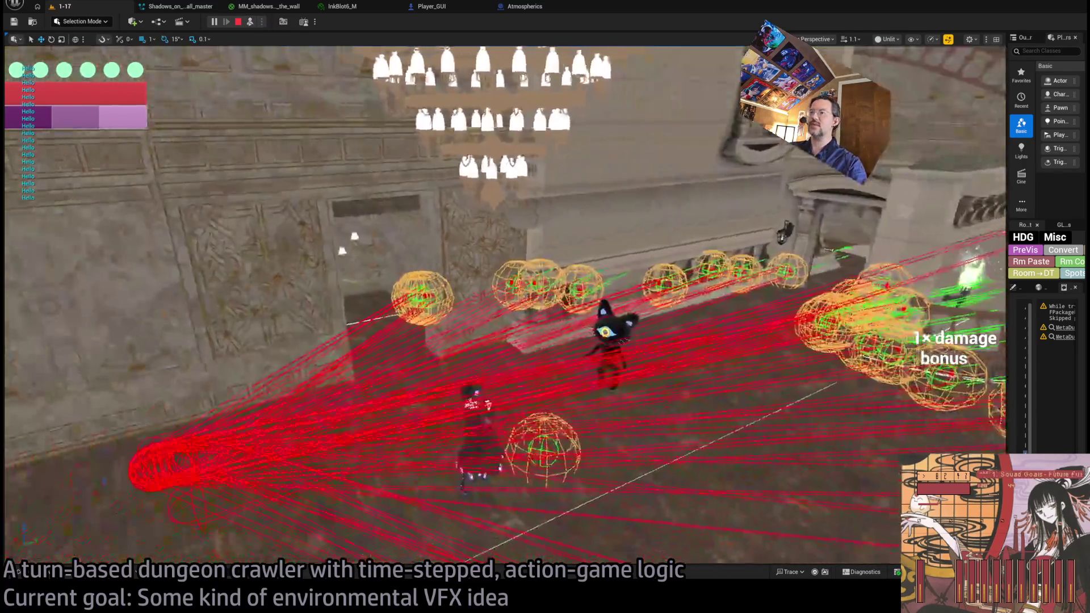
click(250, 22)
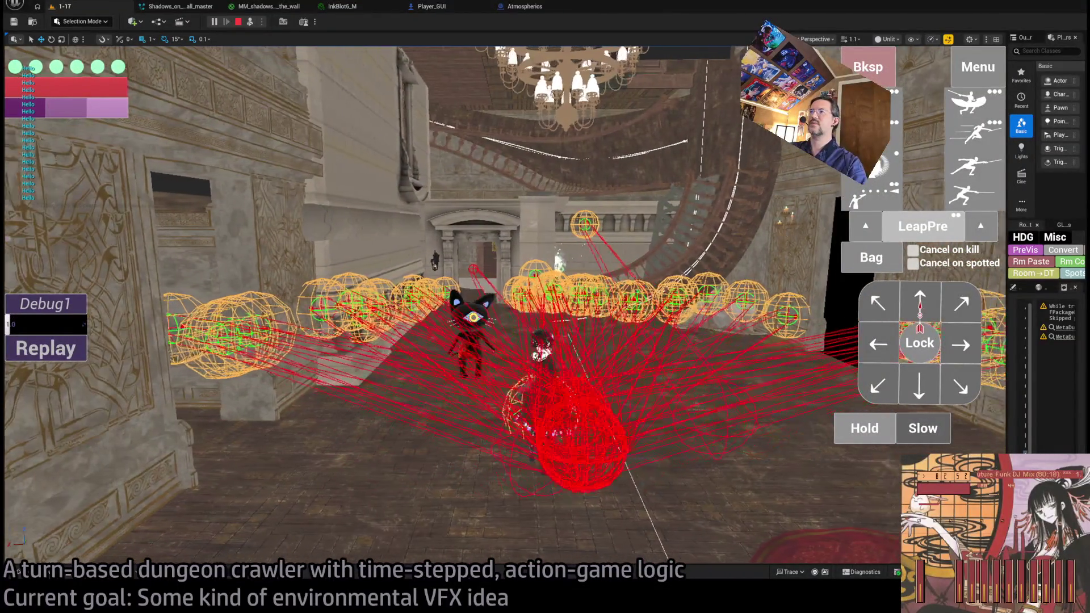
click(437, 8)
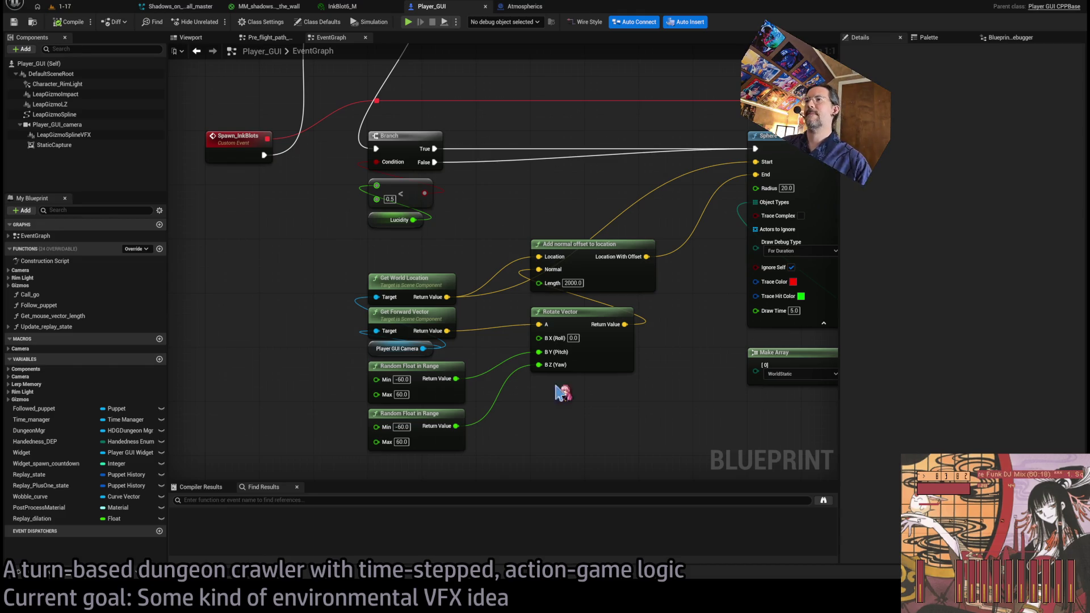
Move the first Random Float wire to roll (B X) and play-test the scattered spheres again.
drag(539, 353, 539, 338)
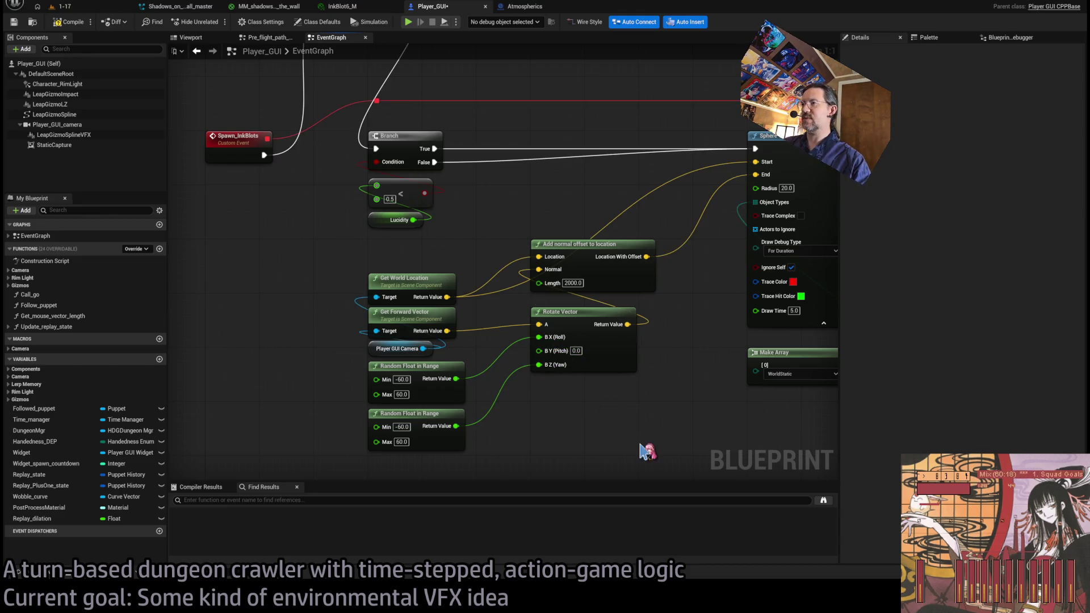
click(88, 7)
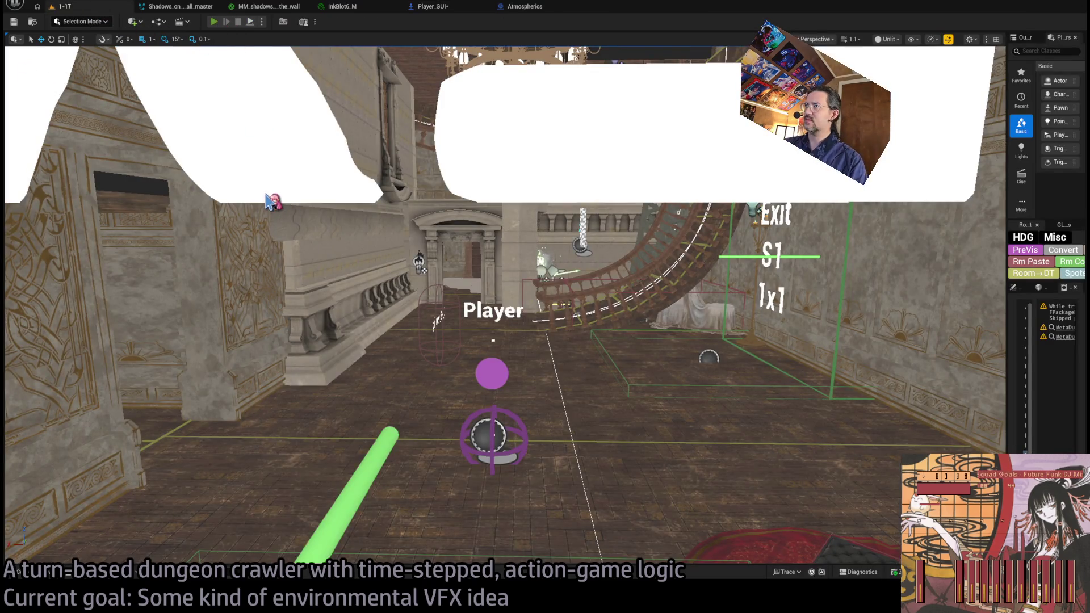
key(alt+p)
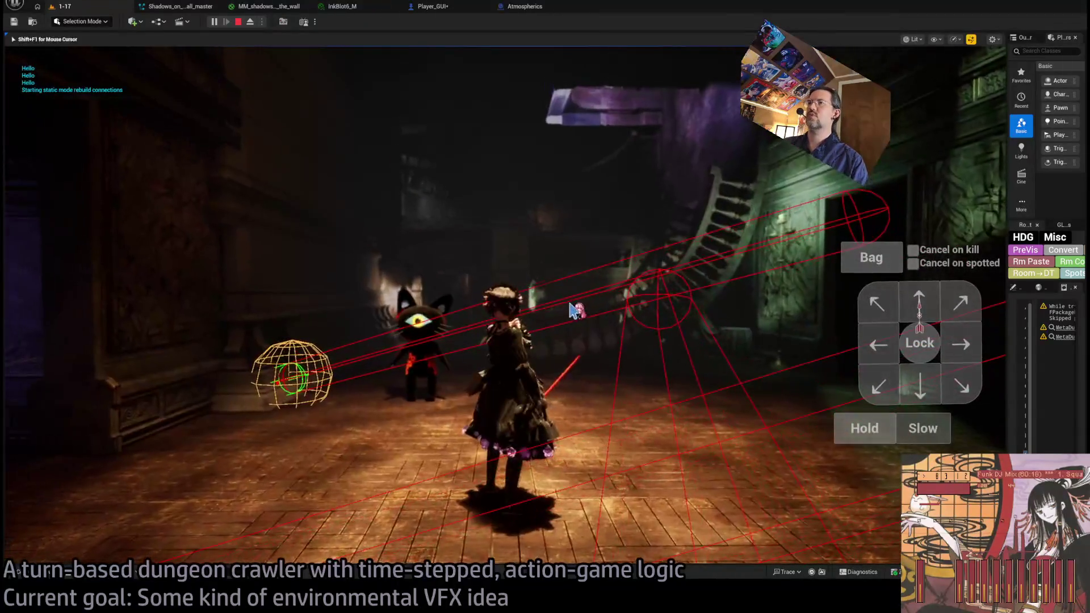
click(867, 433)
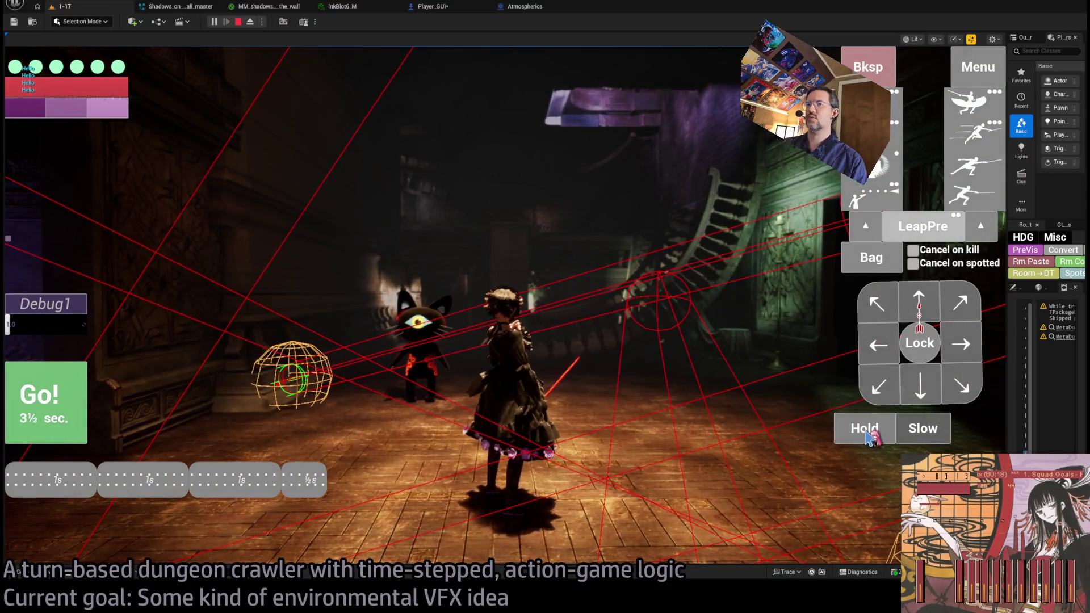
click(72, 397)
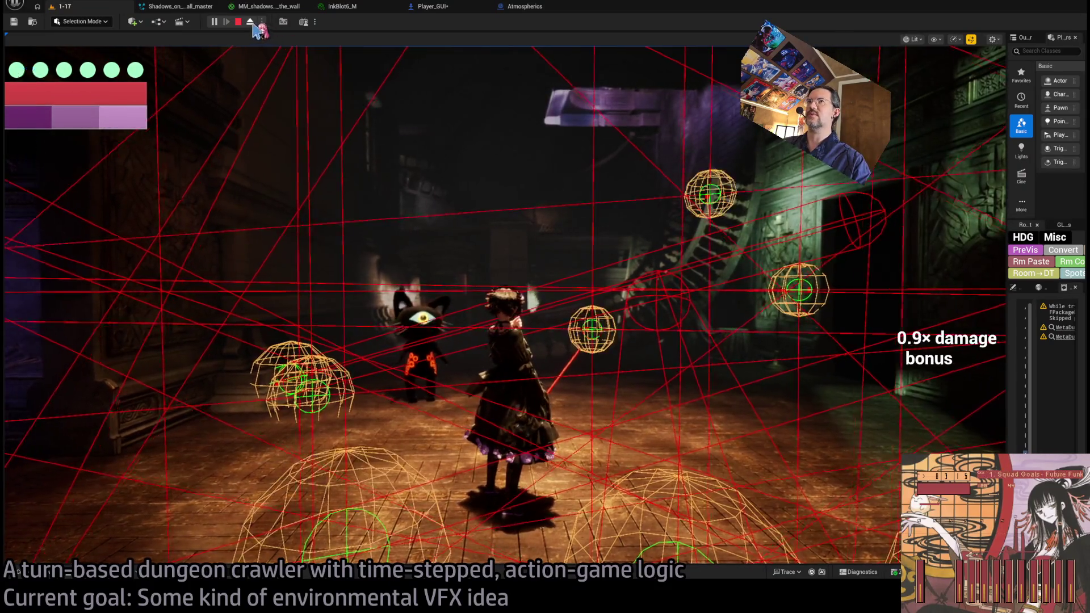
click(251, 22)
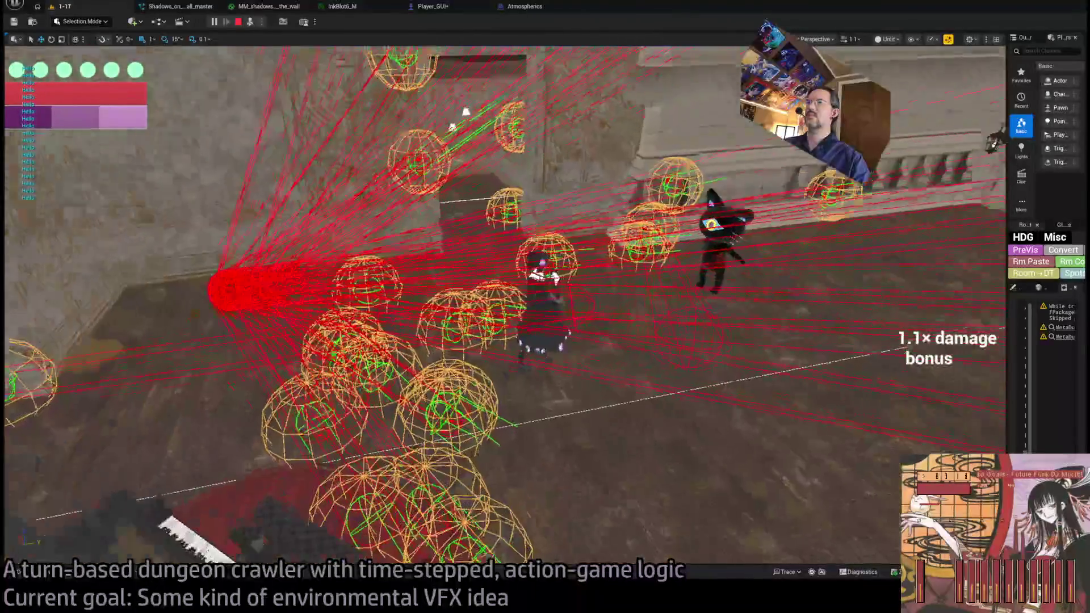
key(F8)
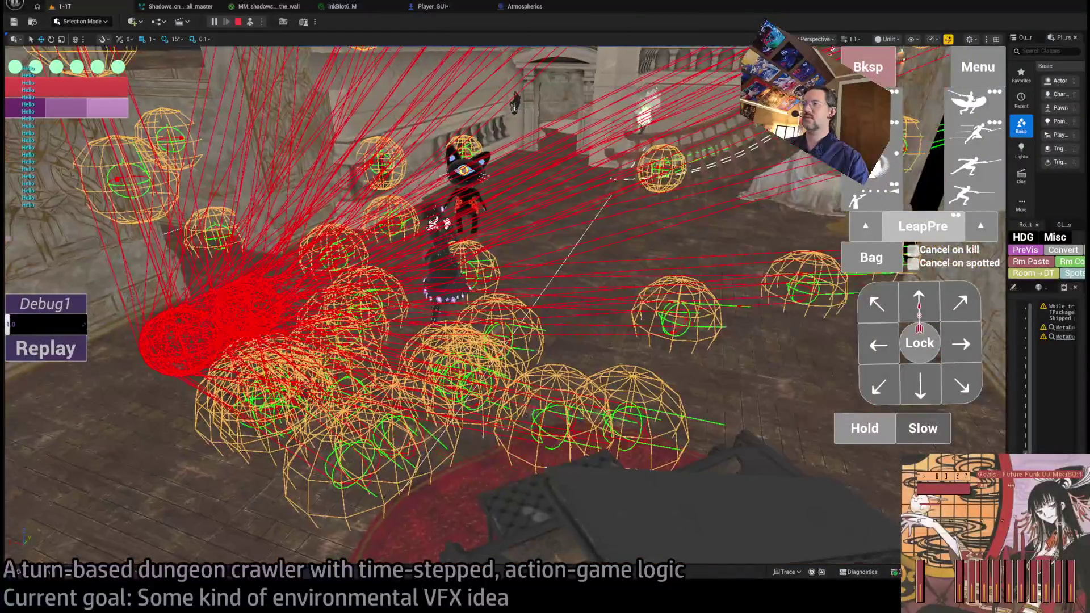
click(434, 6)
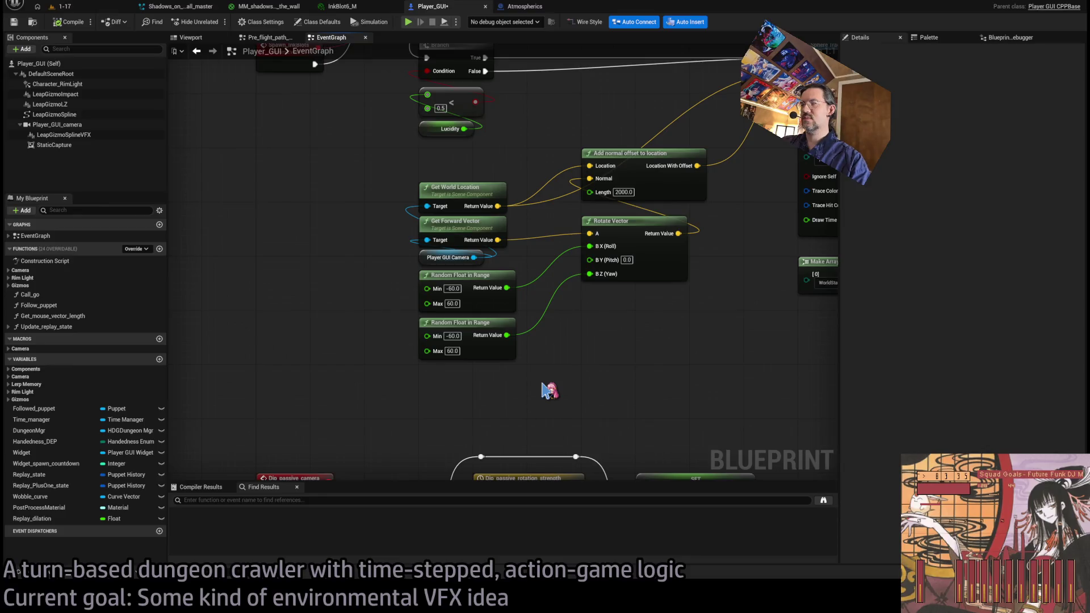
key(ctrl+v)
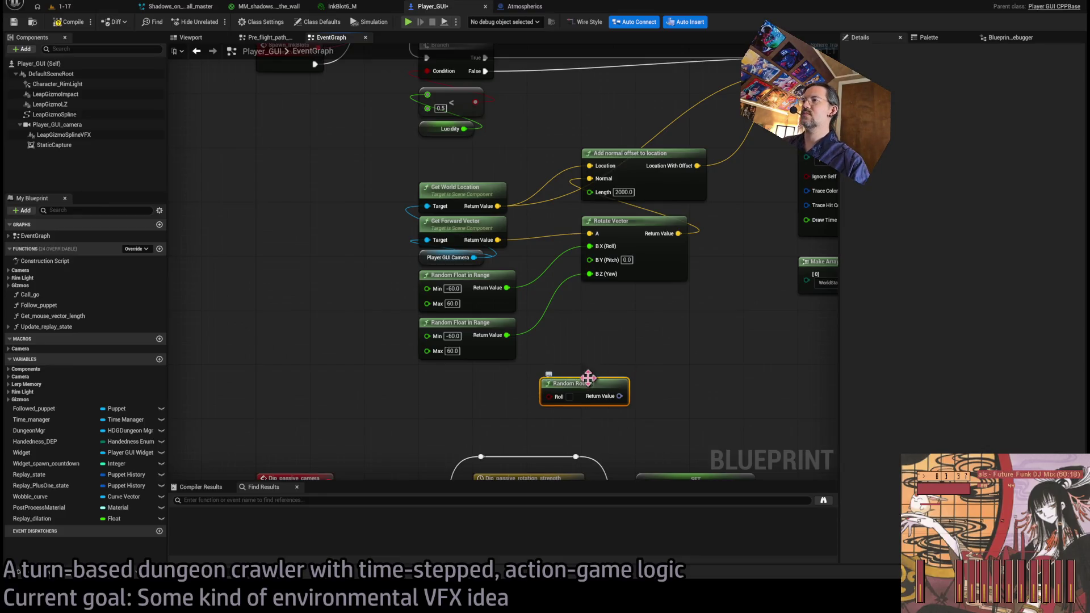
drag(609, 386, 476, 386)
key(Delete)
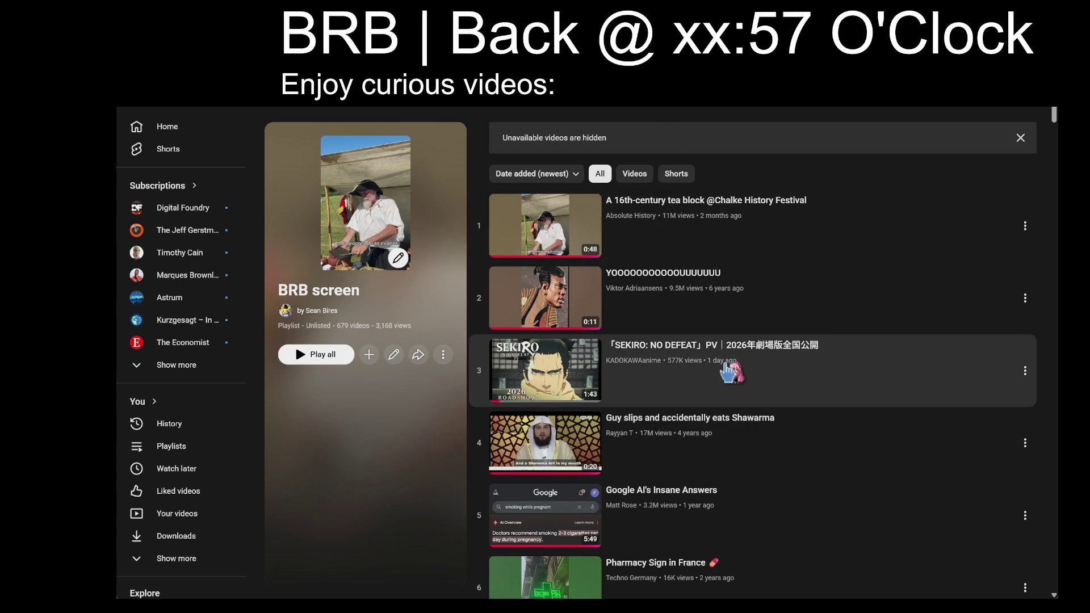
Play playlist item 3, the SEKIRO: NO DEFEAT trailer, in theater mode with shuffle on.
click(767, 372)
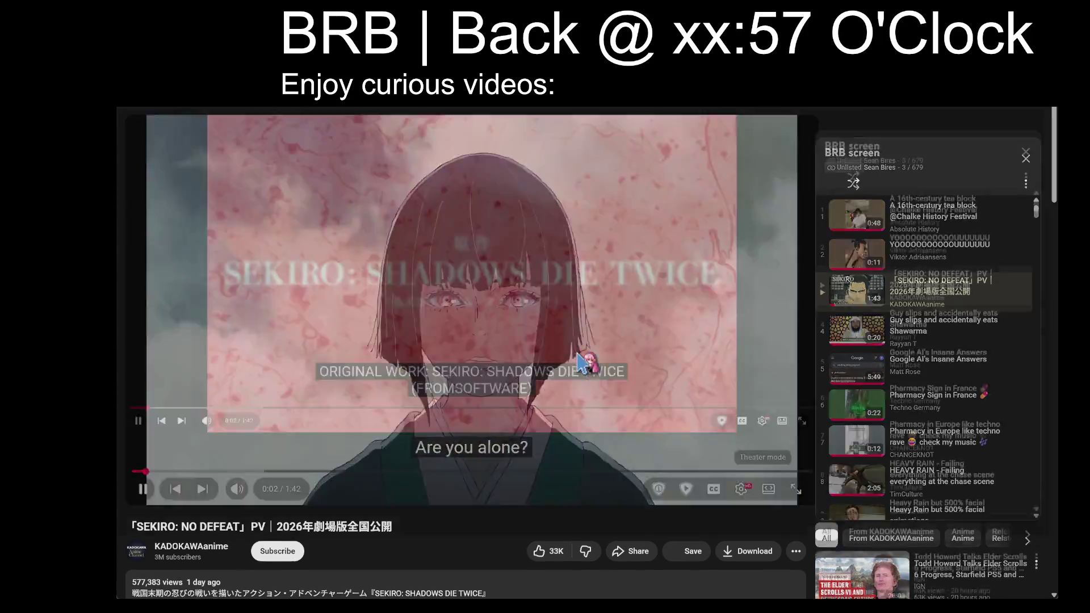
click(757, 483)
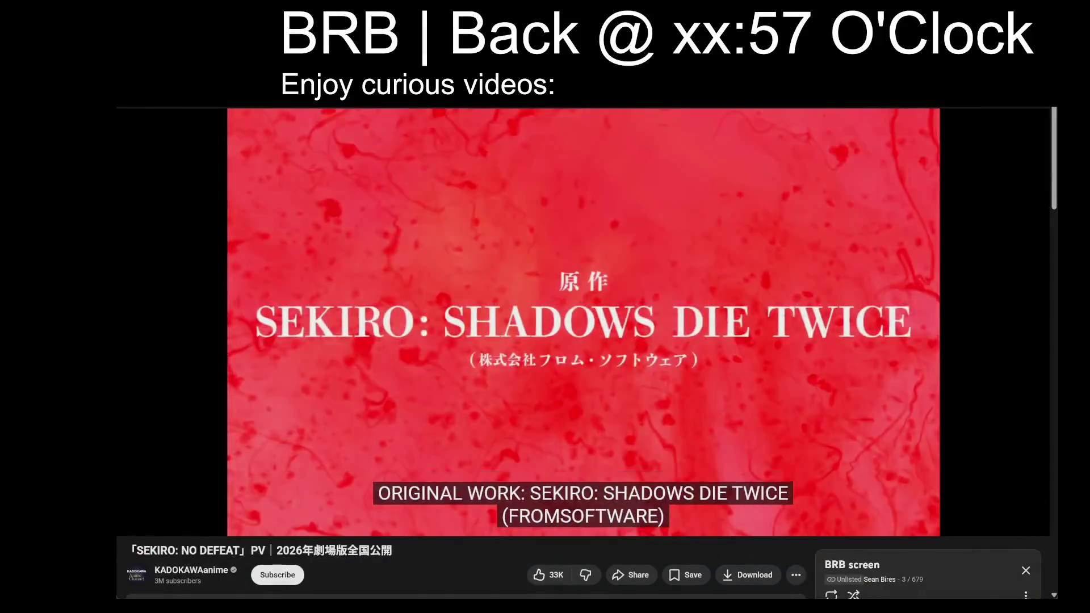
click(851, 594)
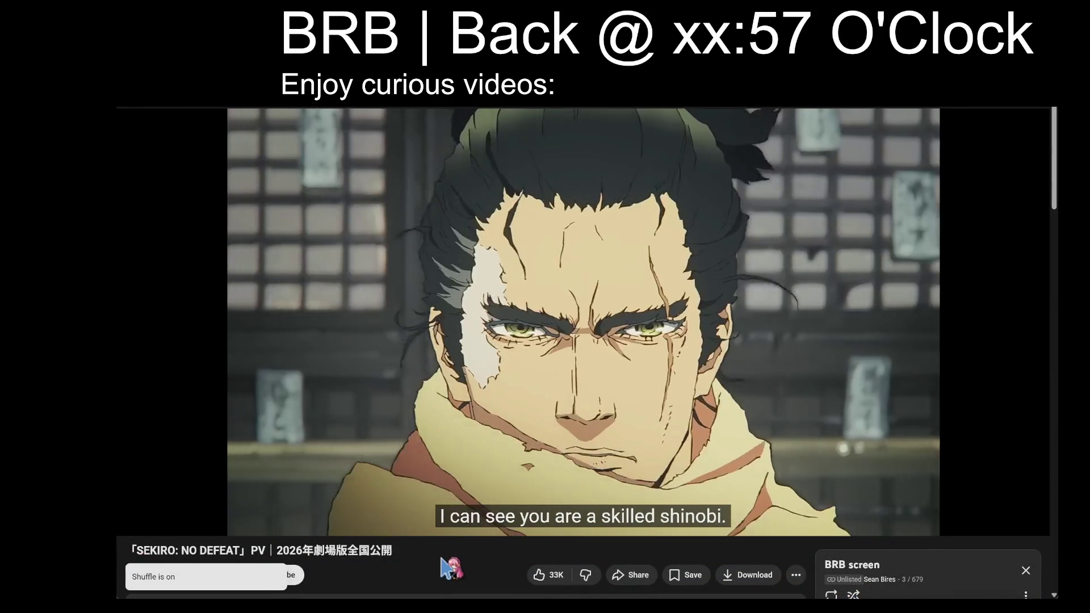
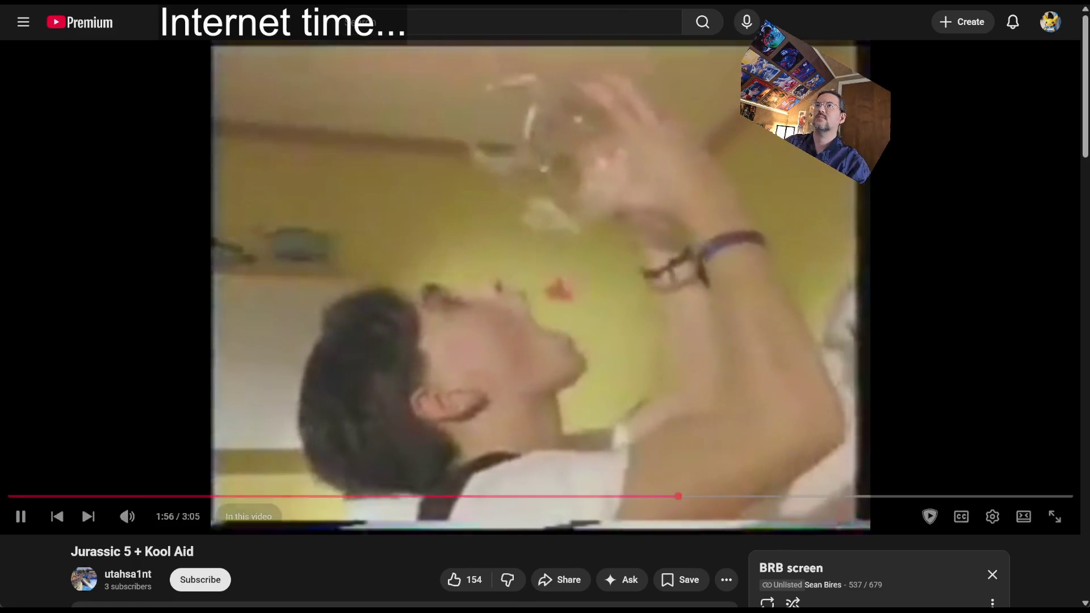
Enter 'google' in the YouTube tab's address bar to load the Google homepage.
key(ctrl+l)
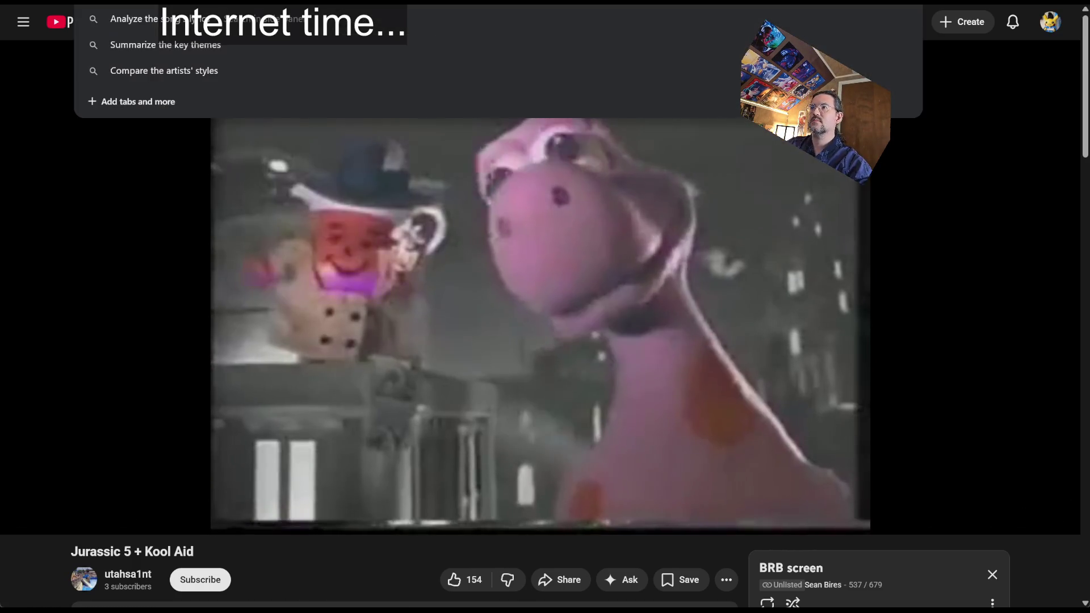
text(google)
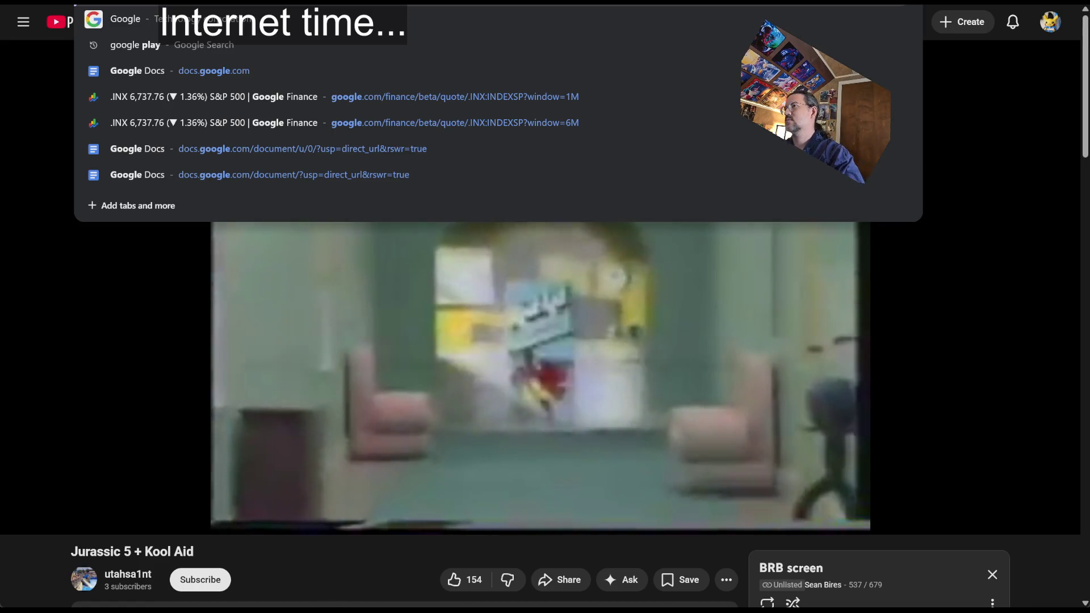
key(Return)
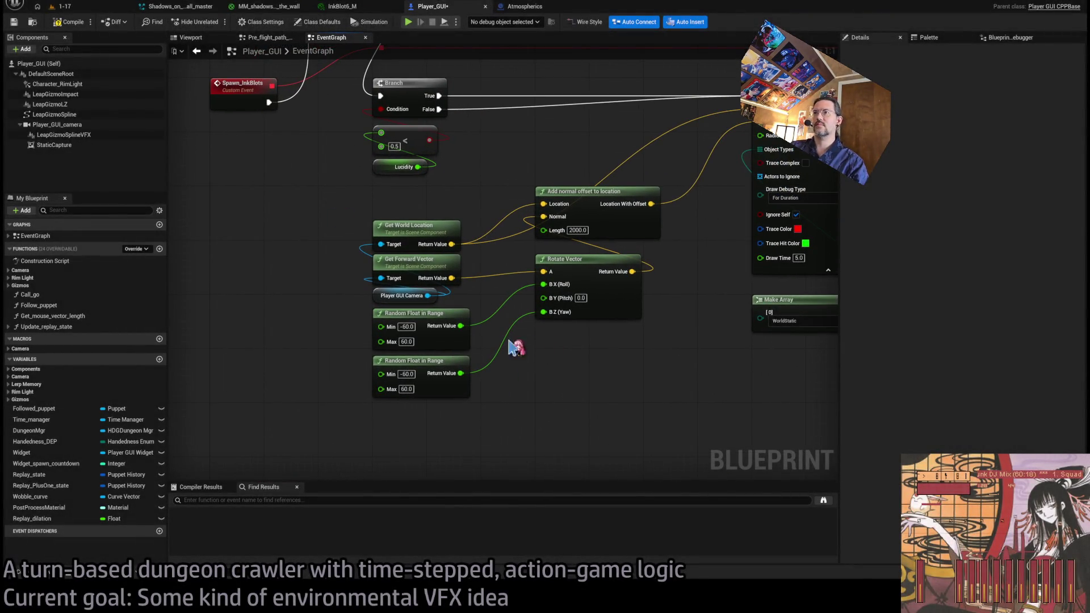
Copy and paste a Random Float in Range node (−60 to 60) to create a third one.
click(423, 393)
key(ctrl+c)
key(ctrl+v)
mouse_move(384, 429)
mouse_down()
mouse_move(400, 408)
mouse_move(482, 389)
mouse_move(559, 302)
mouse_move(543, 297)
mouse_up()
Line up the two lower Random Float in Range nodes in the column, then bring the browser forward.
drag(440, 367, 440, 461)
mouse_move(333, 402)
mouse_down()
mouse_move(414, 450)
mouse_move(419, 363)
mouse_up()
click(564, 408)
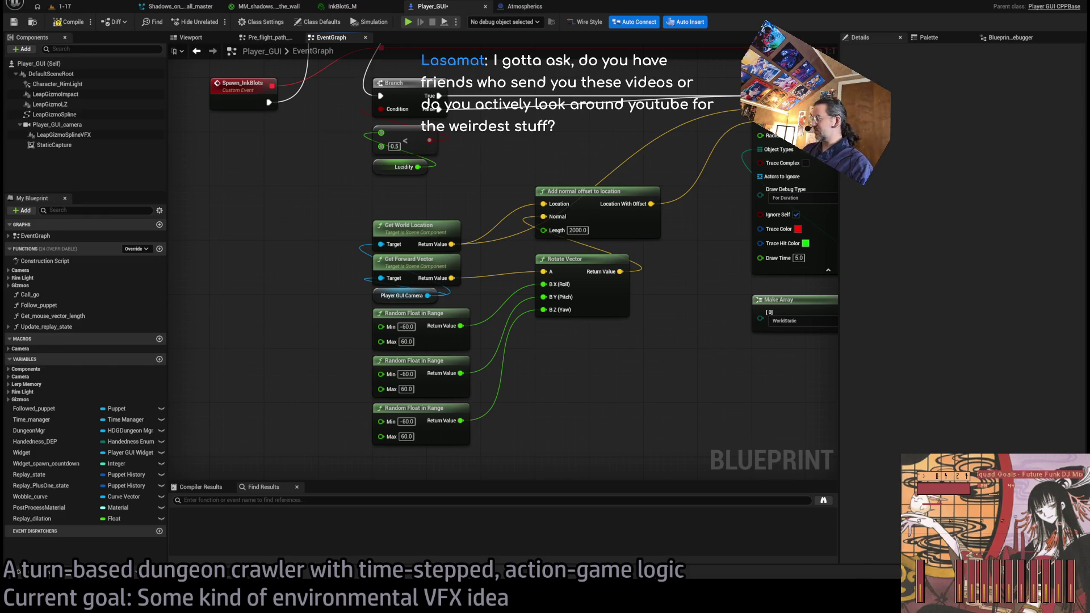
key(alt+Tab)
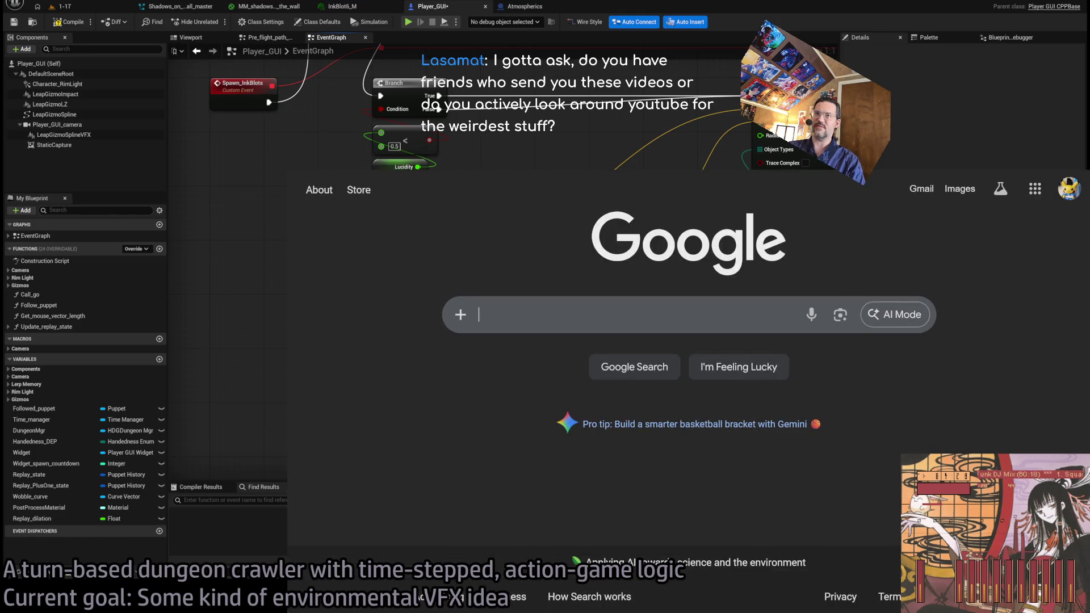
Load YouTube in the browser and go to your own channel page from the account menu.
key(alt+Tab)
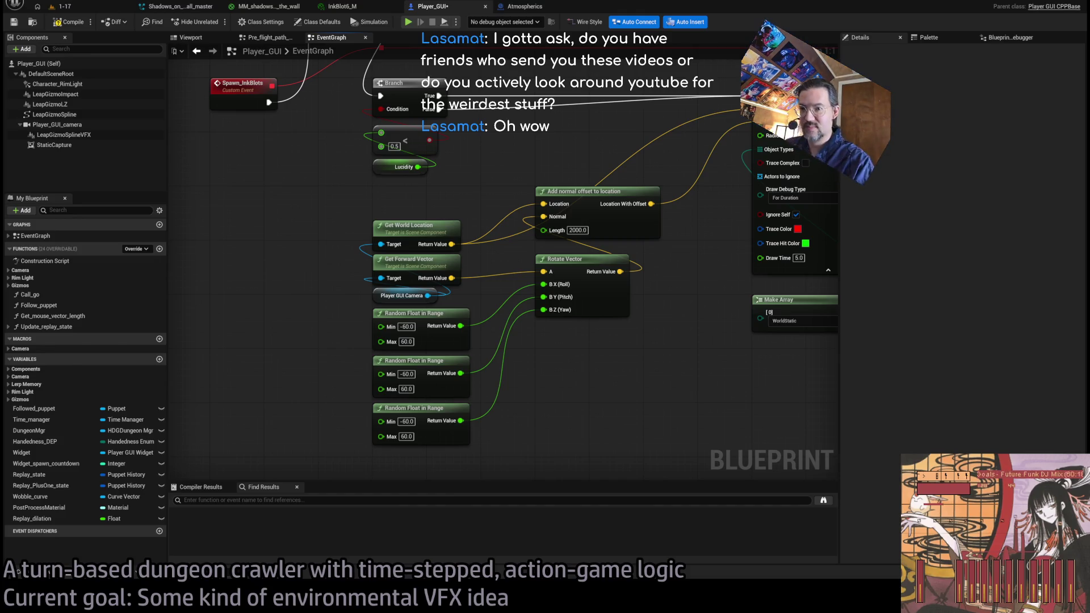
key(alt+Tab)
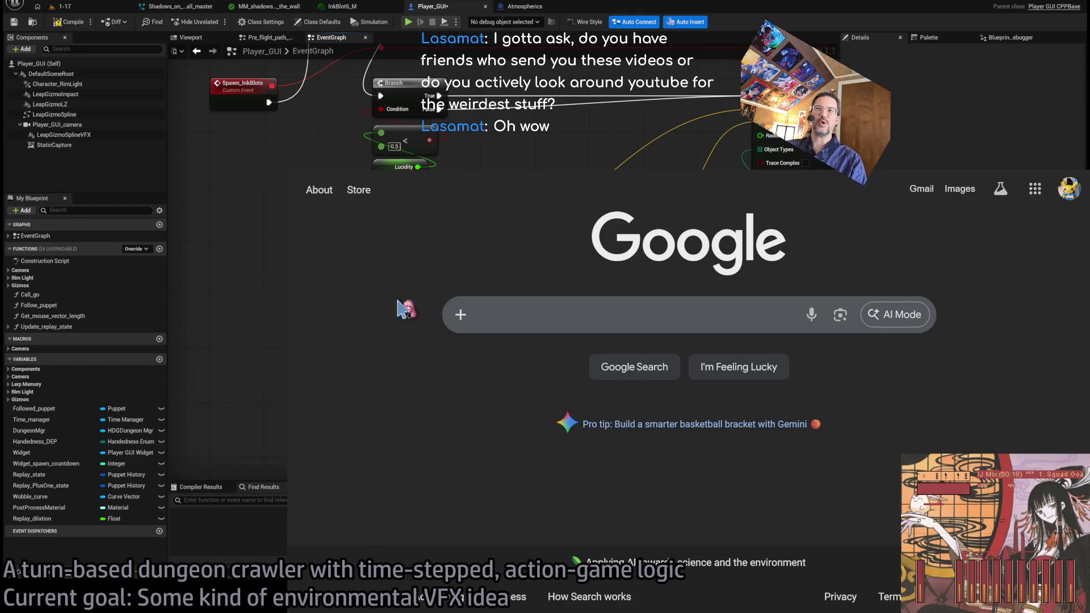
key(ctrl+l)
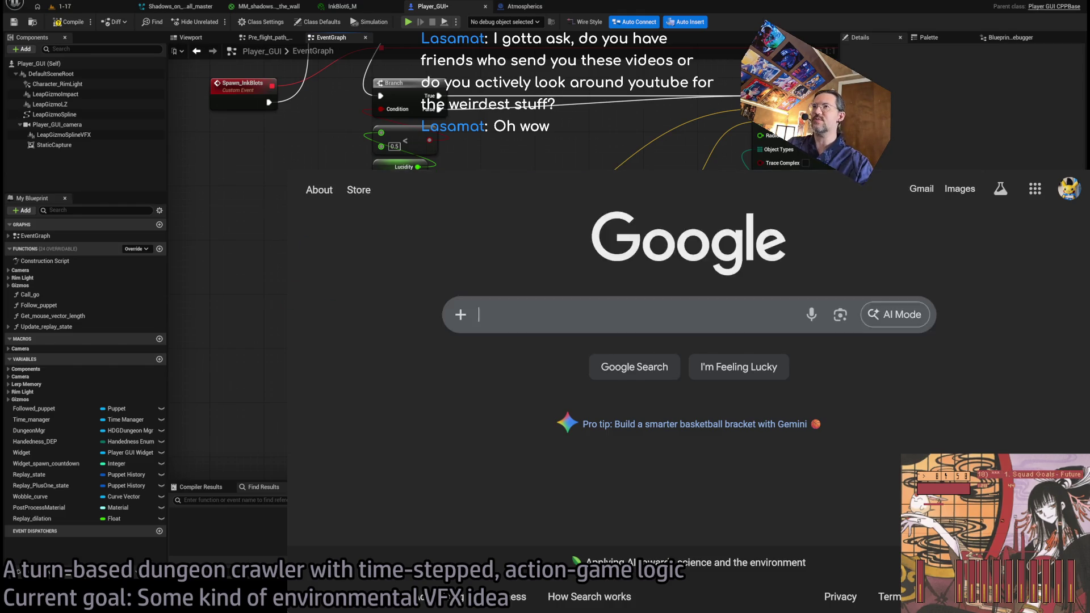
key(Return)
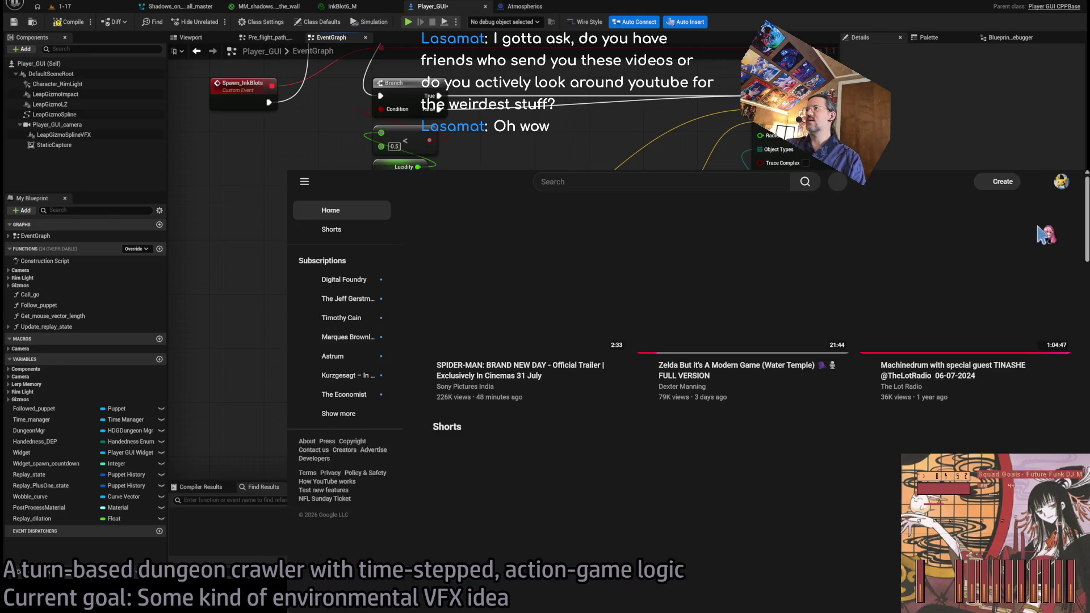
click(1061, 182)
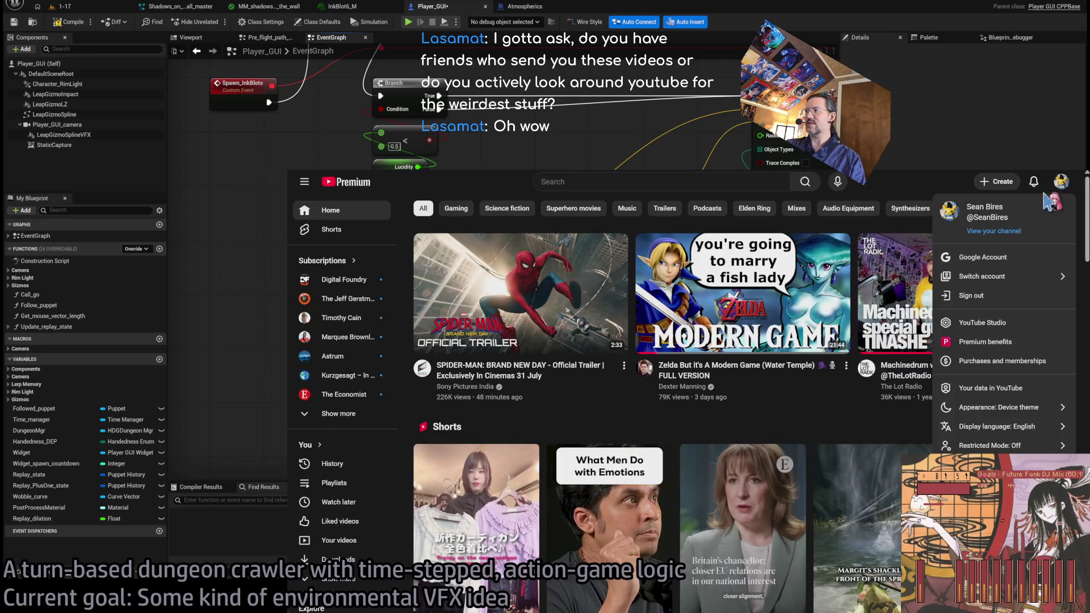
click(981, 241)
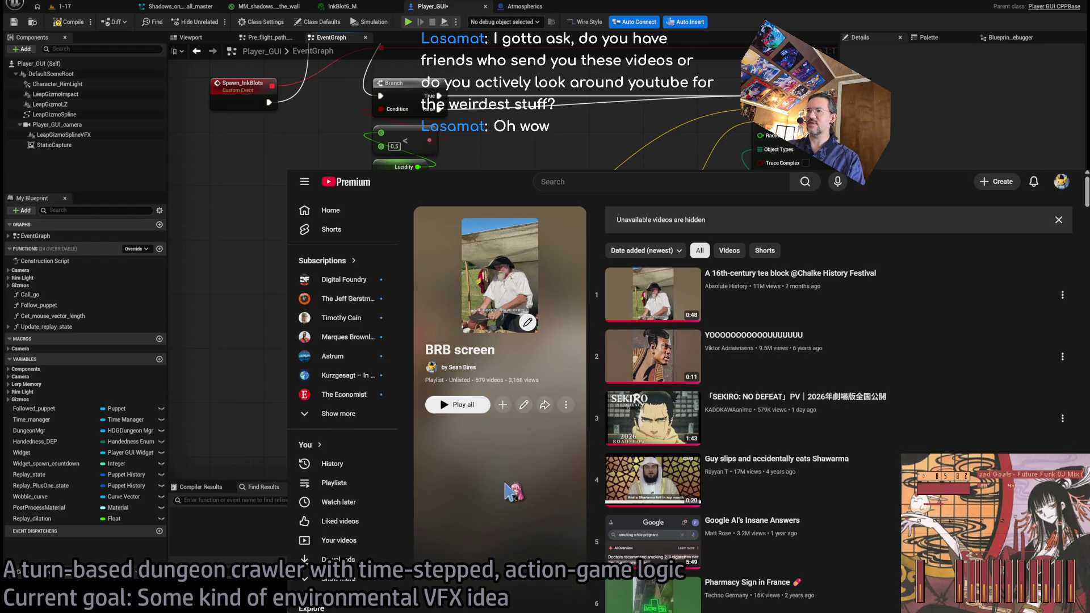
scroll(849, 475, down, 9)
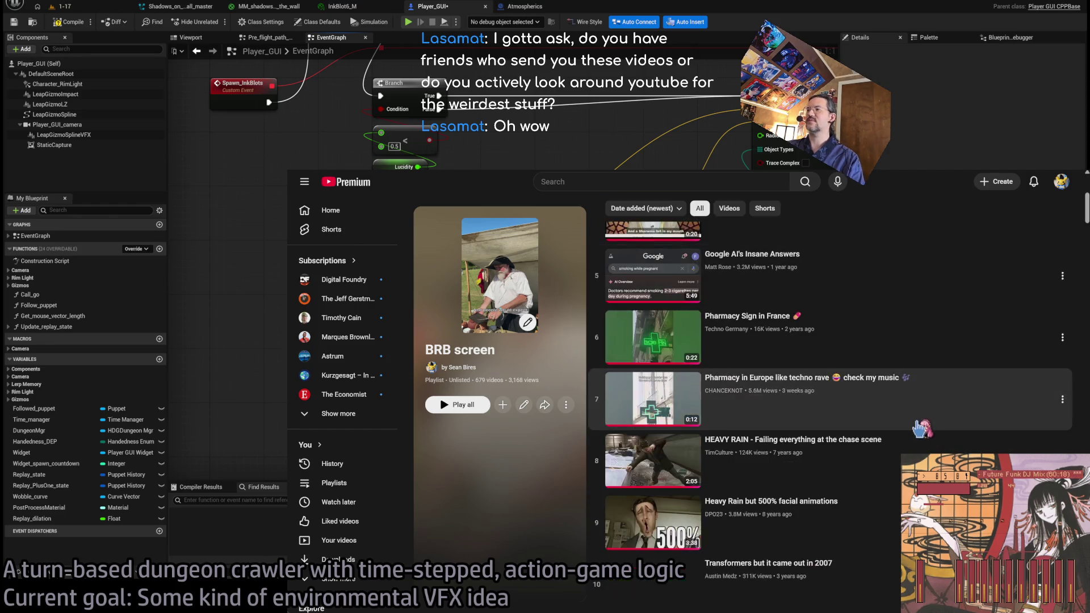
scroll(918, 446, down, 13)
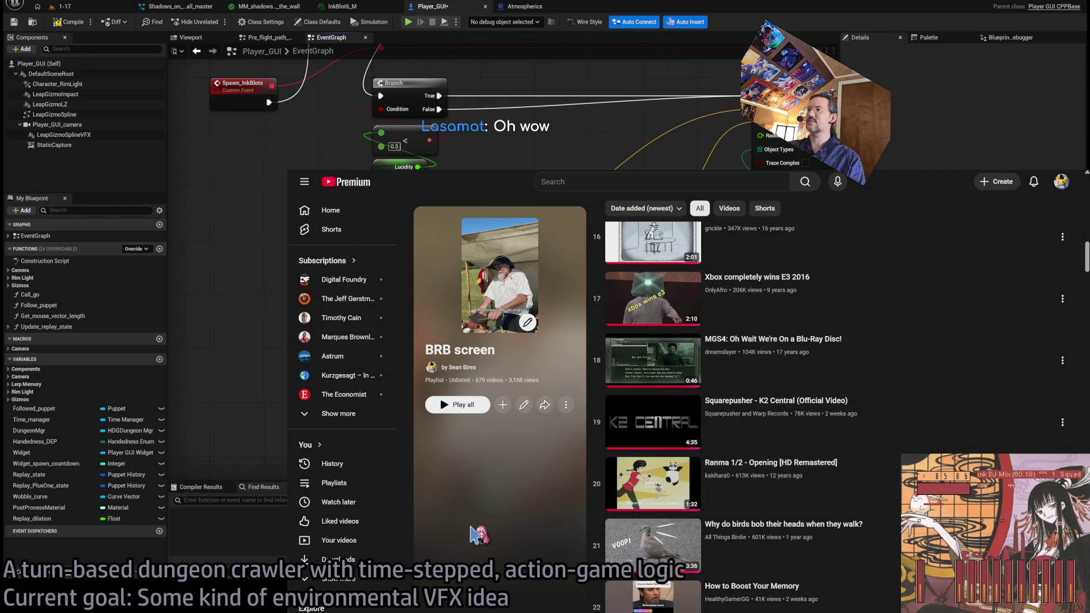
scroll(888, 428, down, 20)
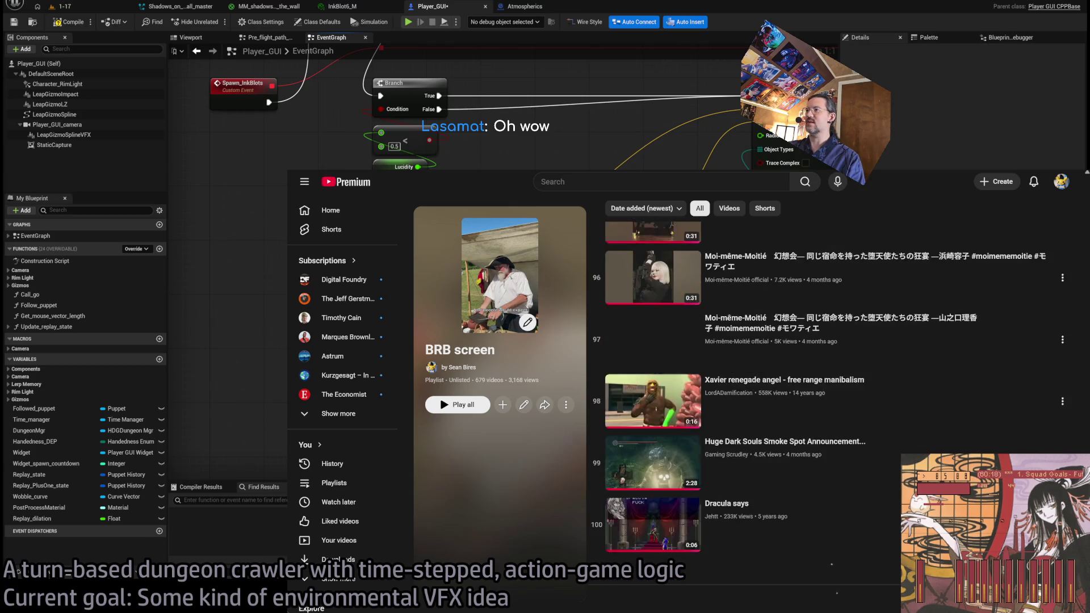
scroll(1054, 273, down, 15)
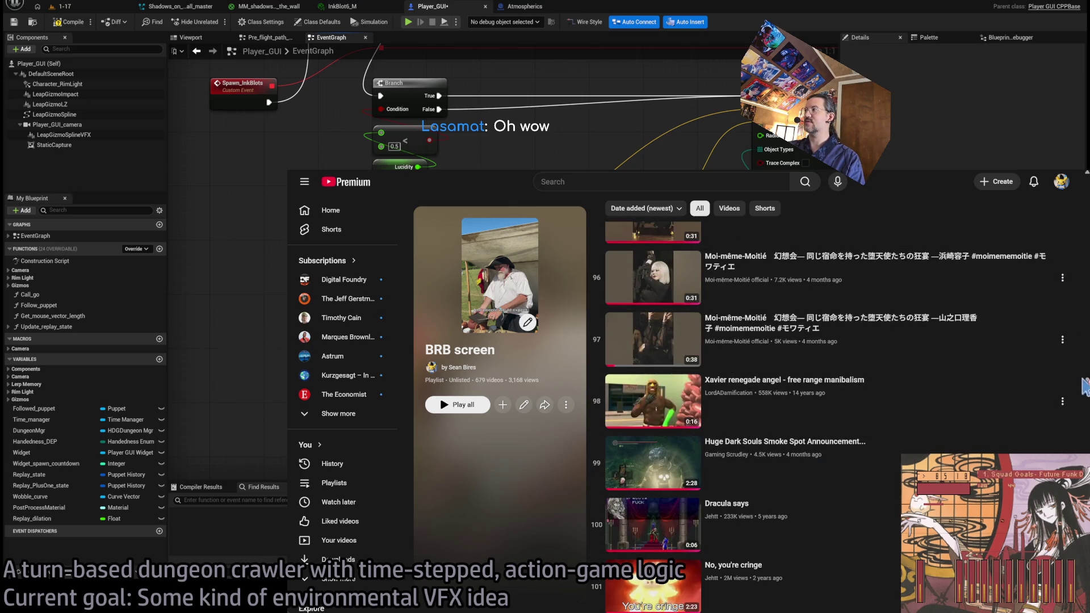
scroll(1079, 390, down, 20)
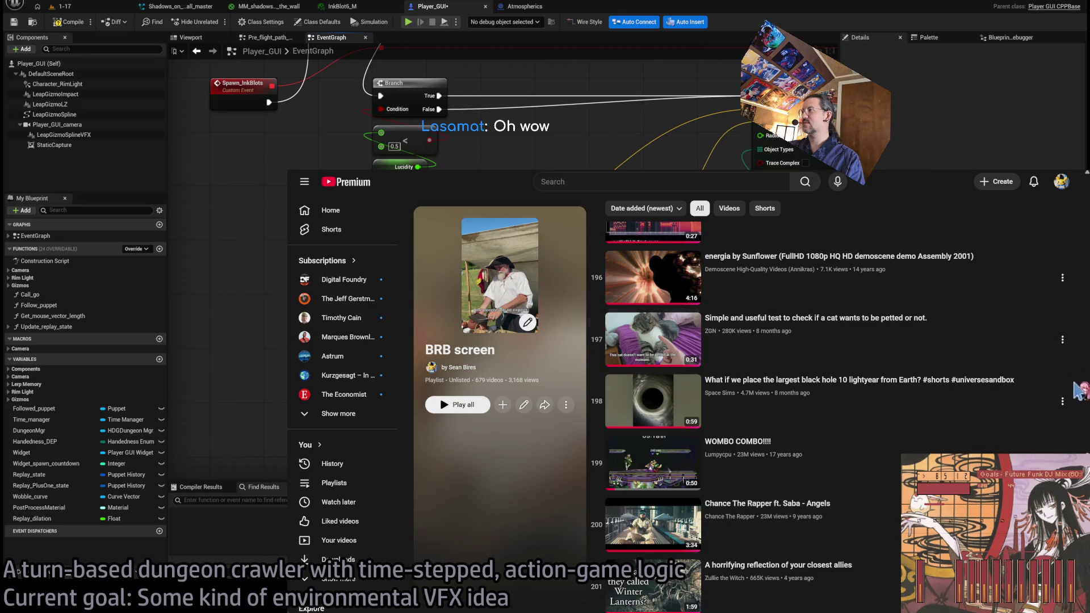
scroll(966, 363, down, 20)
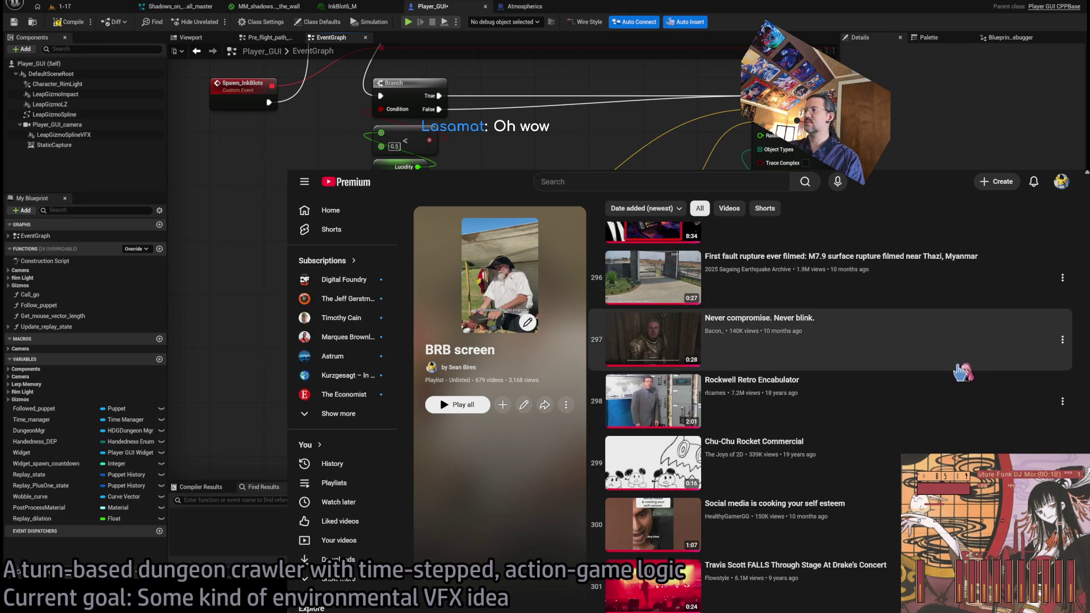
scroll(966, 364, up, 8)
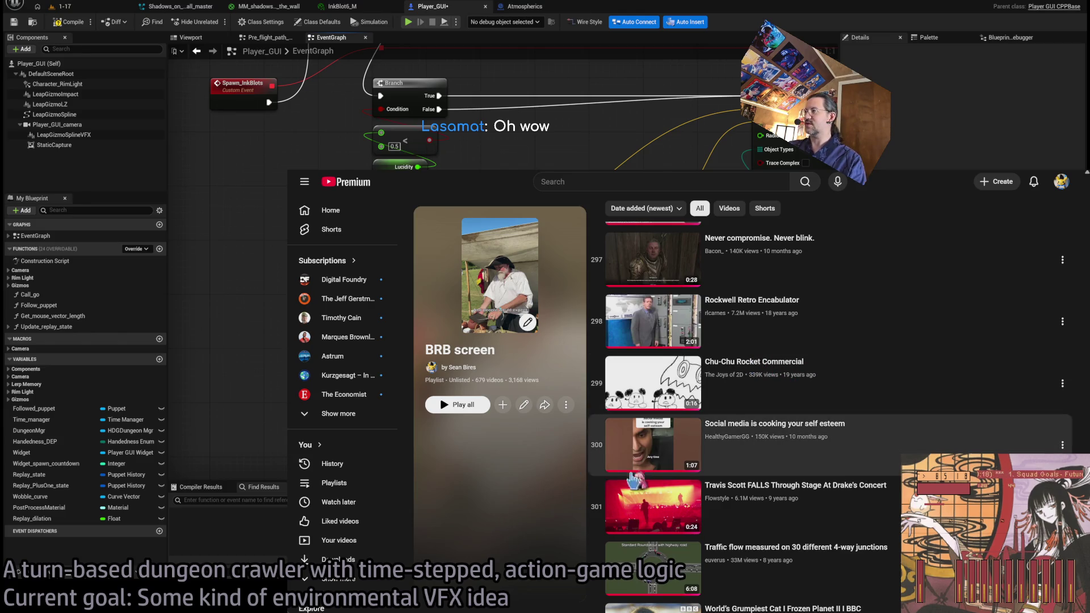
scroll(530, 525, down, 10)
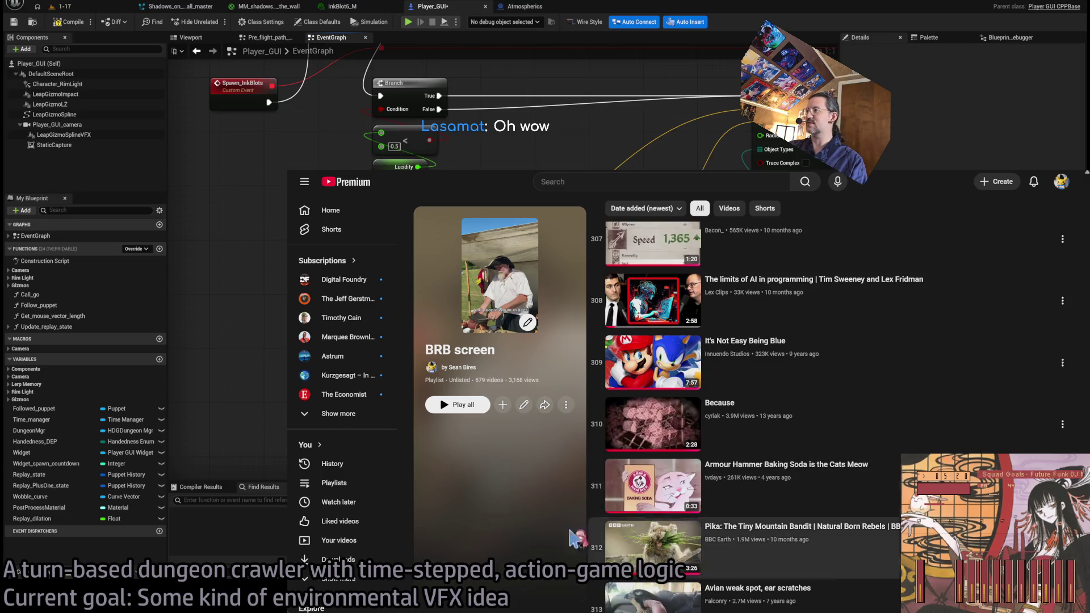
scroll(487, 545, down, 12)
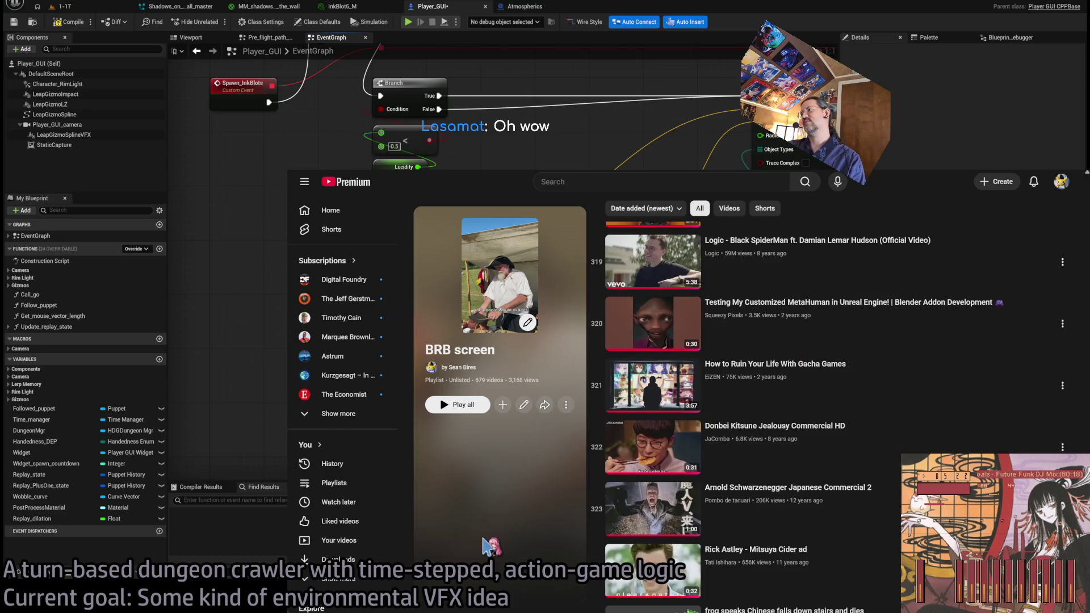
scroll(486, 546, down, 15)
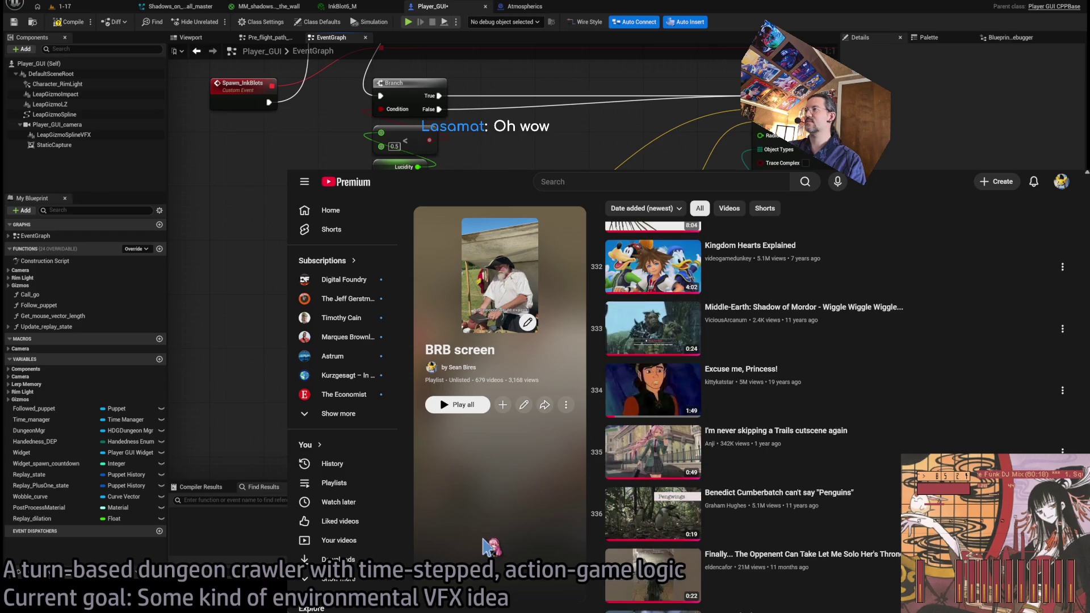
scroll(486, 546, up, 7)
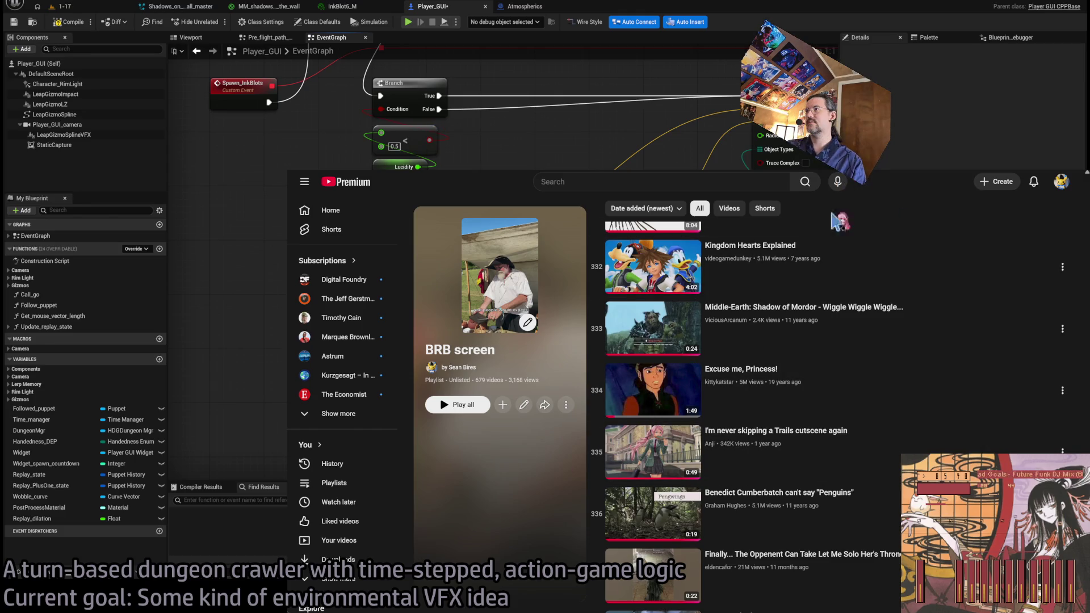
scroll(891, 410, down, 4)
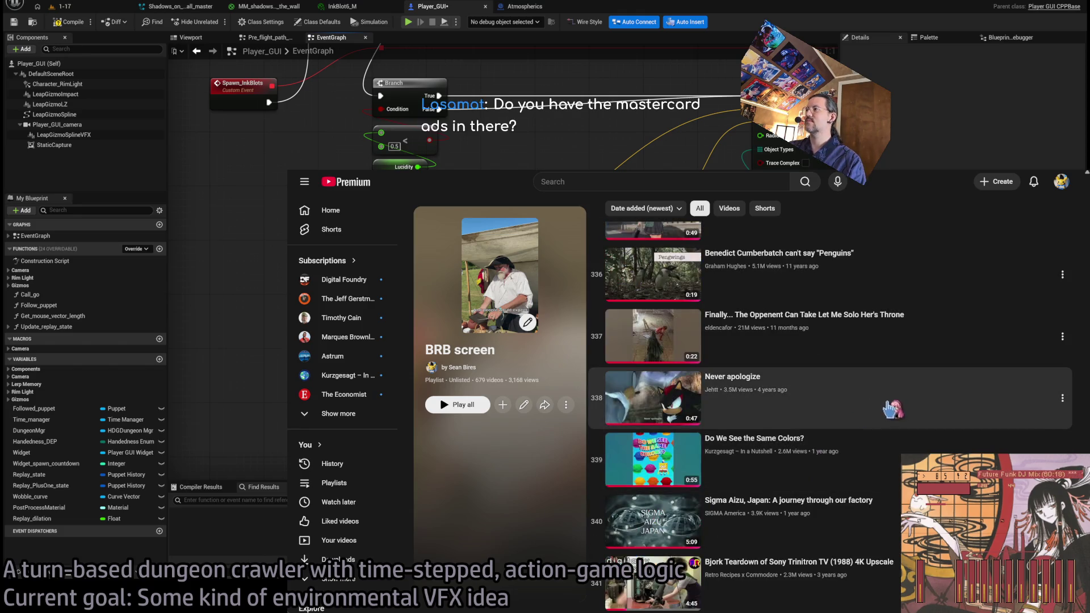
Scroll deep into the 'BRB screen' playlist, around items 412–413, and play a 1:16-long video.
scroll(851, 387, down, 3)
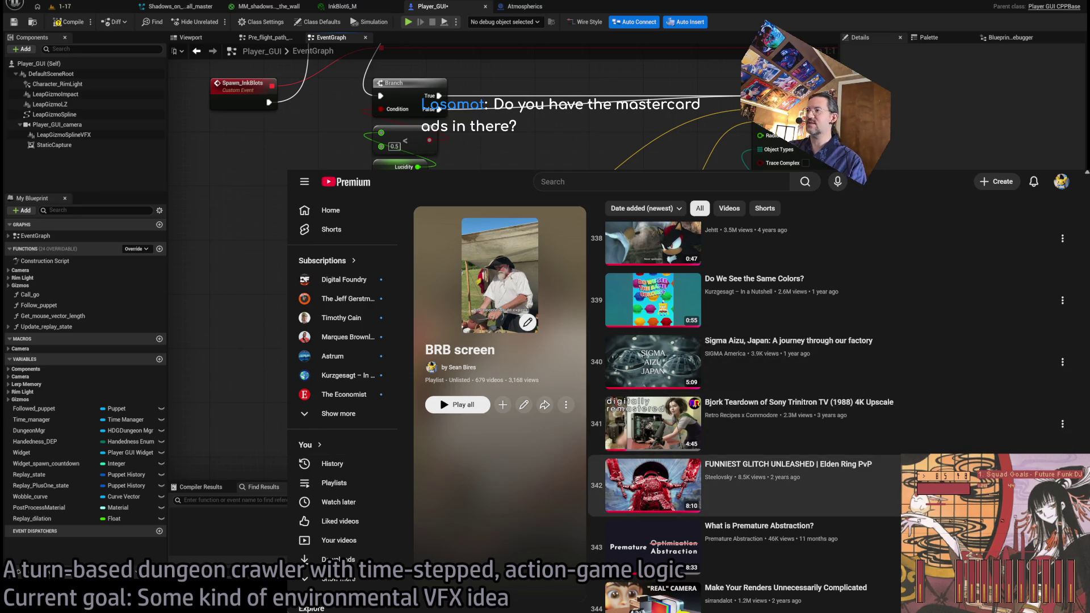
scroll(829, 369, down, 4)
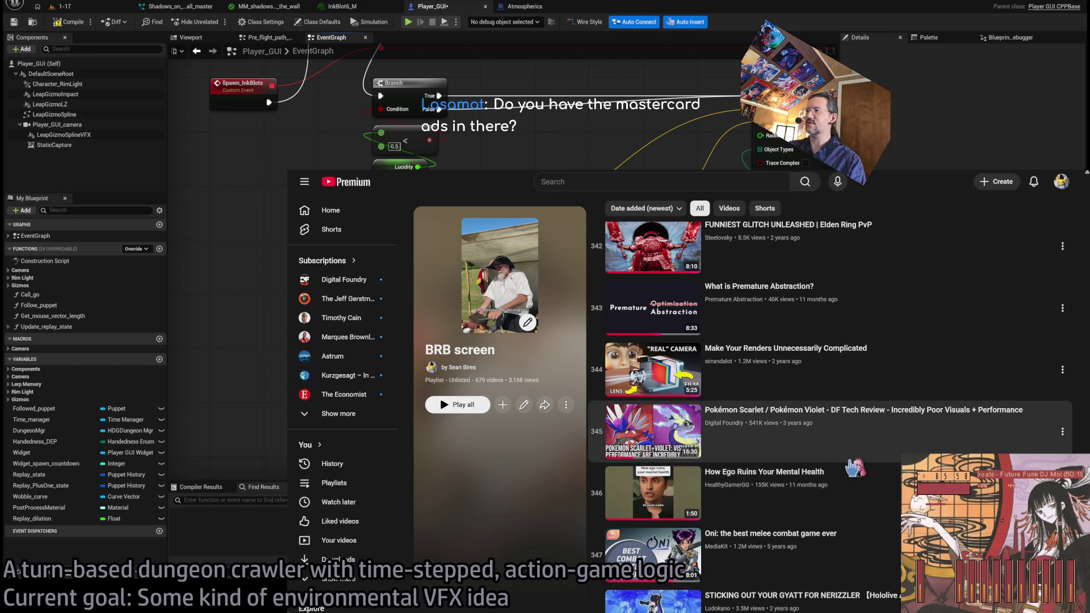
scroll(854, 455, down, 4)
scroll(854, 449, up, 3)
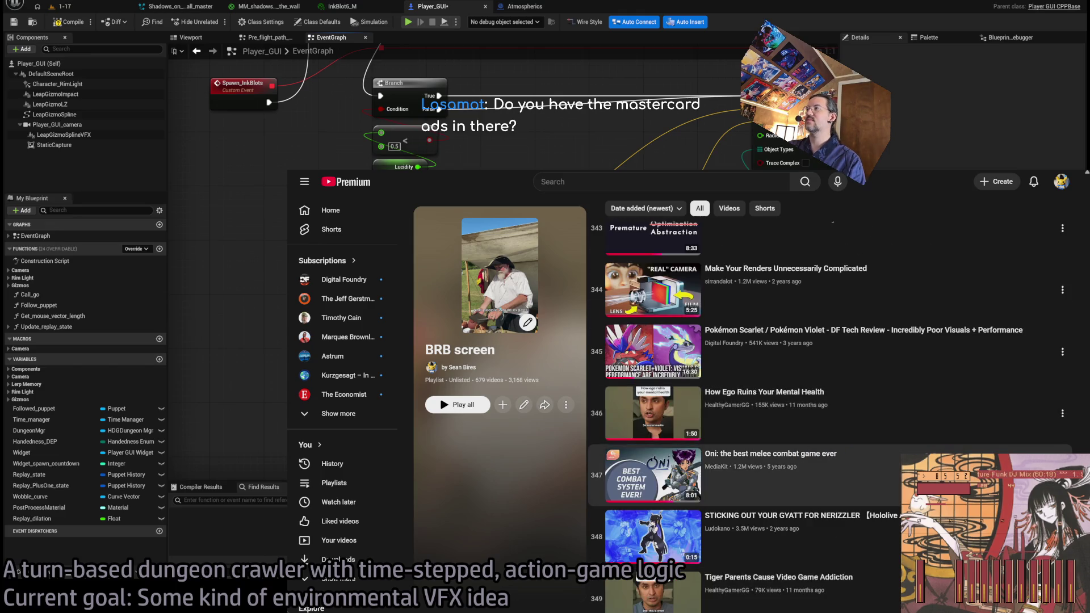
scroll(818, 487, down, 7)
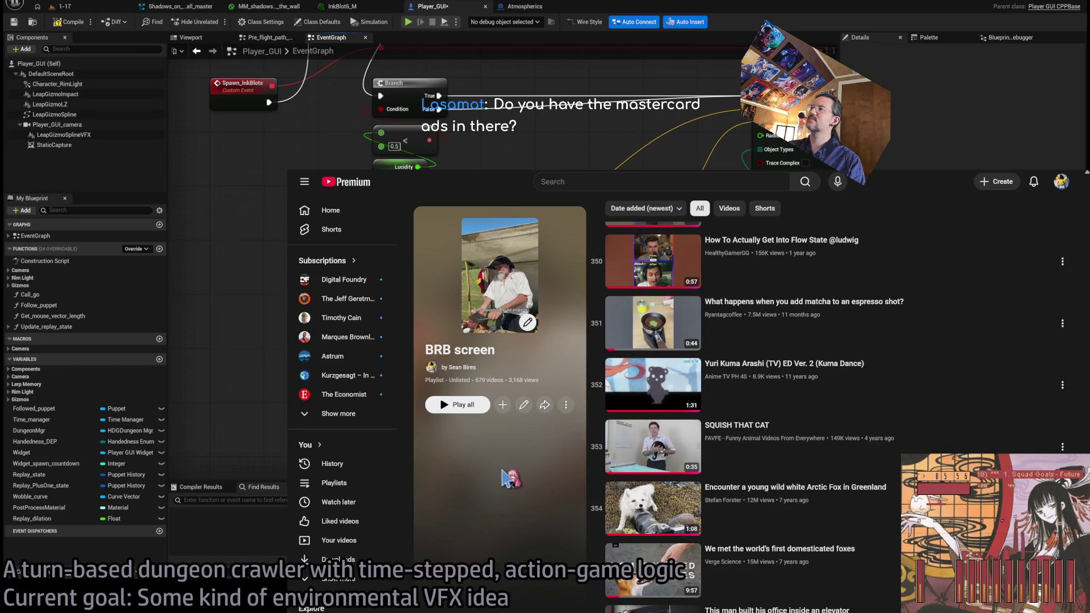
scroll(914, 426, down, 2)
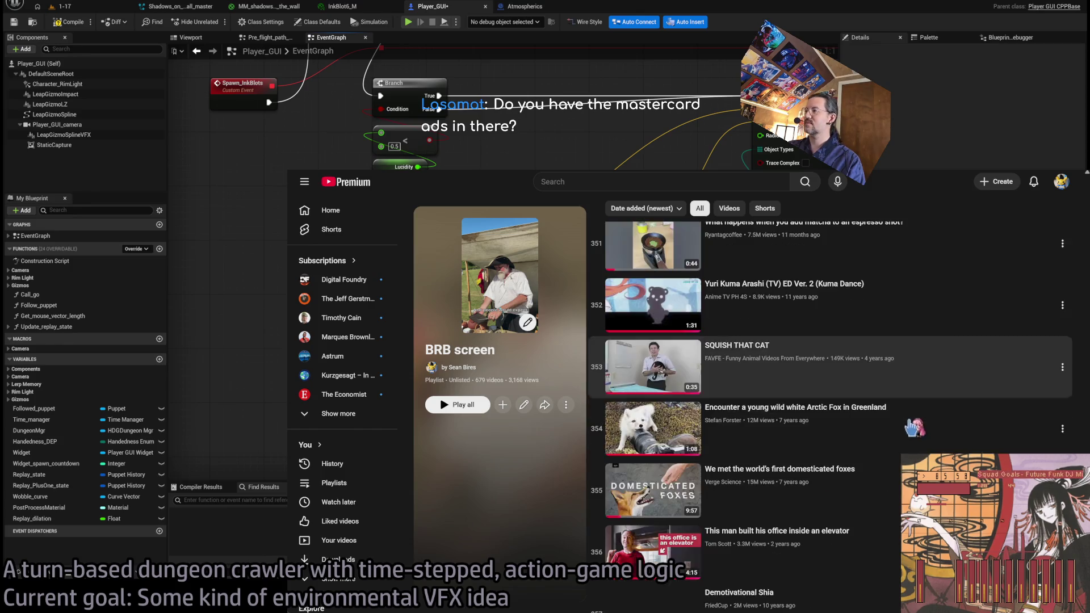
scroll(914, 427, down, 7)
scroll(748, 443, down, 5)
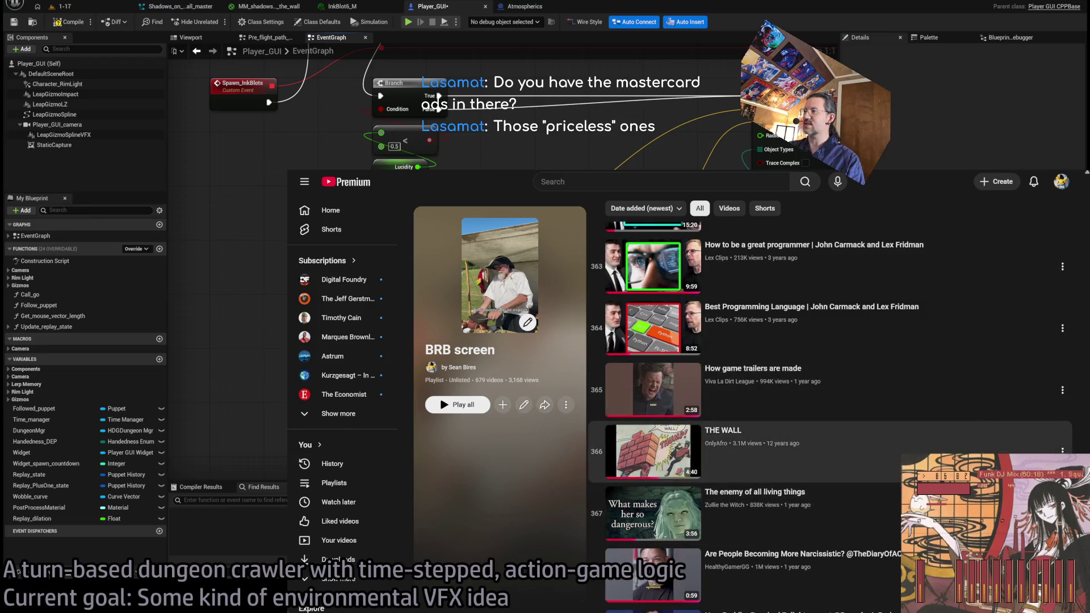
scroll(844, 379, down, 1)
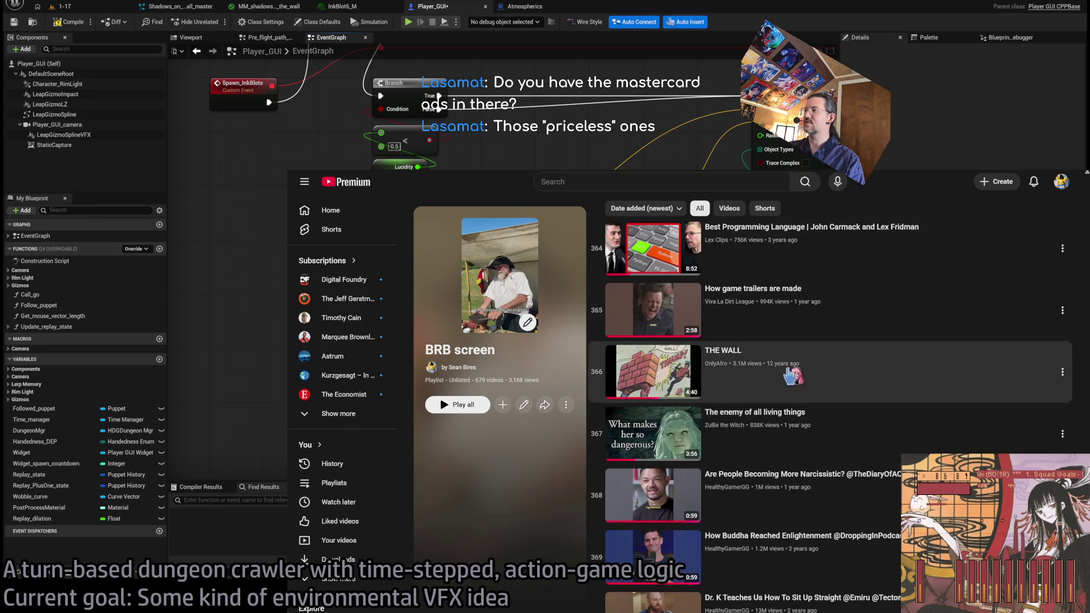
scroll(864, 390, down, 4)
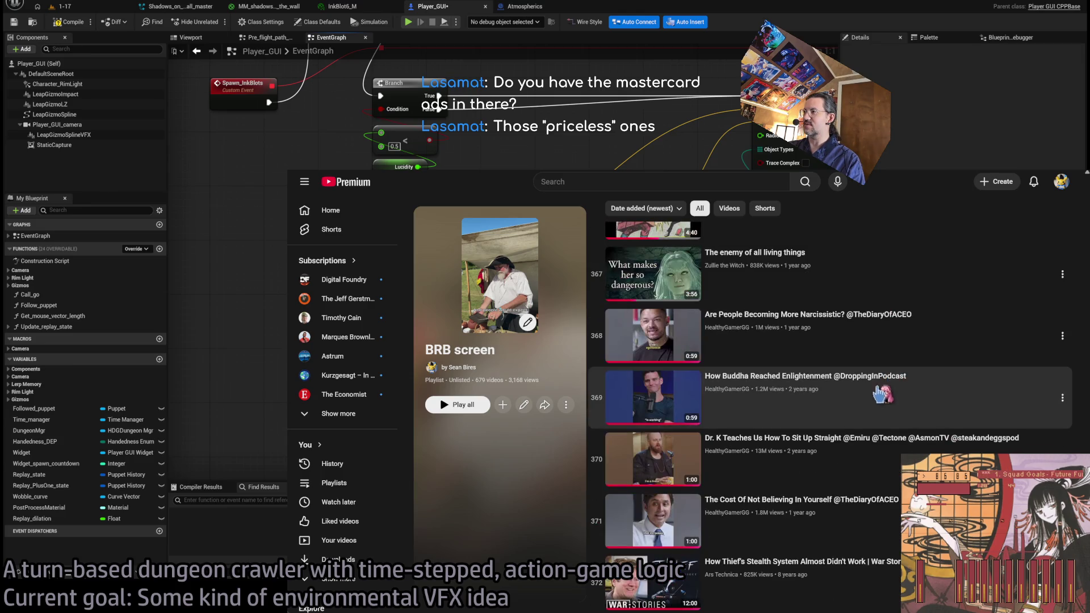
scroll(869, 451, down, 3)
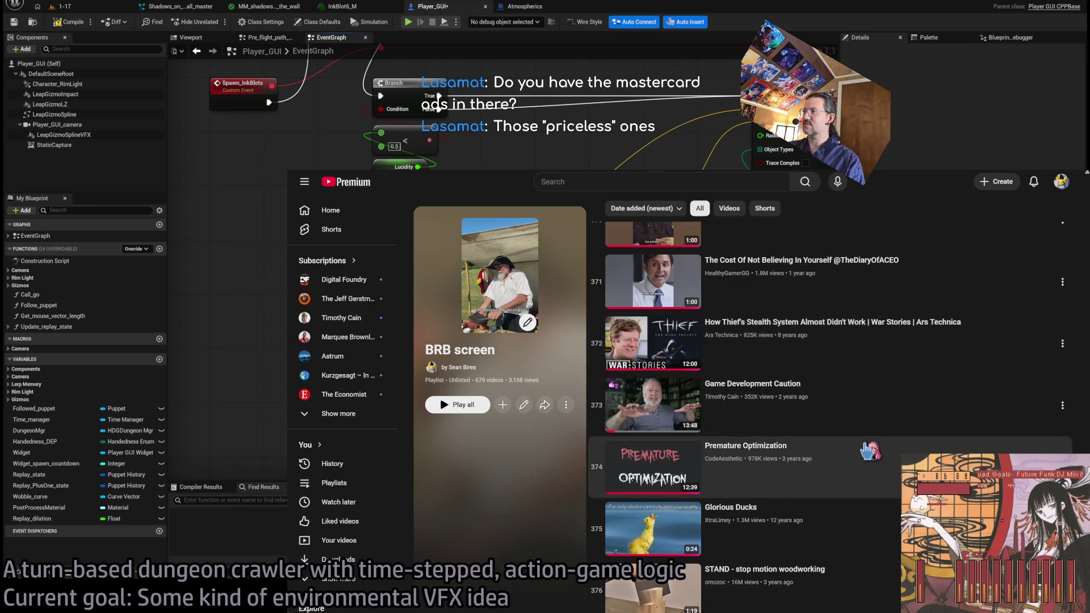
scroll(871, 460, up, 6)
scroll(871, 477, down, 8)
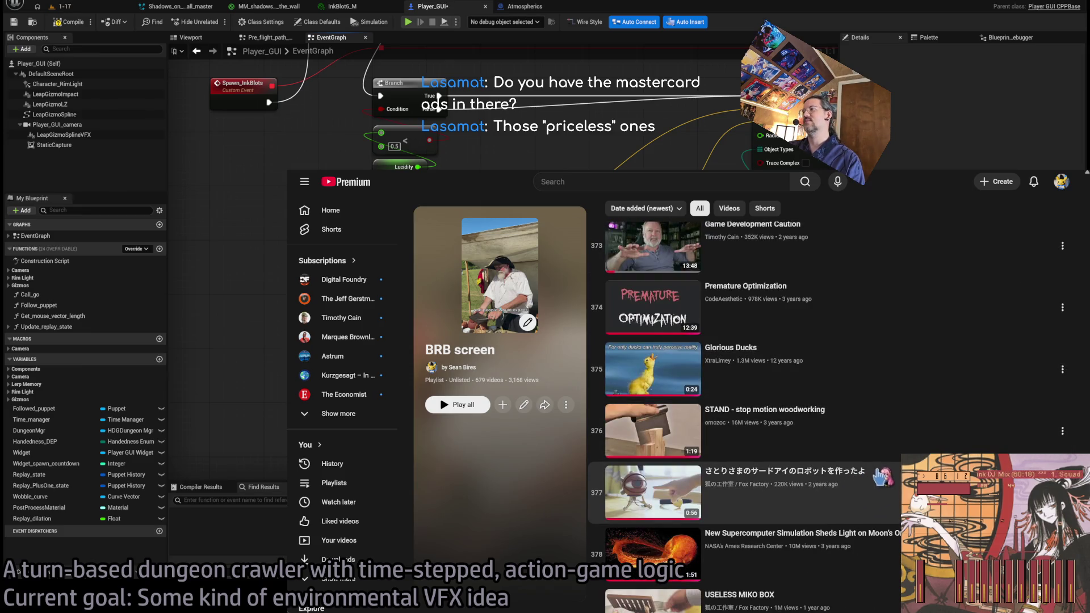
scroll(869, 479, down, 4)
scroll(885, 479, down, 4)
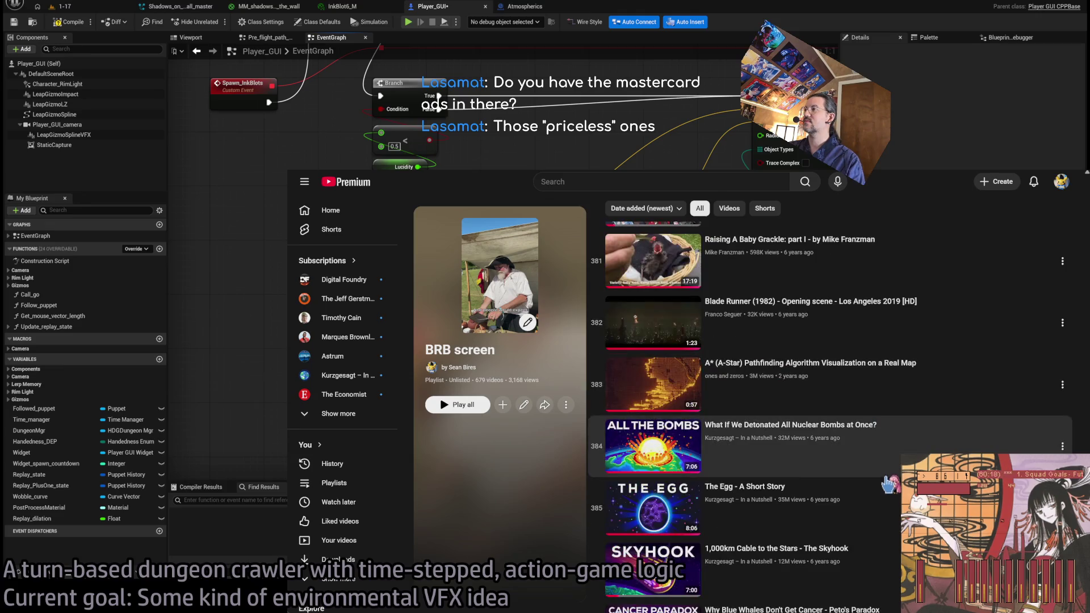
scroll(866, 459, down, 2)
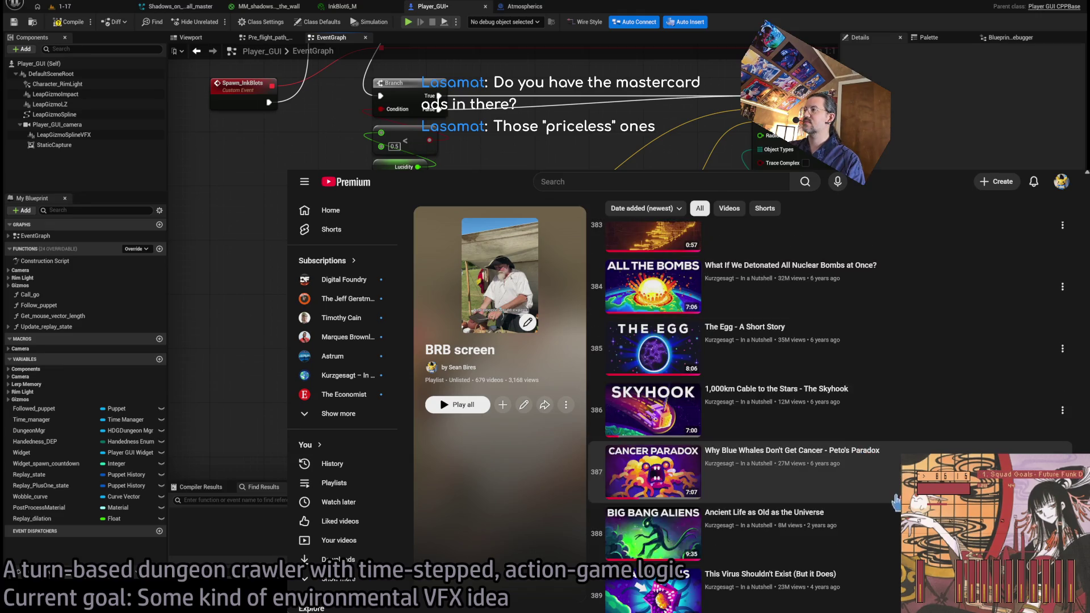
scroll(896, 511, down, 7)
scroll(895, 513, down, 6)
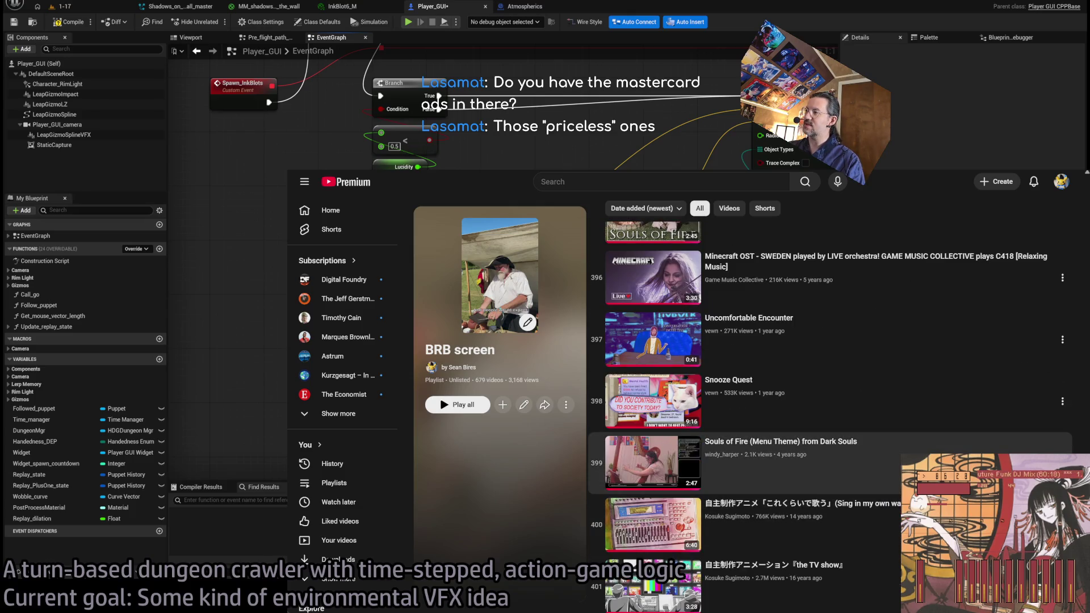
scroll(880, 515, down, 1)
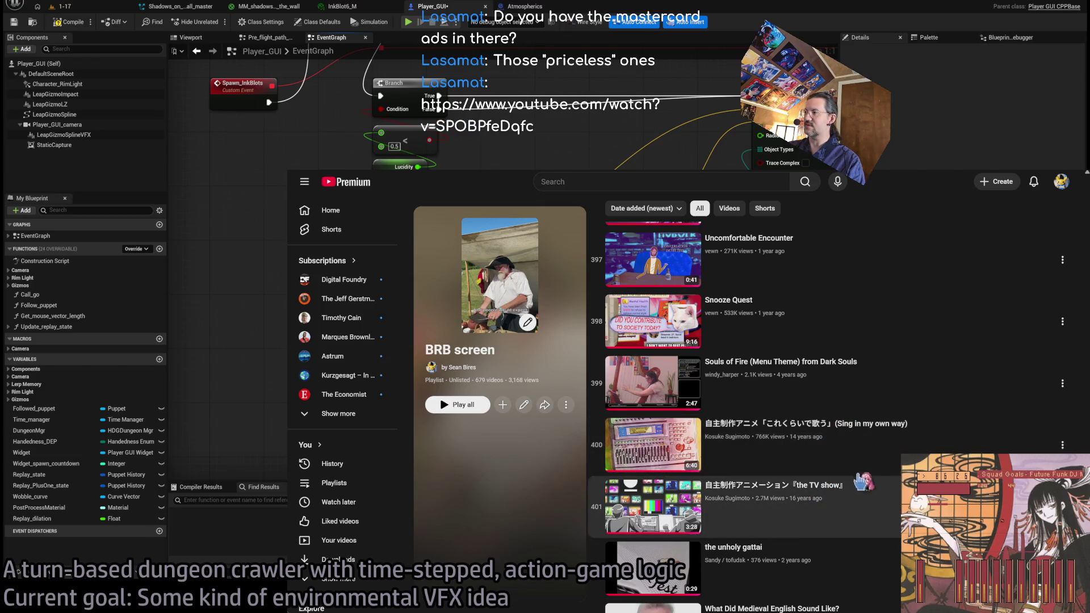
scroll(801, 456, down, 1)
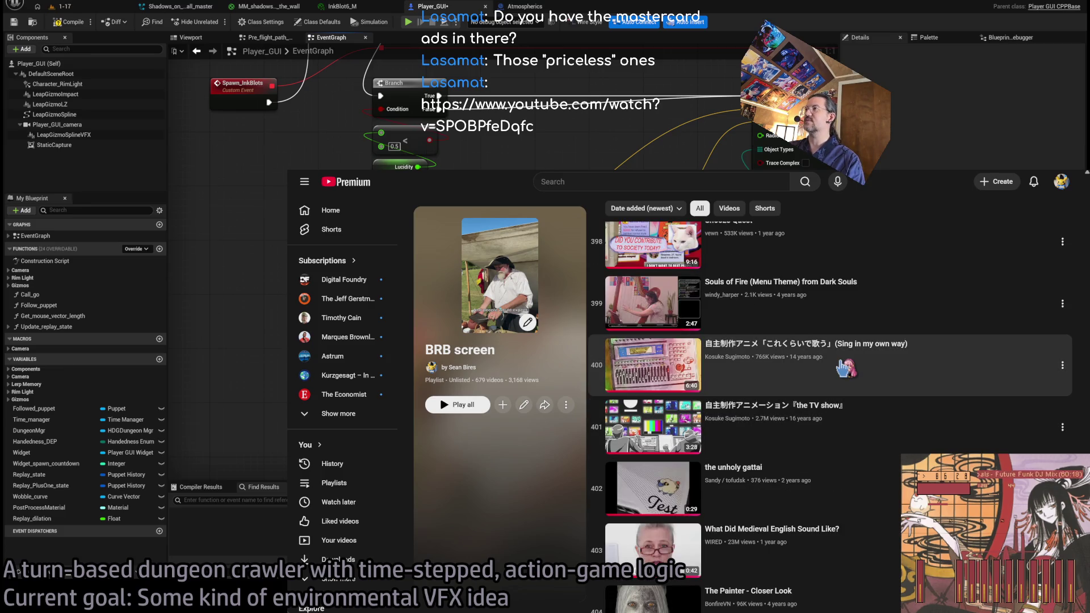
scroll(846, 432, down, 8)
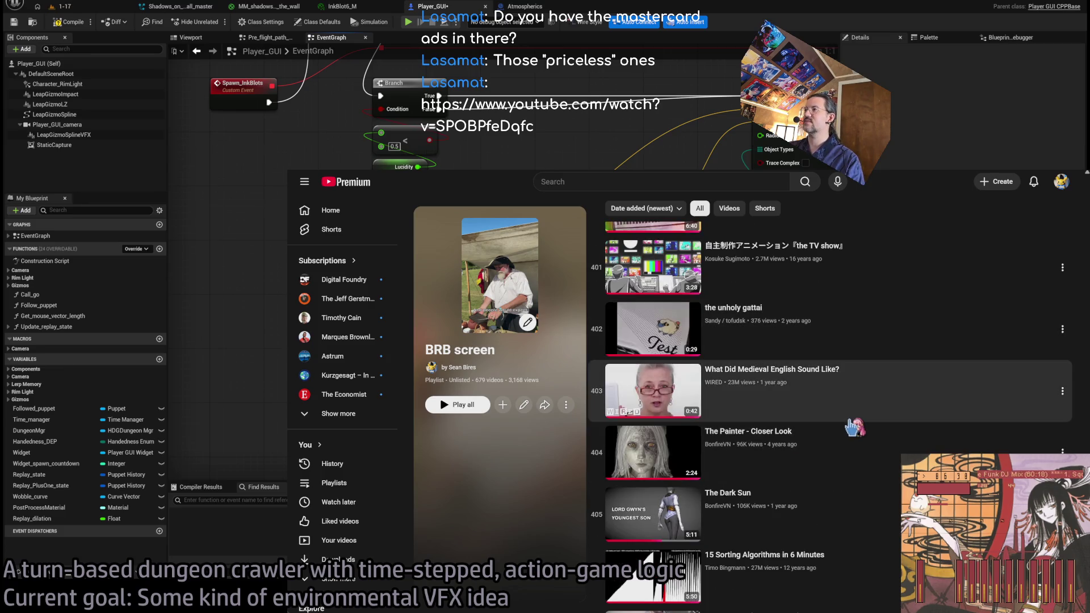
scroll(814, 415, down, 4)
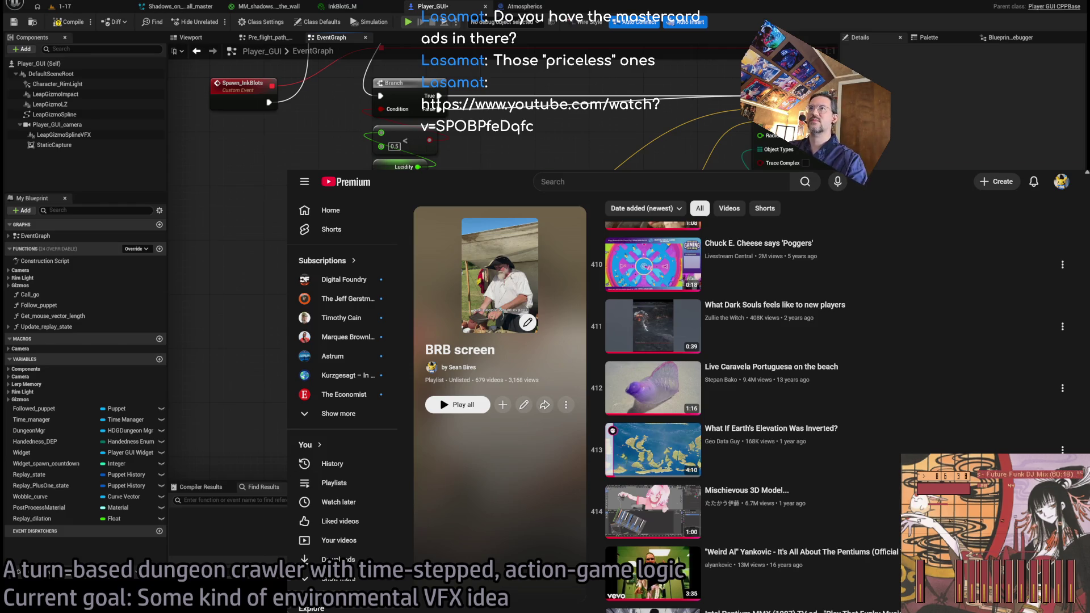
click(471, 278)
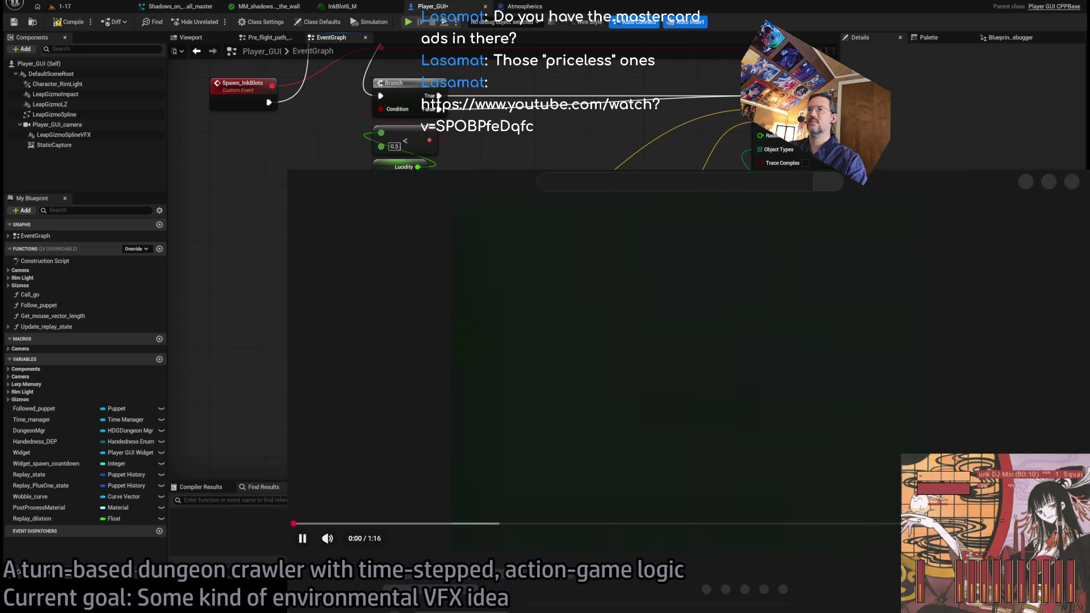